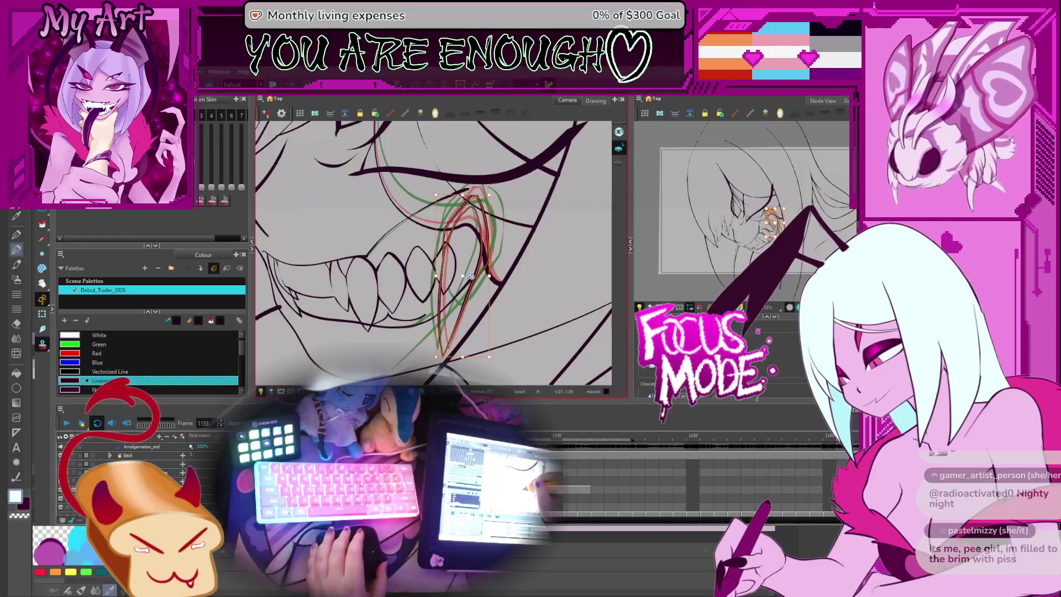
- Select the upper fang strokes on the current drawing, keeping the fang framed in view
mouse_move(523, 251)
left_mouse_down()
mouse_move(477, 265)
mouse_move(469, 252)
left_mouse_up()
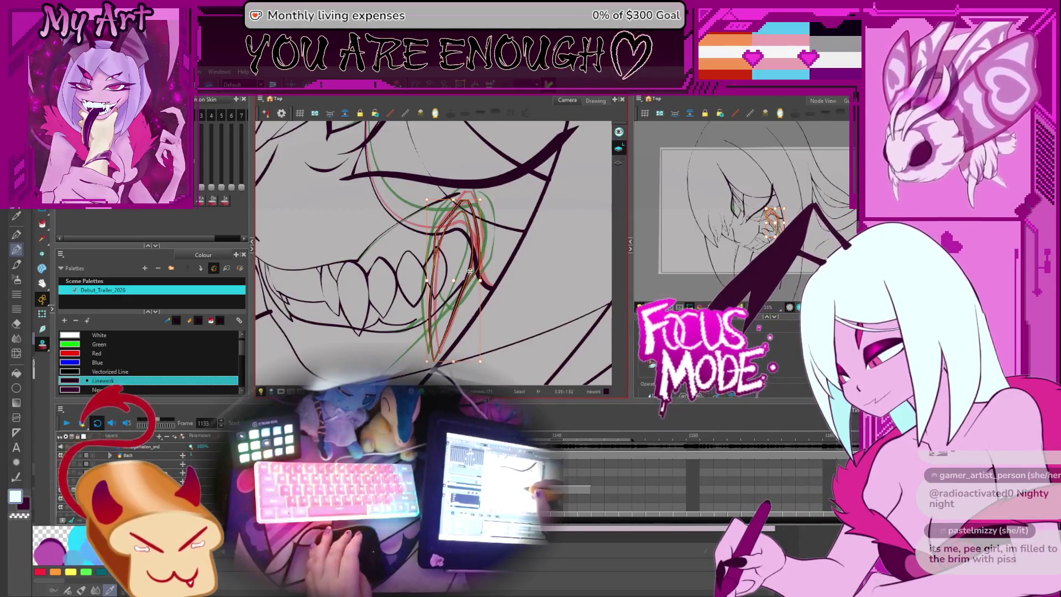
left_click(457, 341)
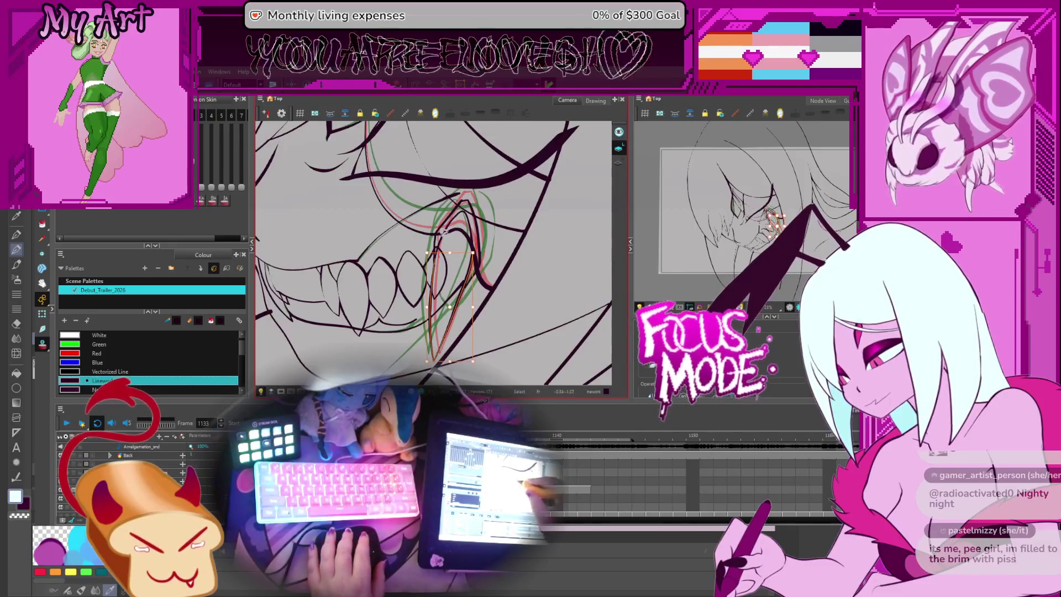
left_click(484, 225)
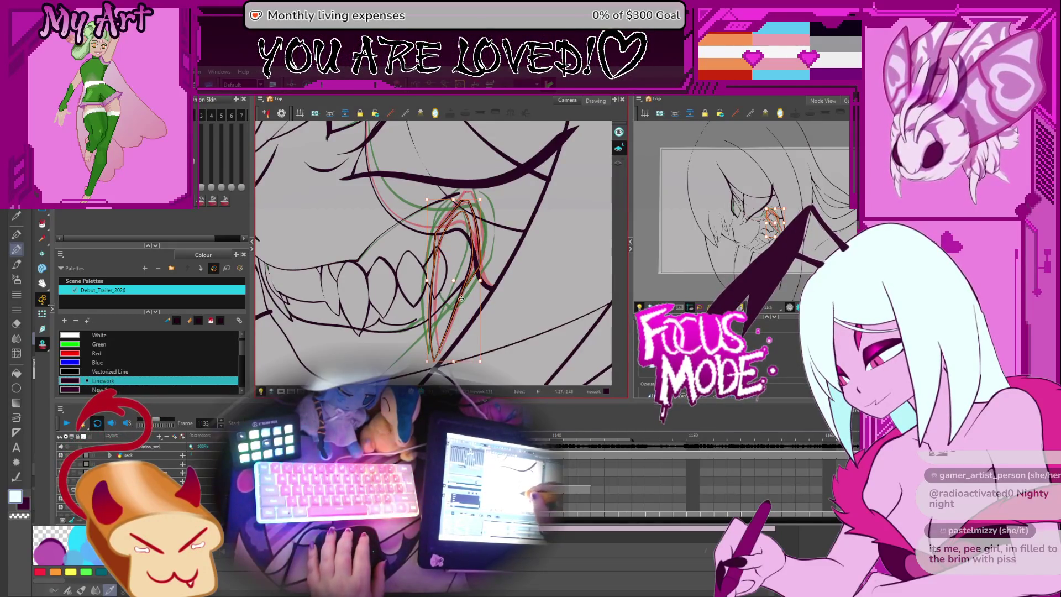
scroll(459, 296, "up", 2)
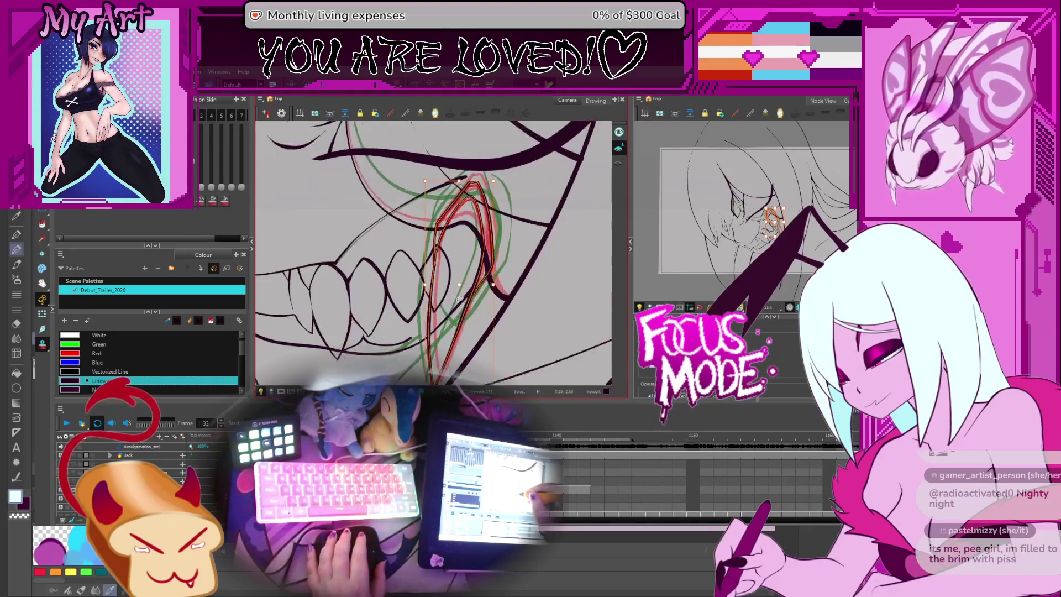
left_click_drag(458, 304, 463, 272)
key("Escape")
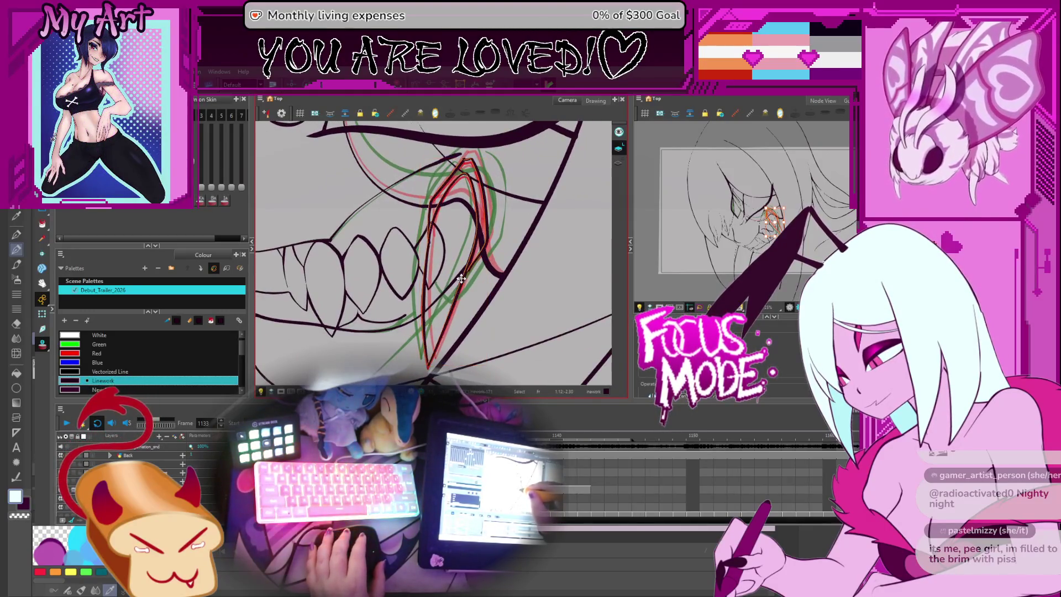
left_click(461, 280)
left_click_drag(458, 290, 459, 273)
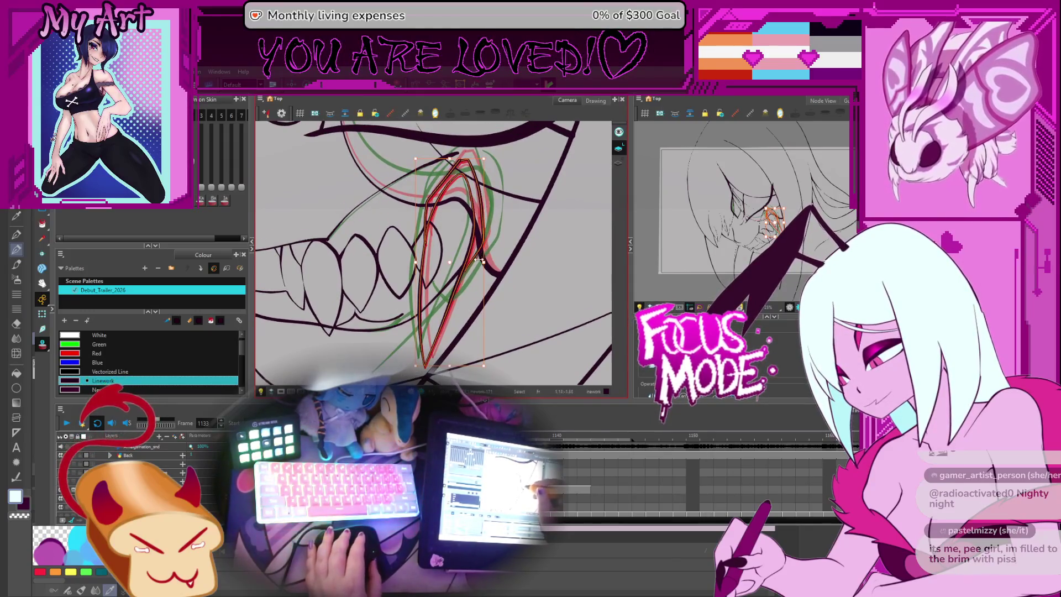
left_click_drag(444, 218, 445, 246)
- Expose the fang stroke's control points to sharpen its hooked tip, then advance to frame 1134
left_click(463, 231)
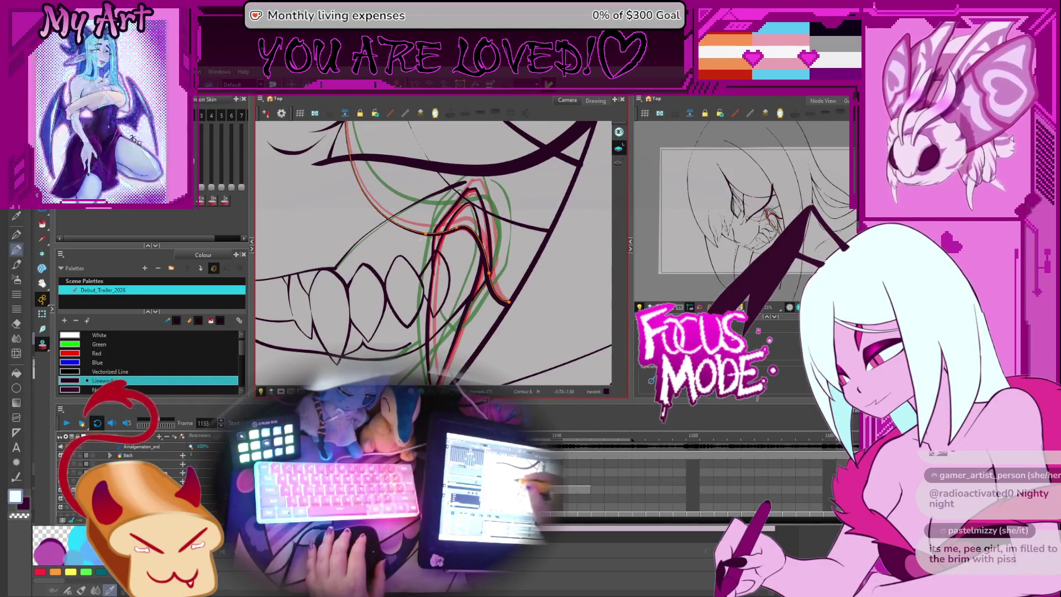
left_click_drag(449, 267, 452, 237)
left_click(453, 228)
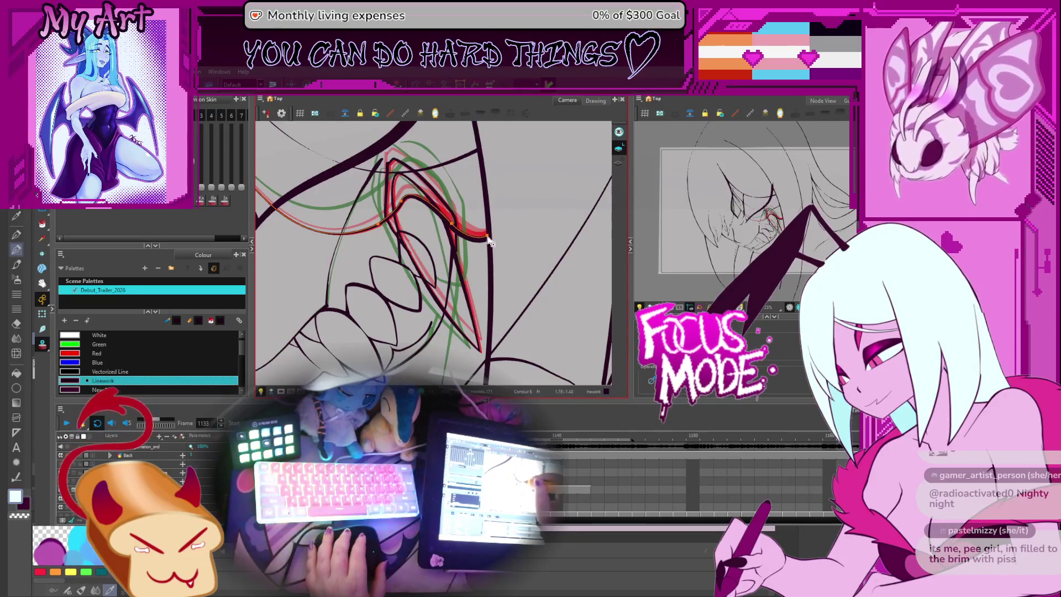
left_click(461, 237)
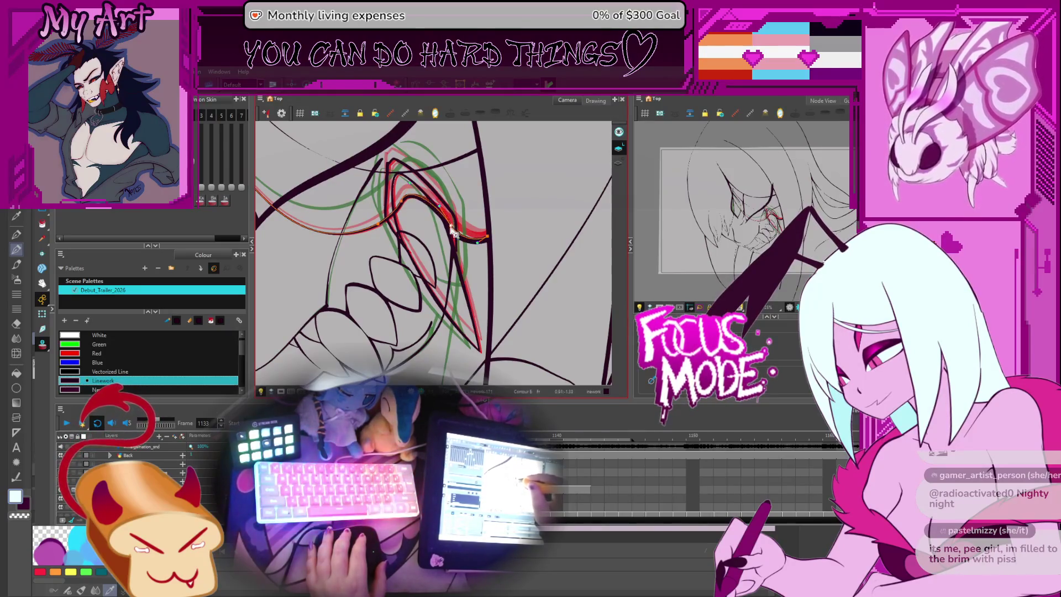
scroll(453, 232, "down", 1)
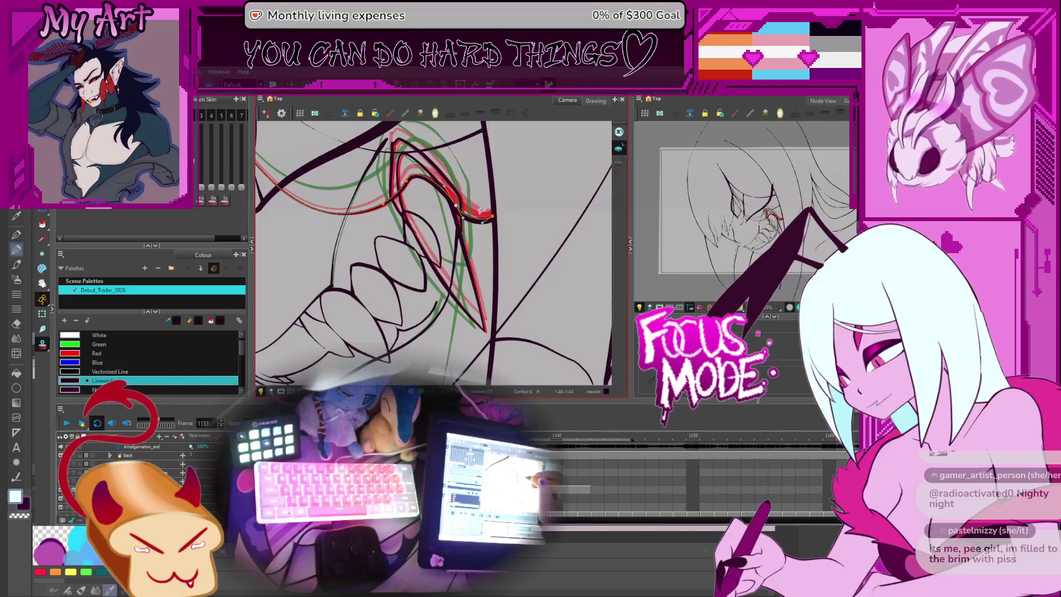
scroll(442, 281, "left", 1)
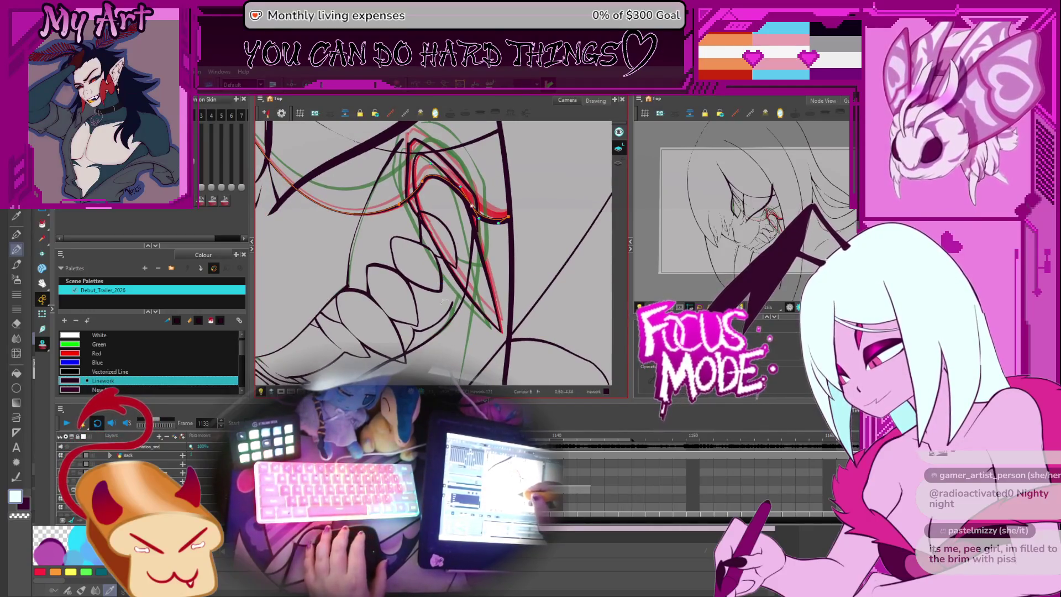
key("period")
- Compare the fang across neighbouring drawings and select the tooth stroke on frame 1133
key("comma")
key("period")
key("comma")
key("period")
key("comma")
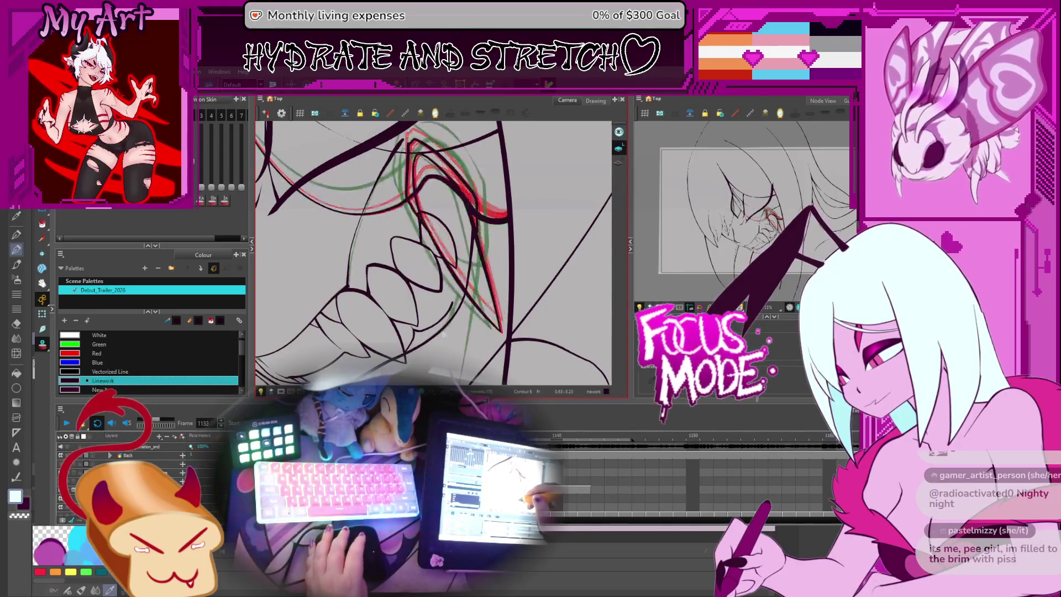
key("comma")
key("comma")
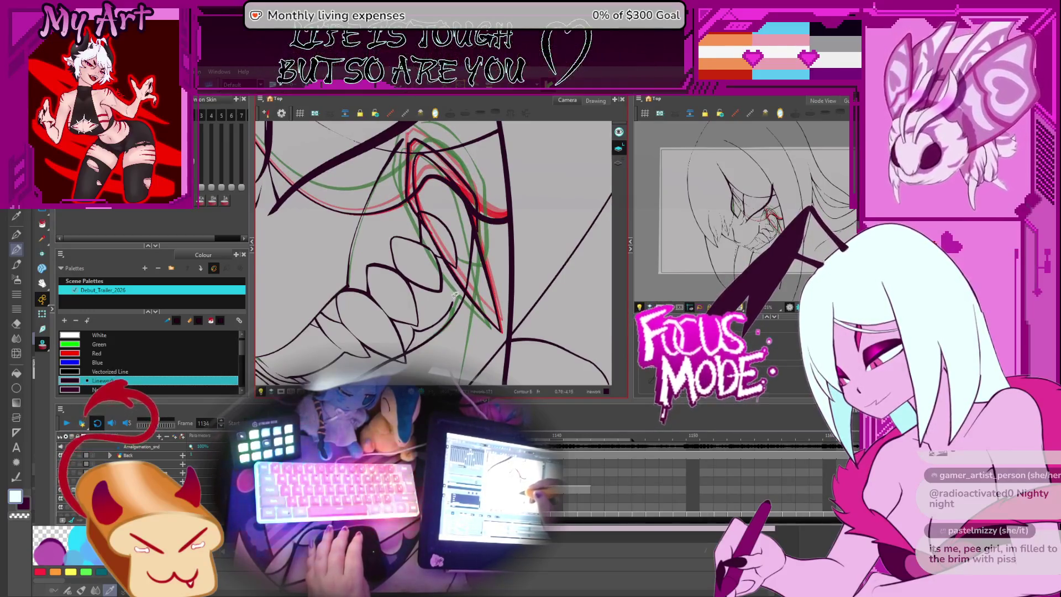
key("alt+s")
left_click(484, 271)
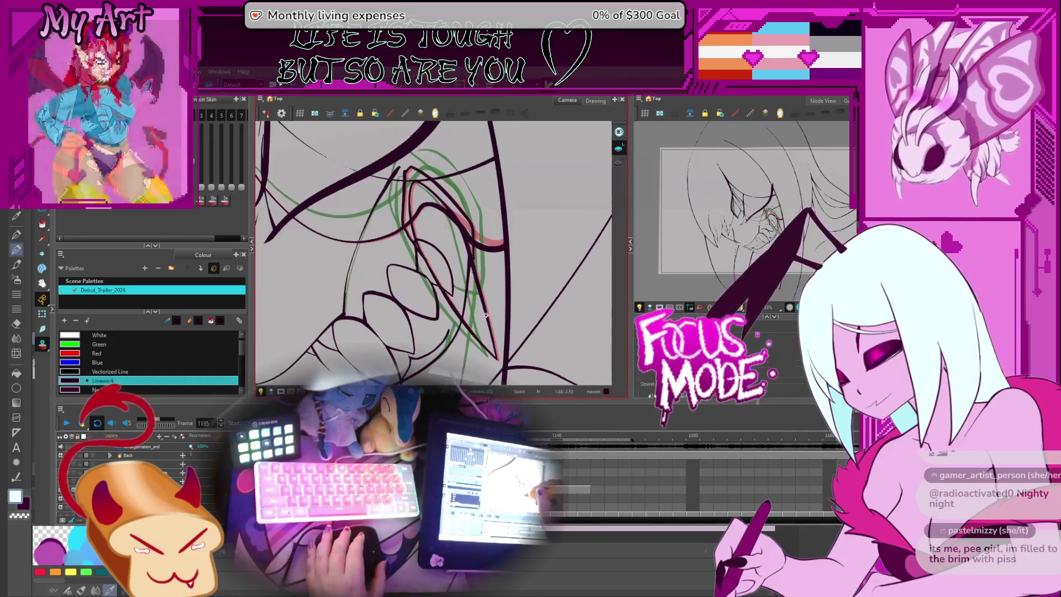
- Move to frame 1138, compare it with 1136, and pick its fang strokes for point editing
key("period")
key("period")
key("period")
scroll(520, 280, "down", 3)
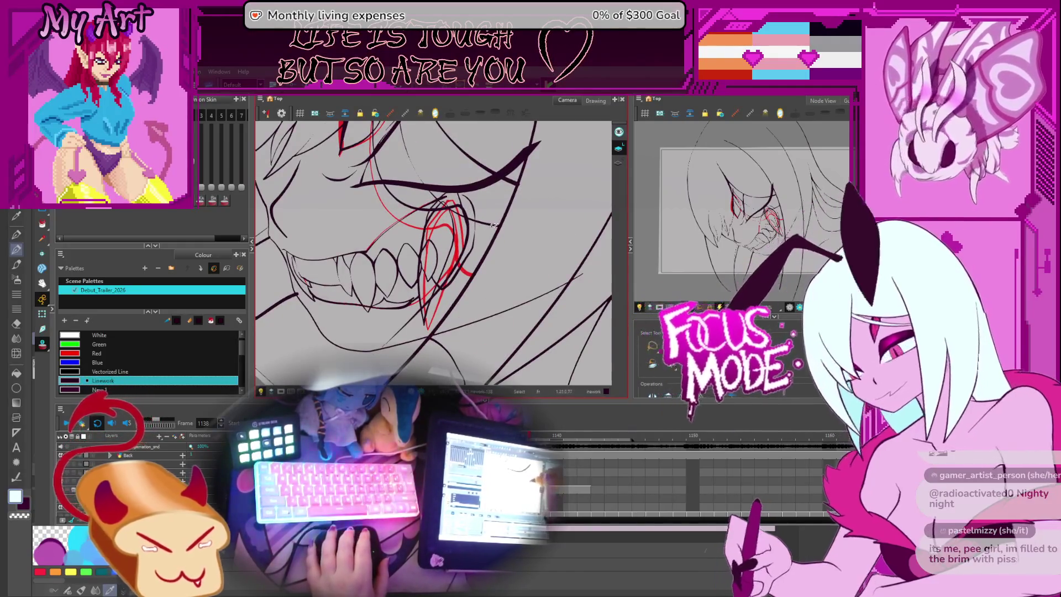
key("comma")
key("comma")
key("period")
key("period")
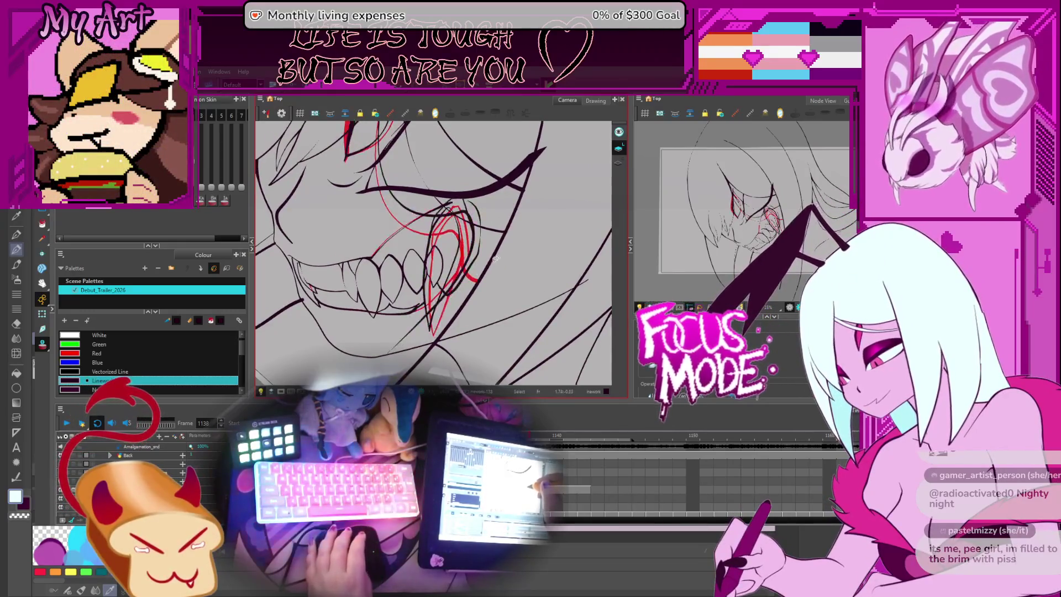
left_click_drag(485, 266, 482, 263)
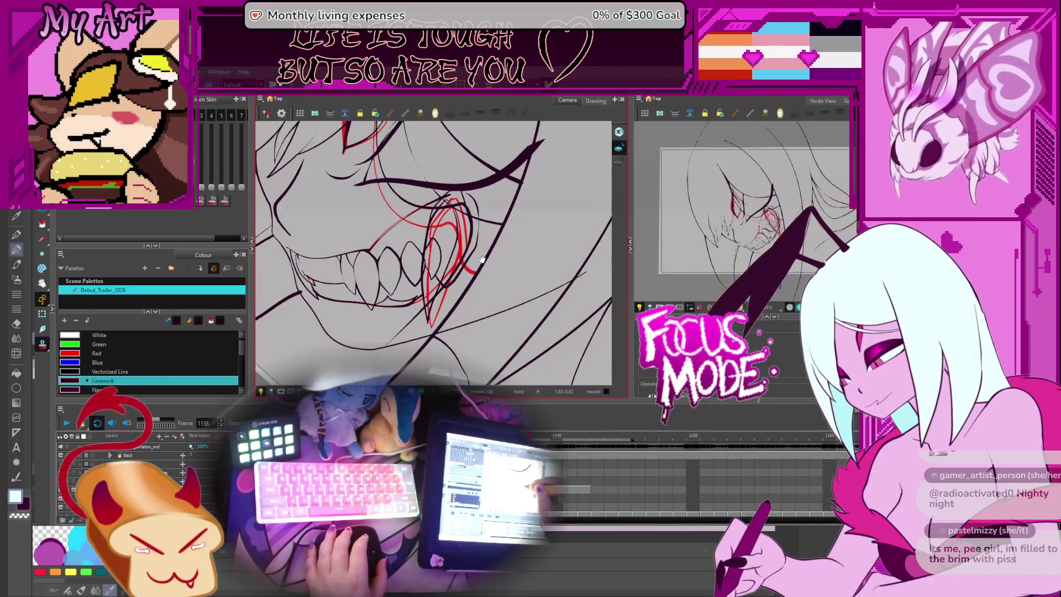
scroll(482, 215, "up", 3)
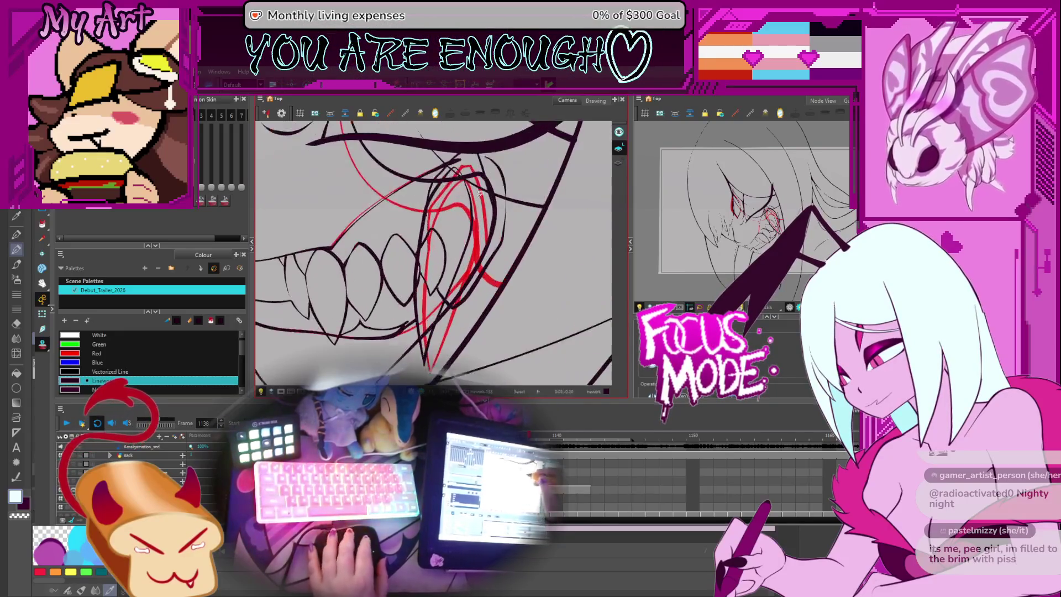
key("alt+q")
left_click(482, 199)
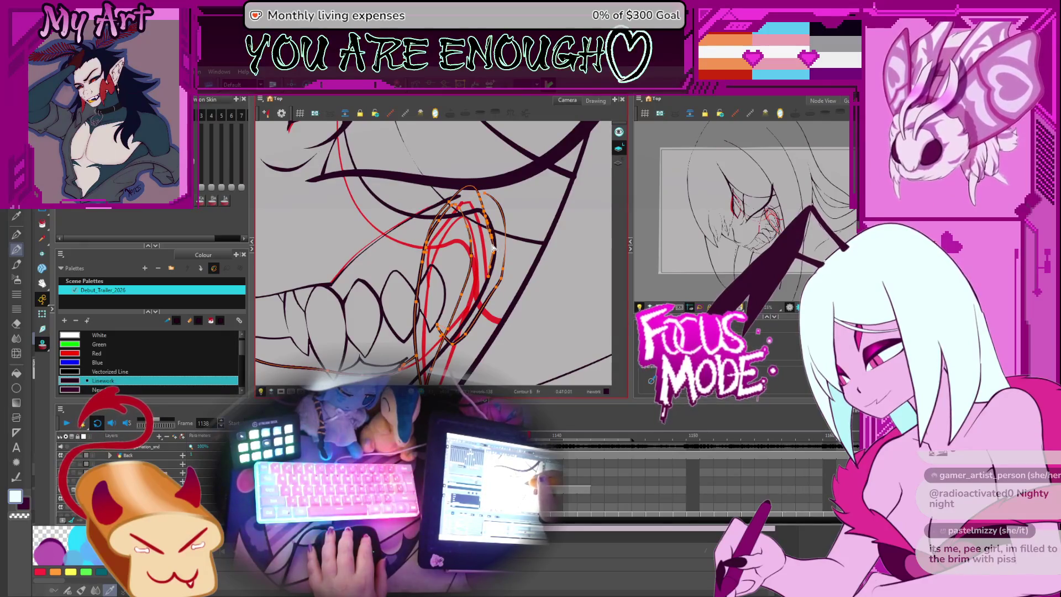
- Add the lower lip and teeth line to the contour edit, rotate the view, and return to frame 1136
left_click(482, 201, "shift")
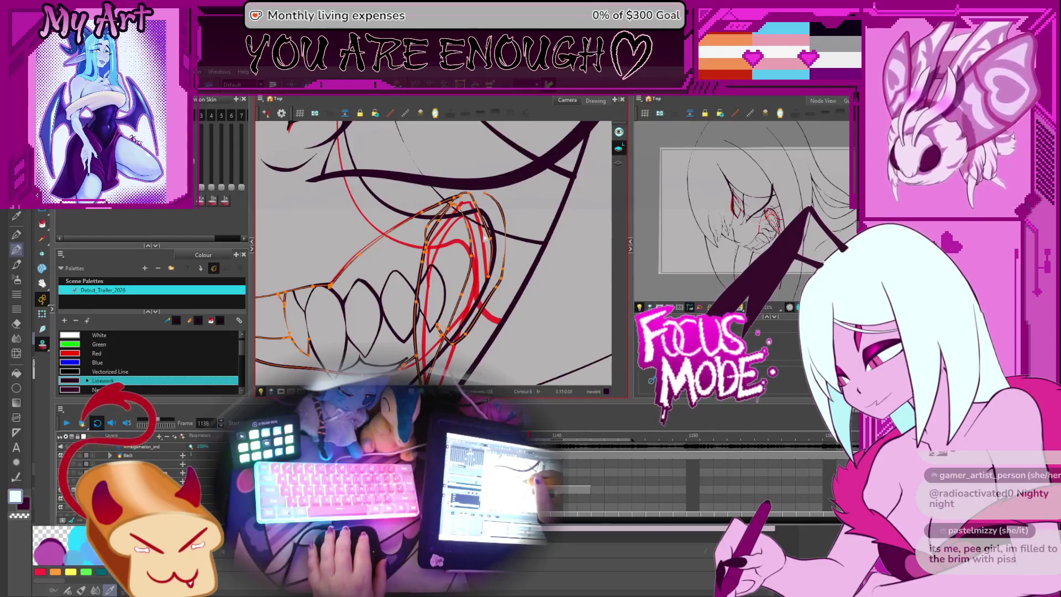
scroll(486, 236, "down", 2)
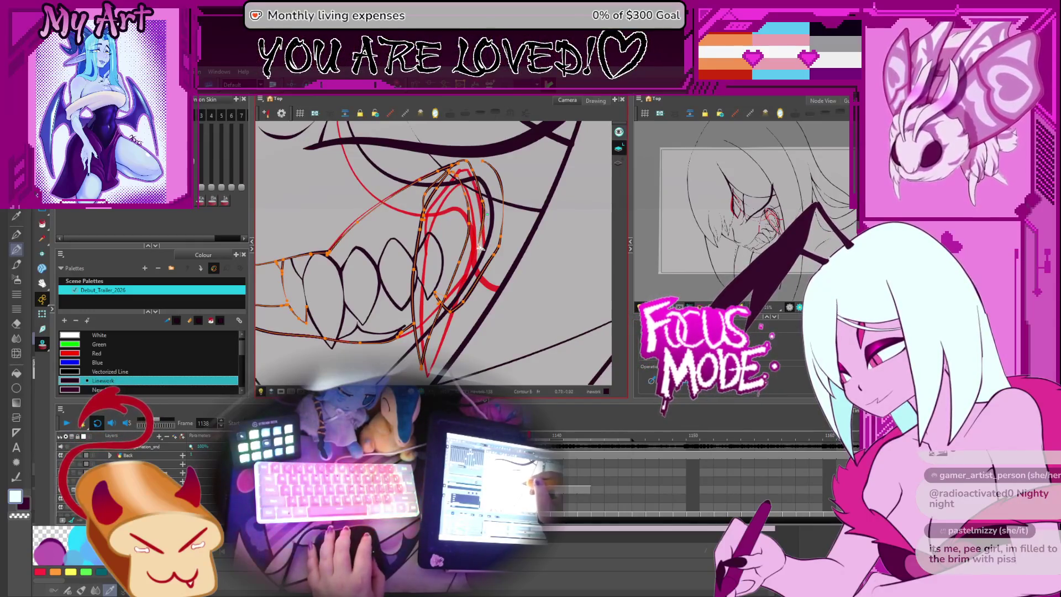
scroll(481, 211, "up", 2)
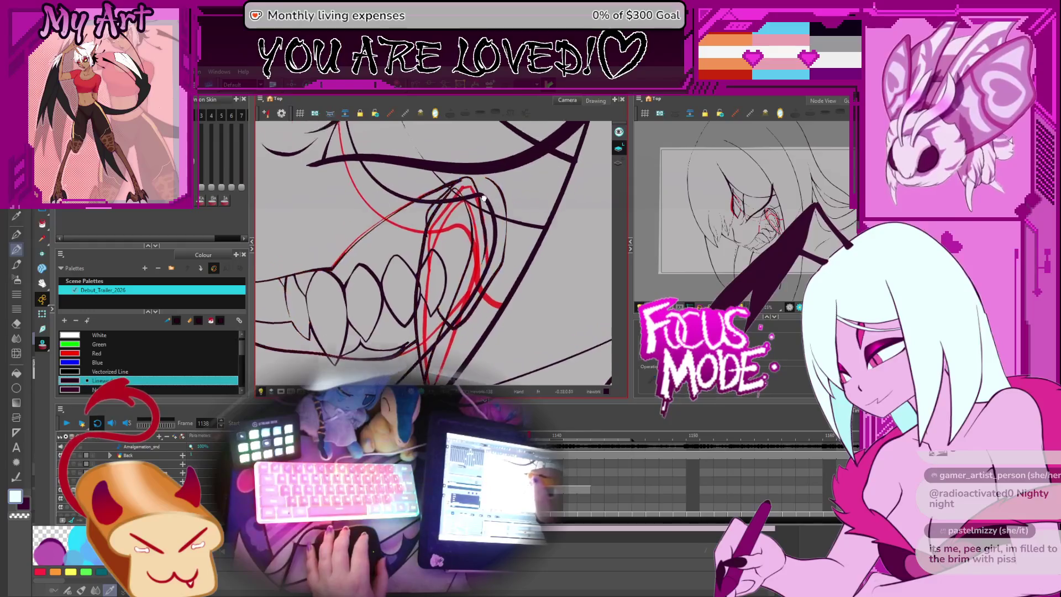
left_click_drag(465, 191, 489, 251)
key("comma")
key("comma")
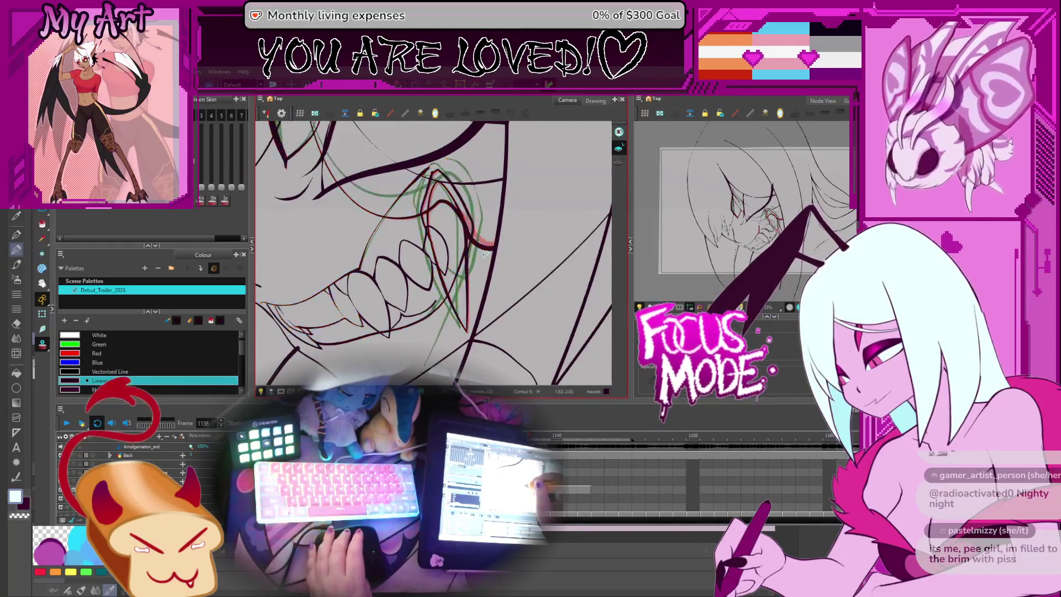
- Flip through frames 1133–1138 to compare the fang, settling on frame 1135
key("period")
key("comma")
key("comma")
key("comma")
key("comma")
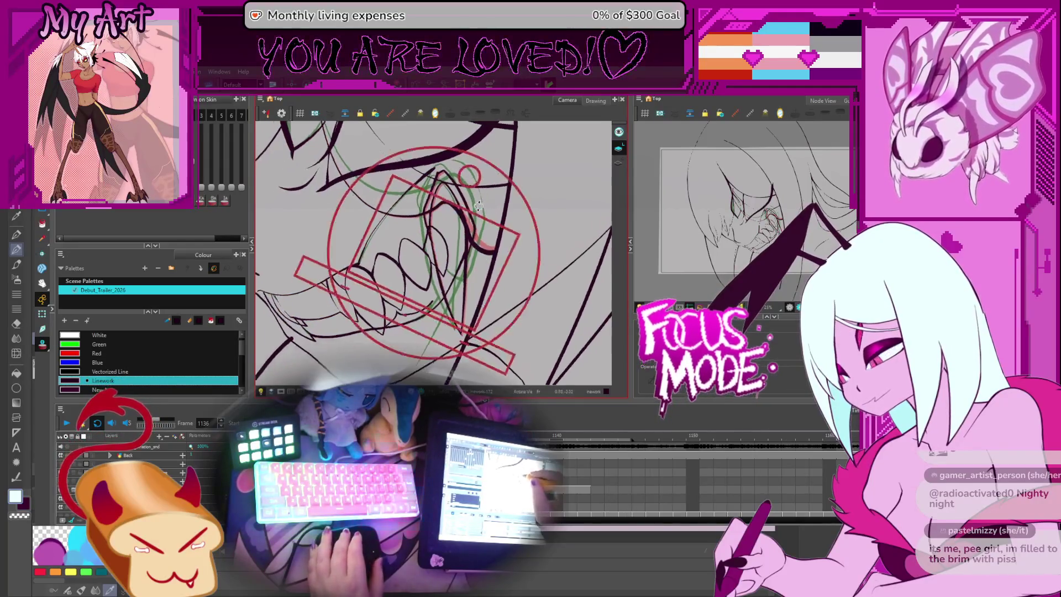
key("period")
key("period")
key("period")
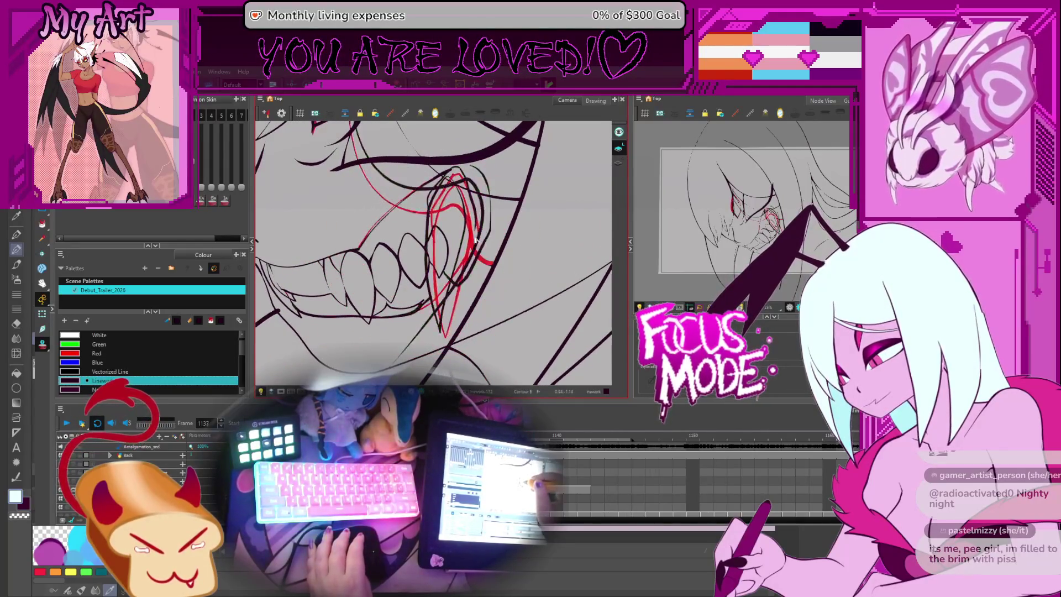
key("comma")
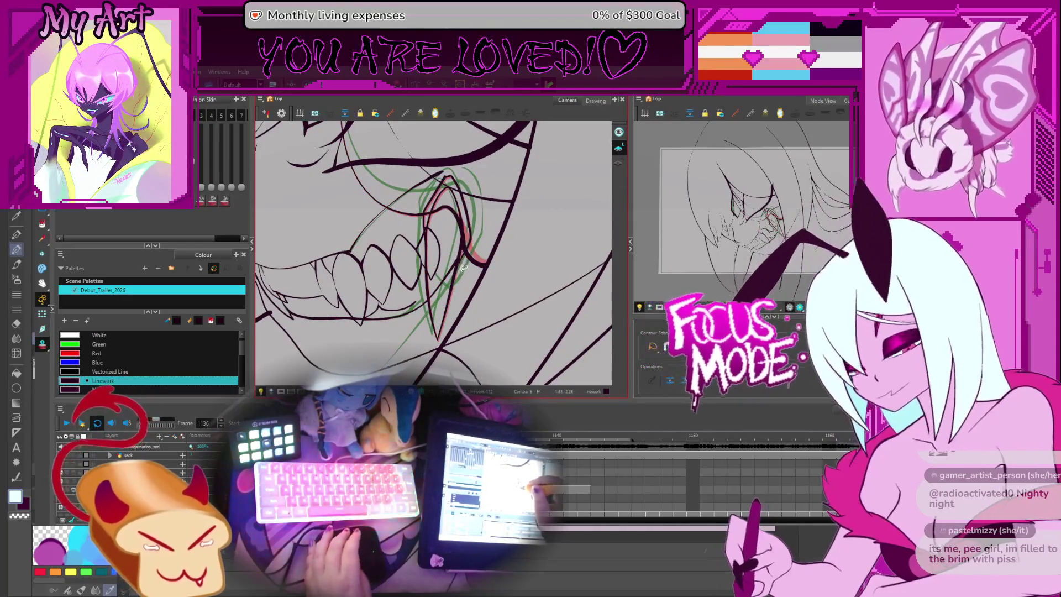
key("comma")
key("comma")
key("comma")
key("period")
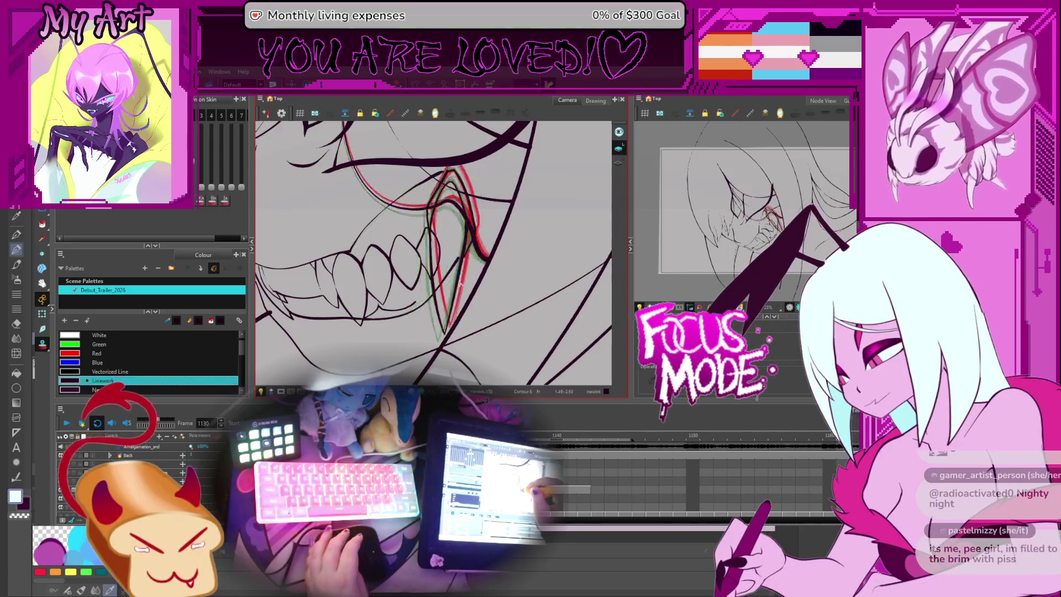
key("comma")
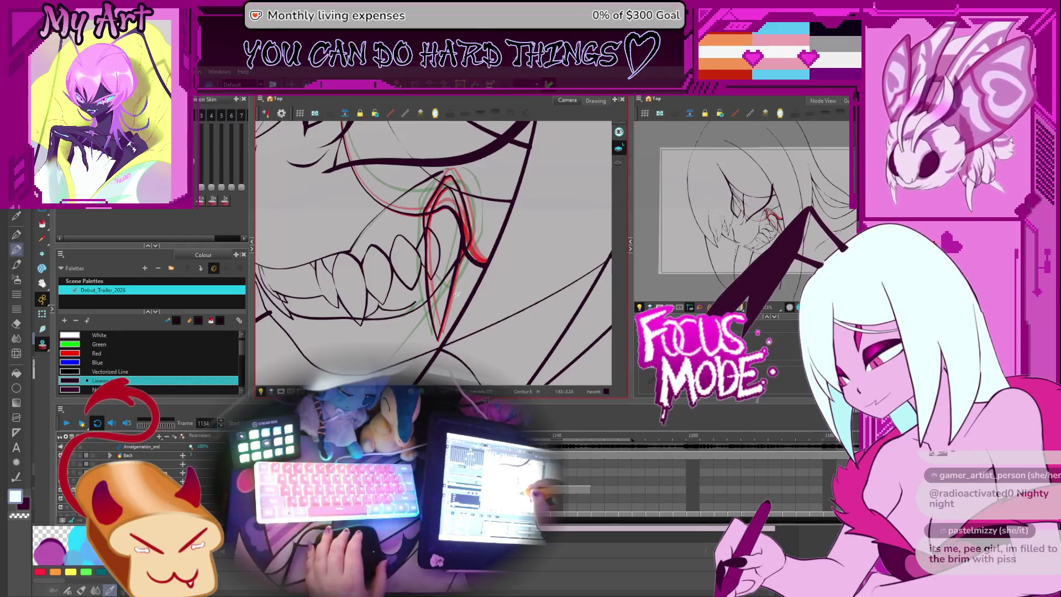
key("period")
- Nudge frame 1135's fang slightly up and left, then reselect it for contour point editing
key("alt+s")
left_click(446, 288)
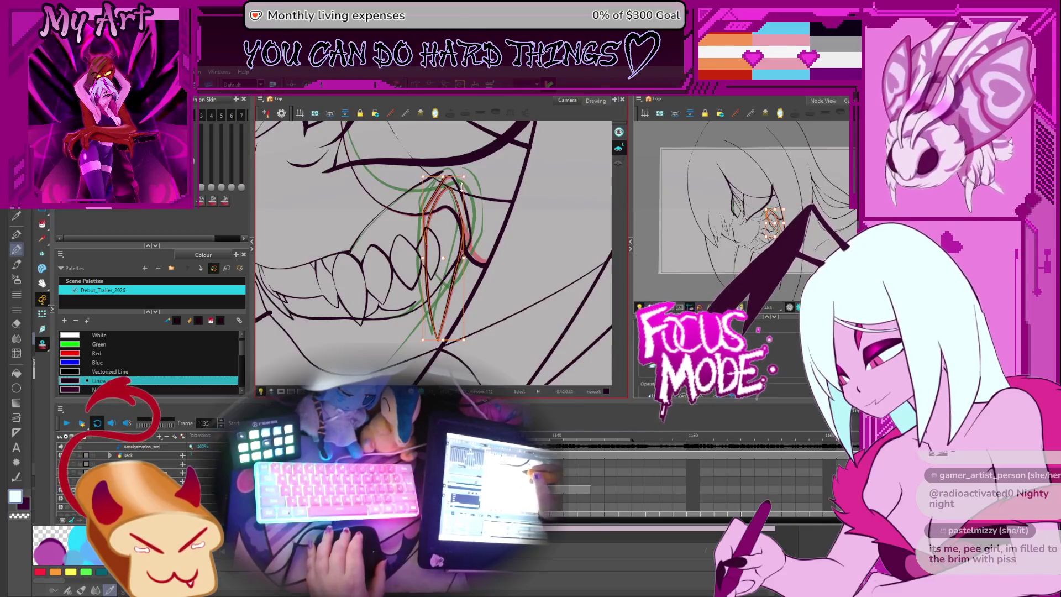
left_click_drag(470, 256, 479, 289)
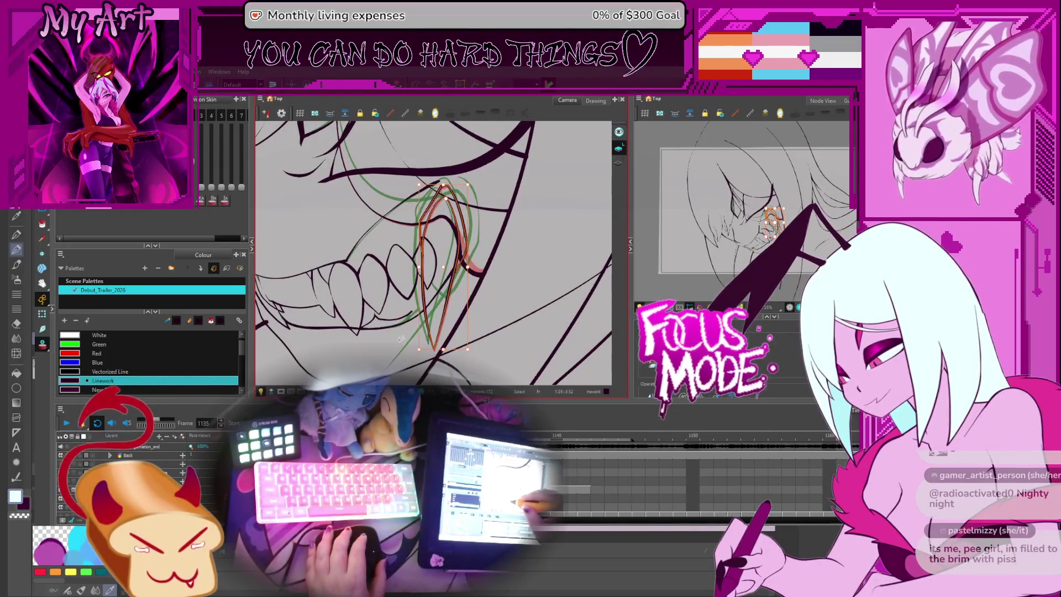
left_click_drag(415, 349, 412, 350)
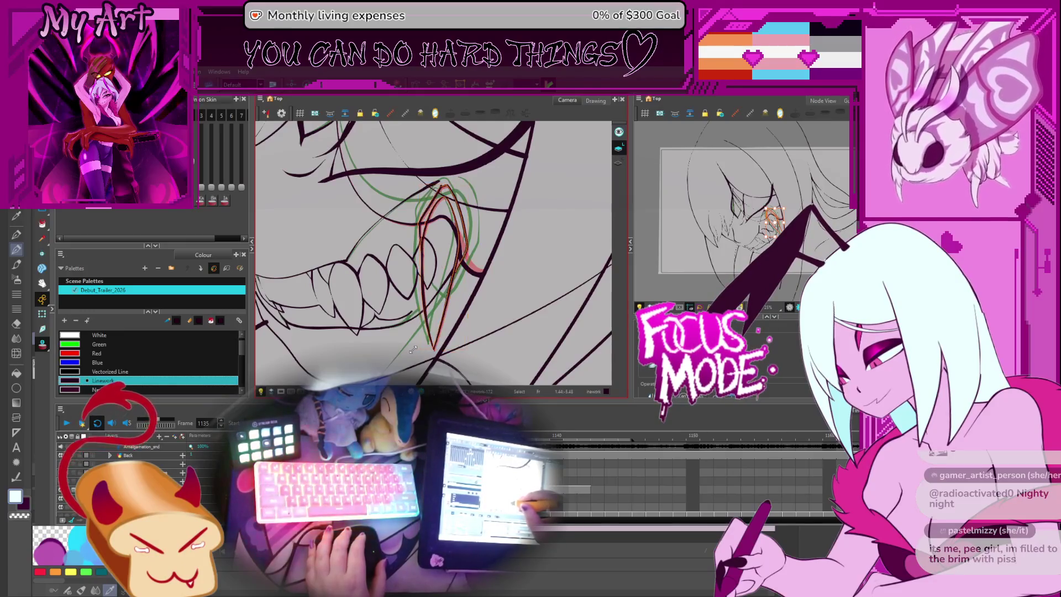
scroll(447, 252, "up", 2)
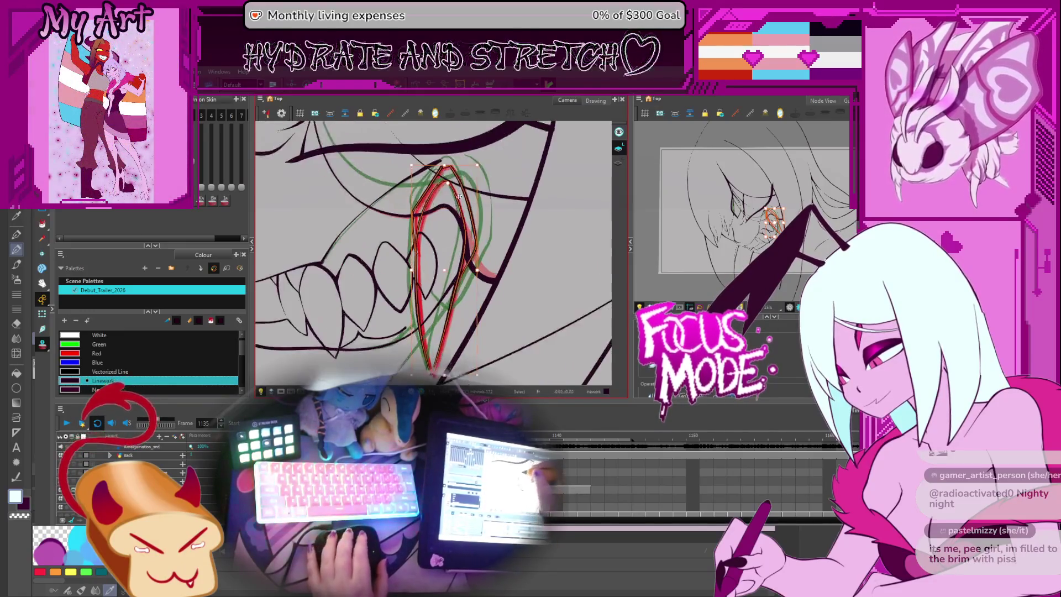
left_click_drag(476, 184, 475, 180)
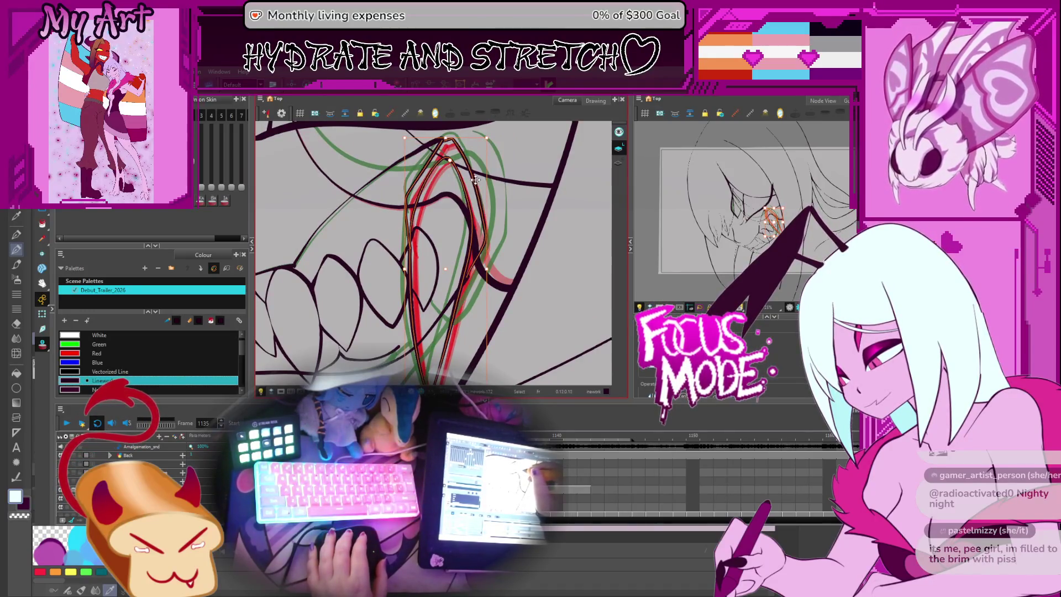
key("Escape")
scroll(475, 179, "down", 2)
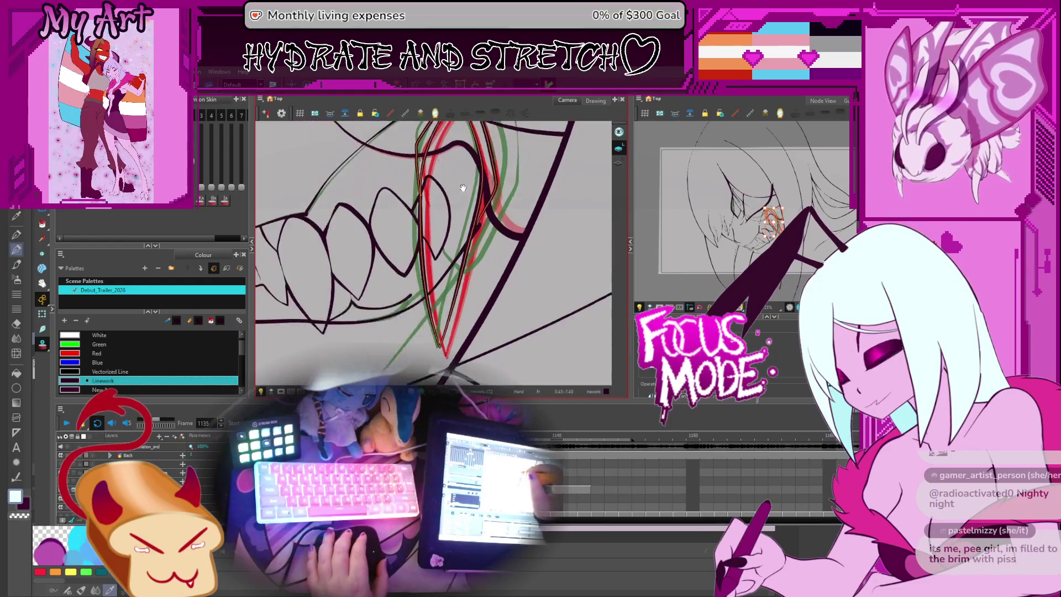
left_click(455, 298)
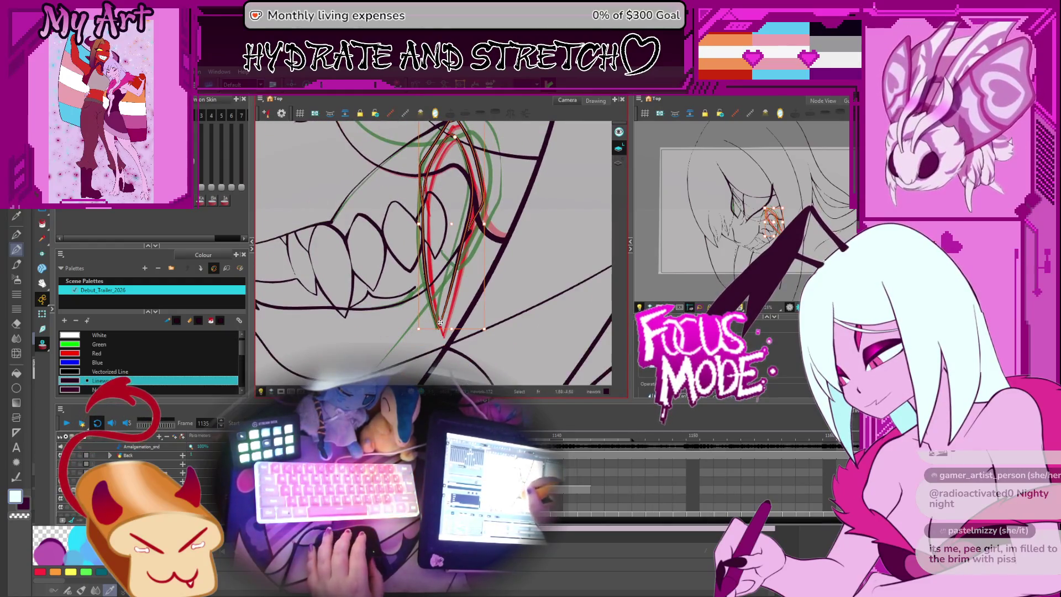
key("alt+q")
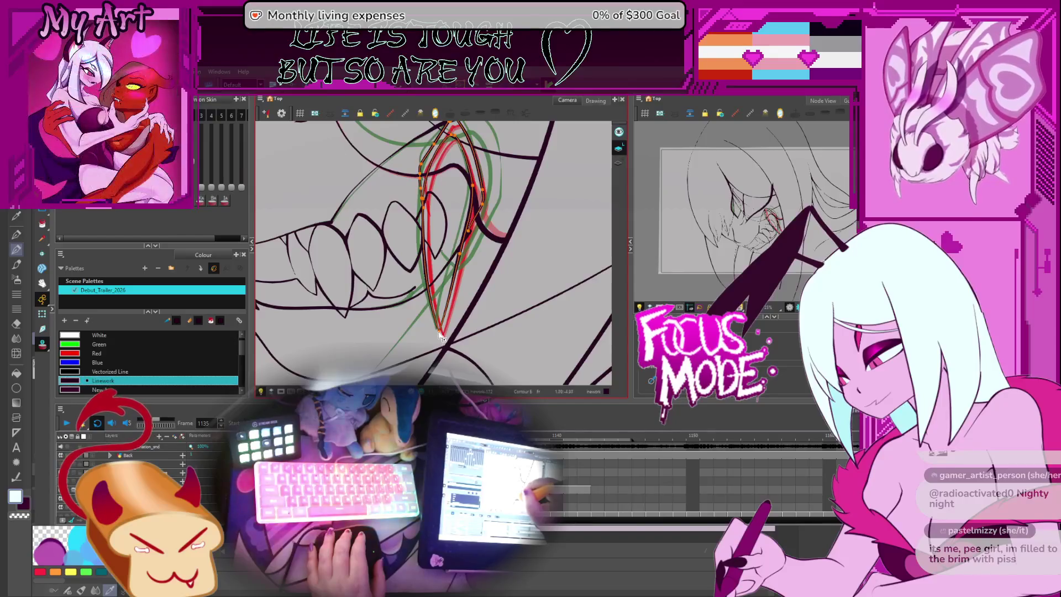
scroll(507, 212, "down", 8)
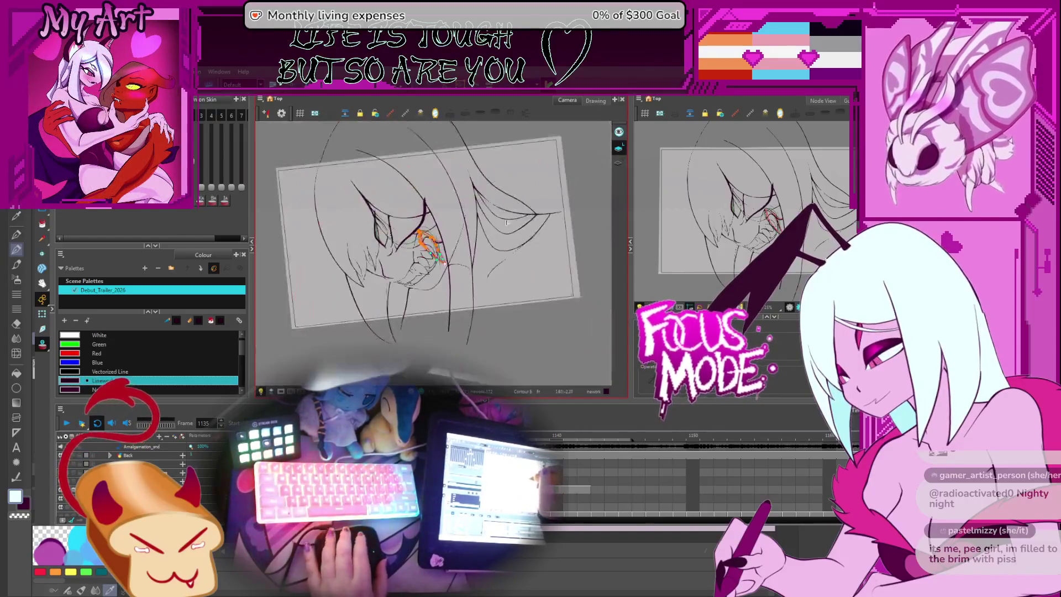
- Level the canvas rotation, then play the animation and stop it on frame 1080
mouse_move(507, 212)
left_mouse_down()
mouse_move(509, 196)
mouse_move(527, 217)
mouse_move(475, 243)
left_mouse_up()
scroll(509, 196, "up", 2)
scroll(475, 244, "up", 1)
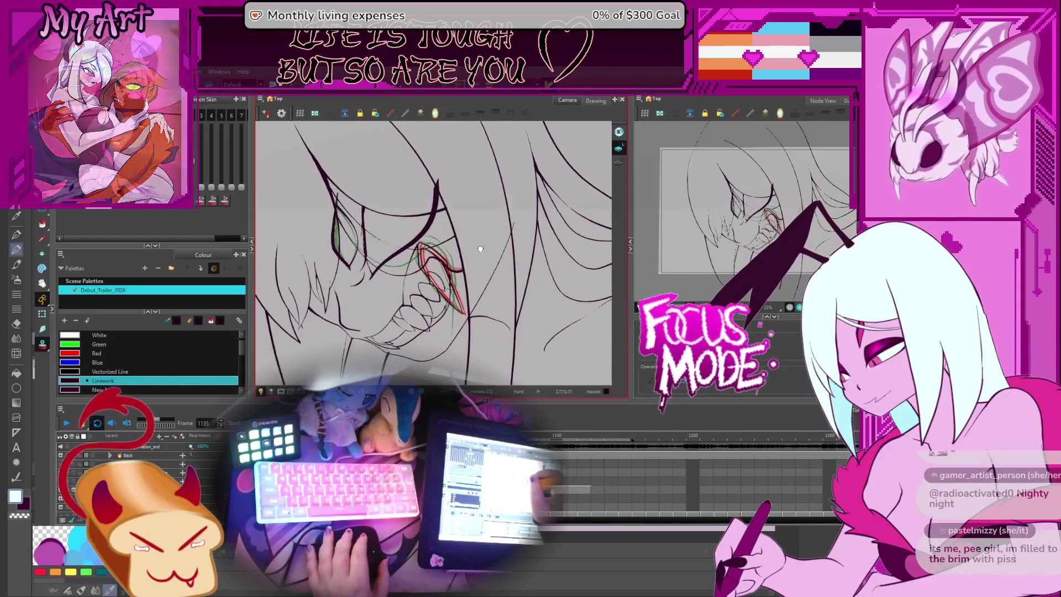
key("Return")
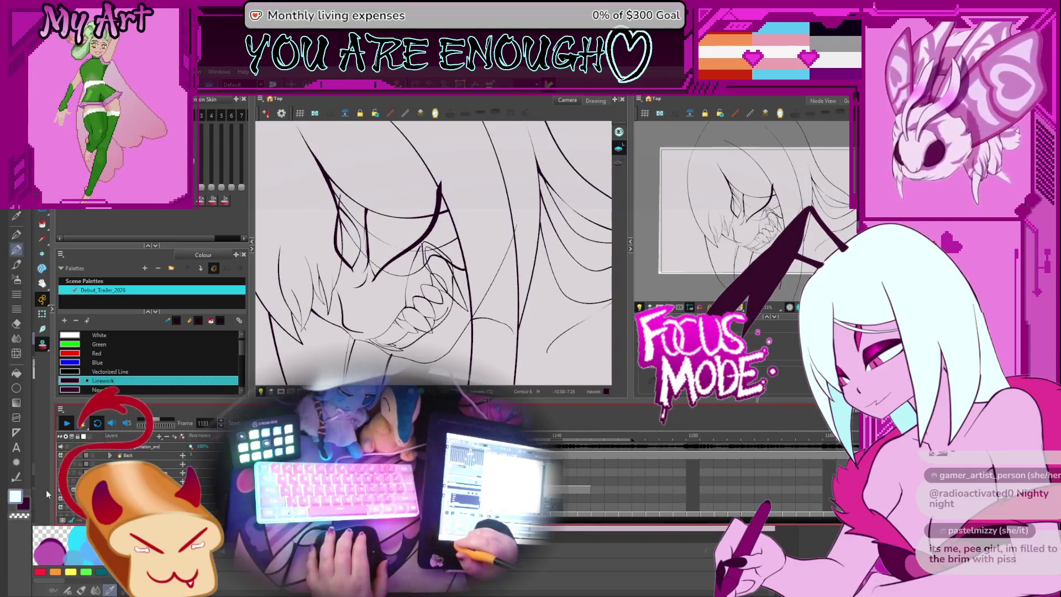
left_click(67, 423)
left_click(69, 423)
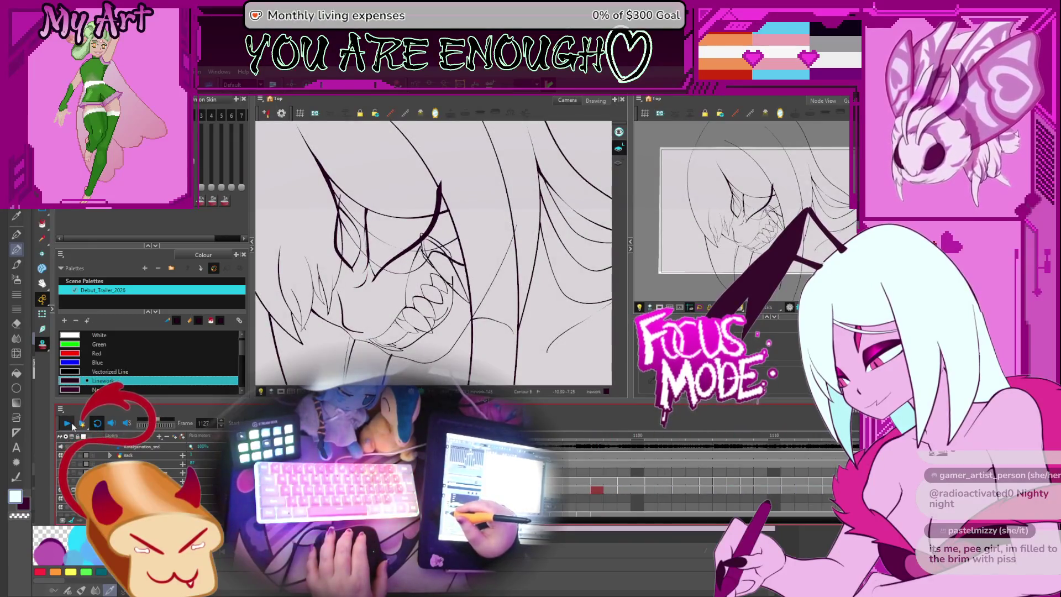
left_click(67, 423)
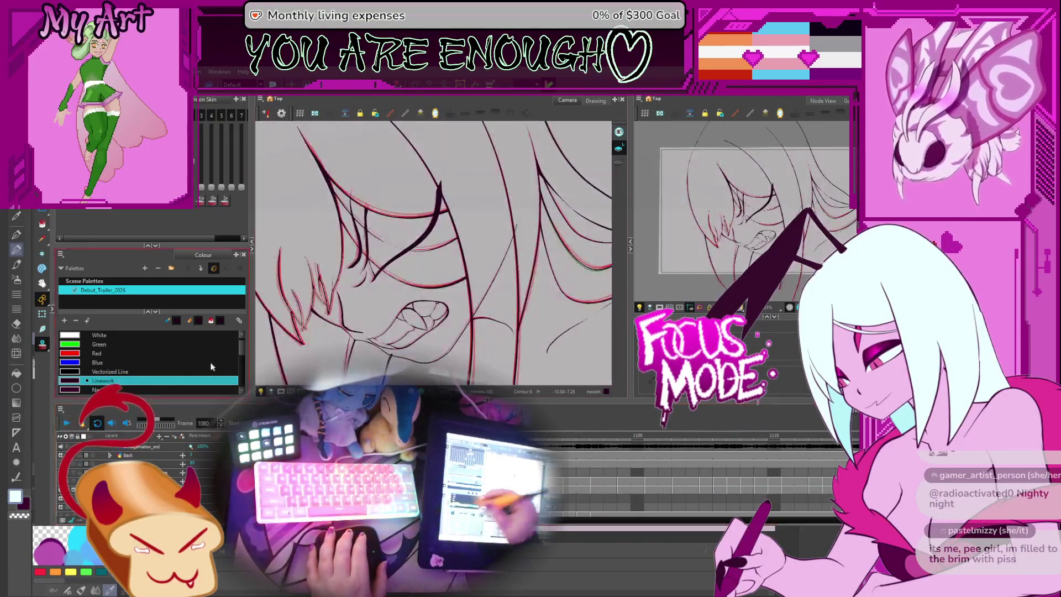
scroll(591, 481, "right", 5)
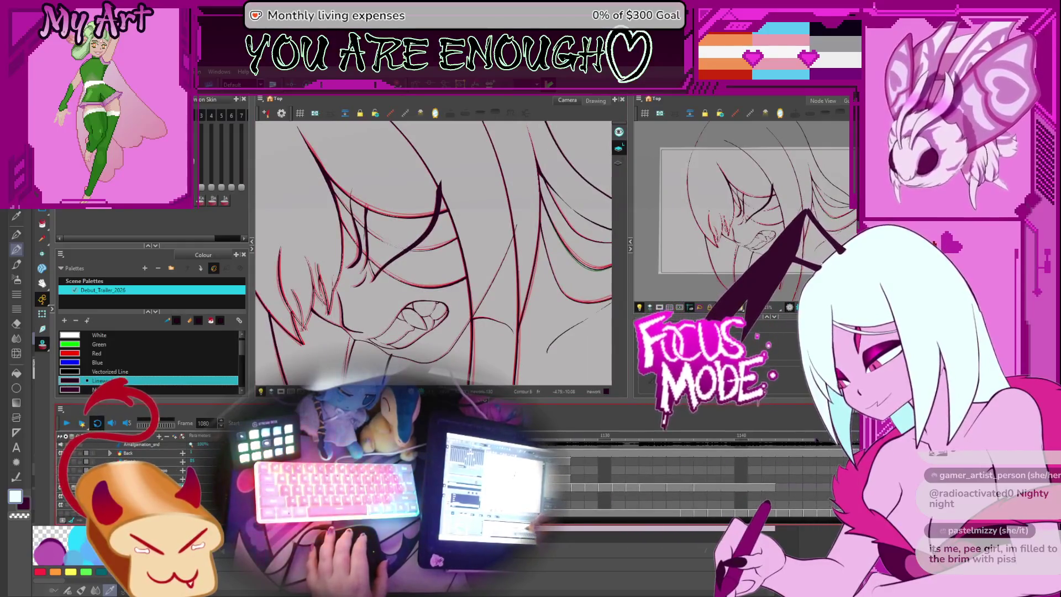
- Jump to frame 1136, zoom and pan onto the mouth, and step between frames 1133 and 1138
left_click(690, 481)
scroll(690, 481, "right", 3)
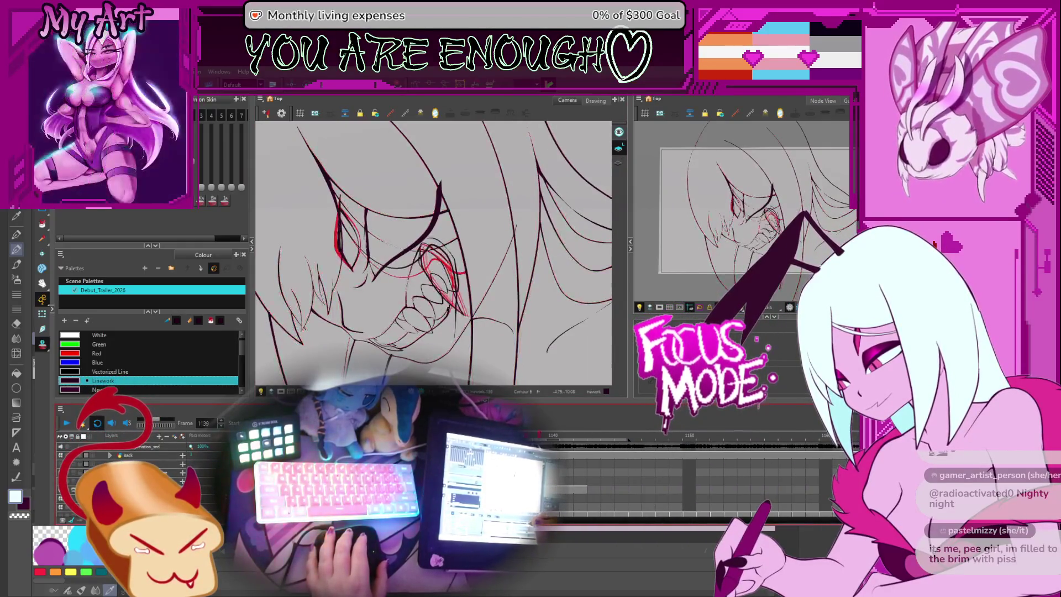
key("comma")
key("comma")
scroll(450, 338, "up", 3)
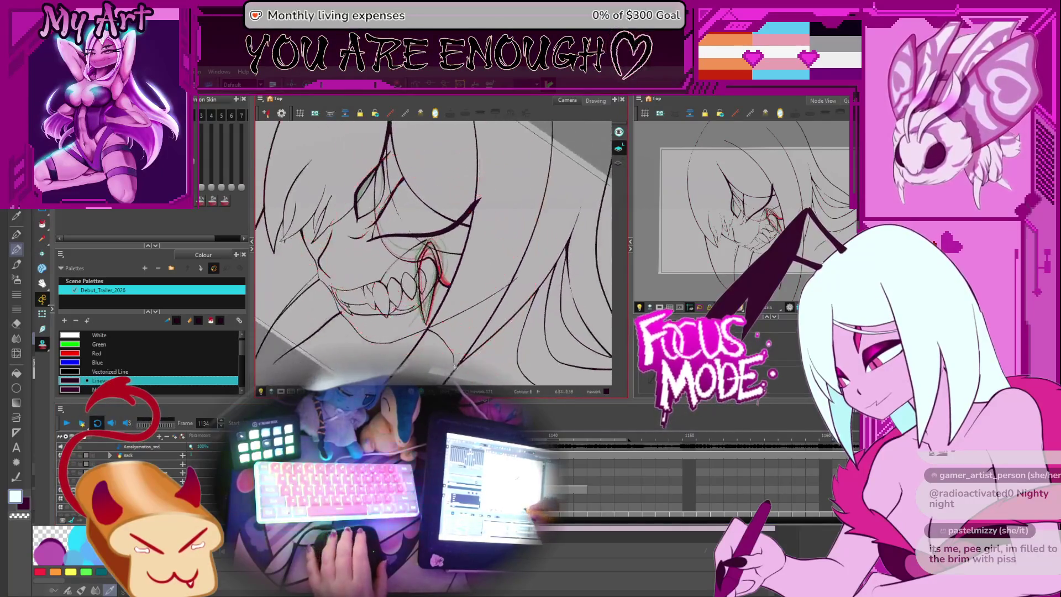
left_click_drag(451, 337, 487, 293)
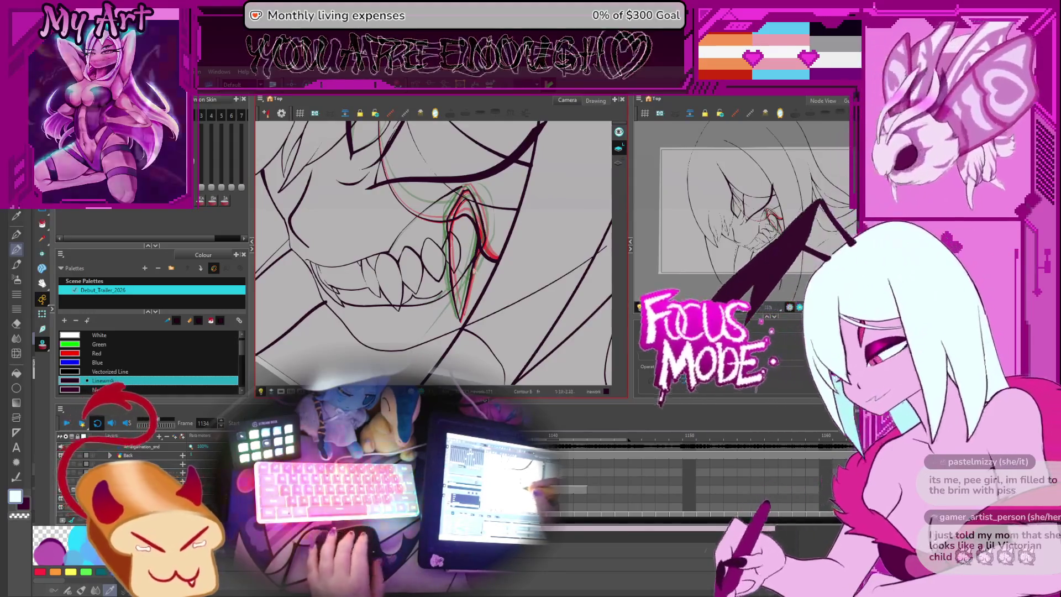
key("comma")
key("period")
key("period")
key("period")
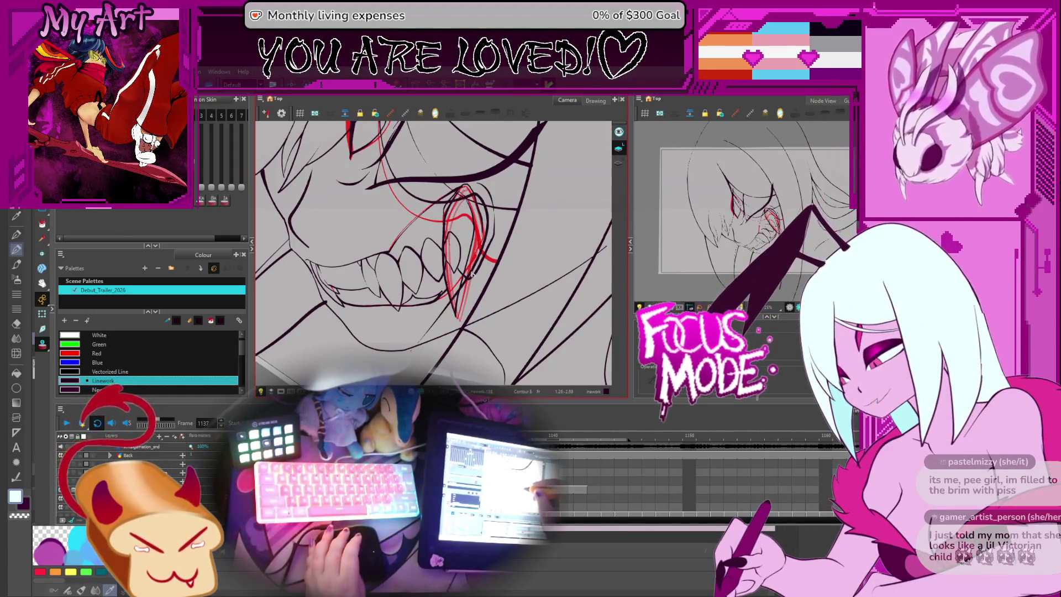
- Rotate the view around the mouth and compare the fang across frames 1131–1137
left_click_drag(472, 273, 539, 234)
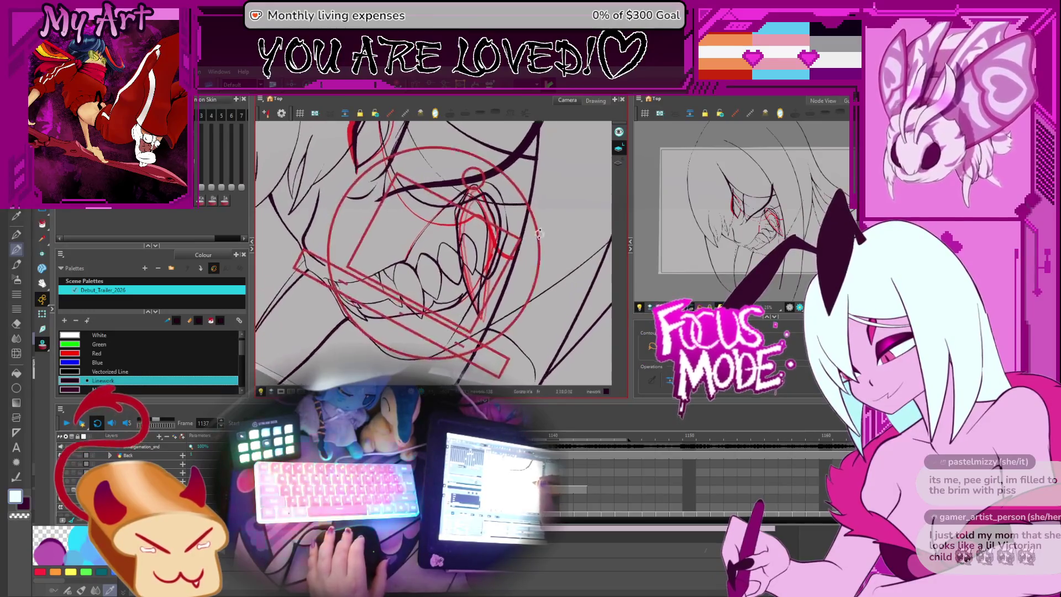
key("comma")
key("comma")
key("comma")
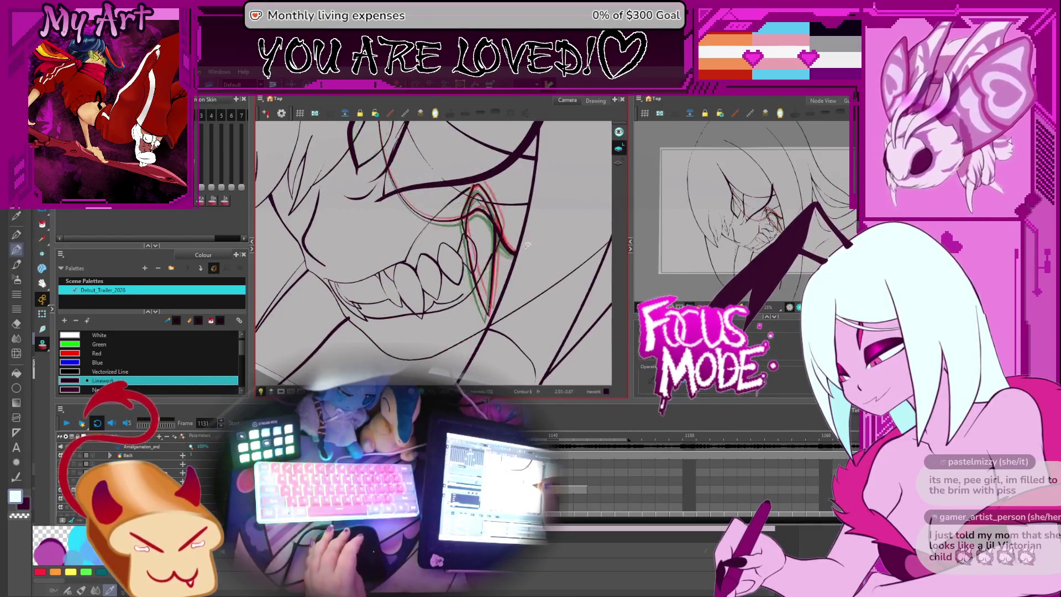
key("period")
key("period")
key("period")
key("comma")
key("comma")
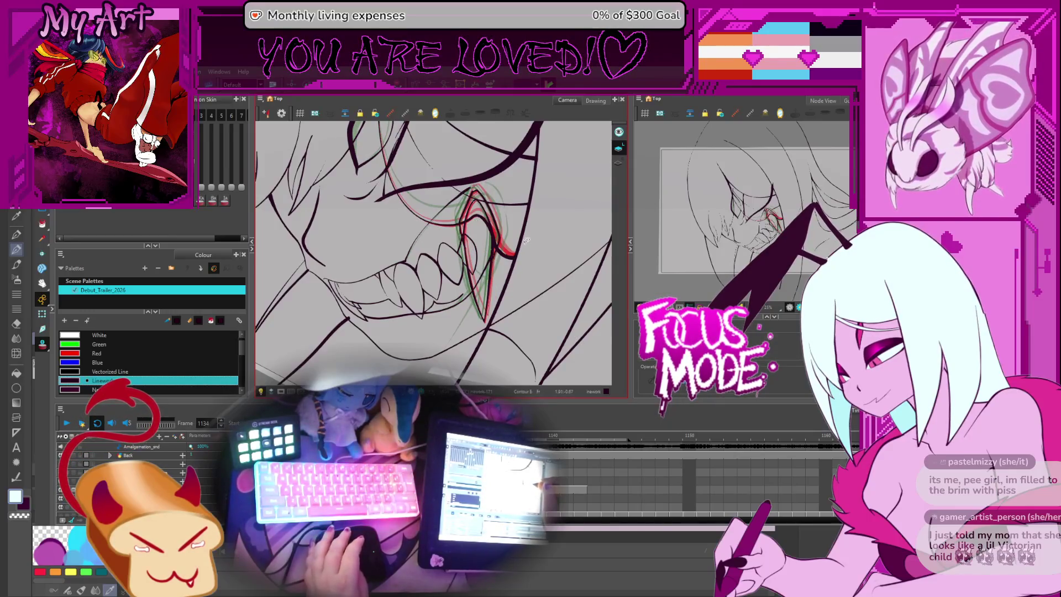
key("comma")
key("comma")
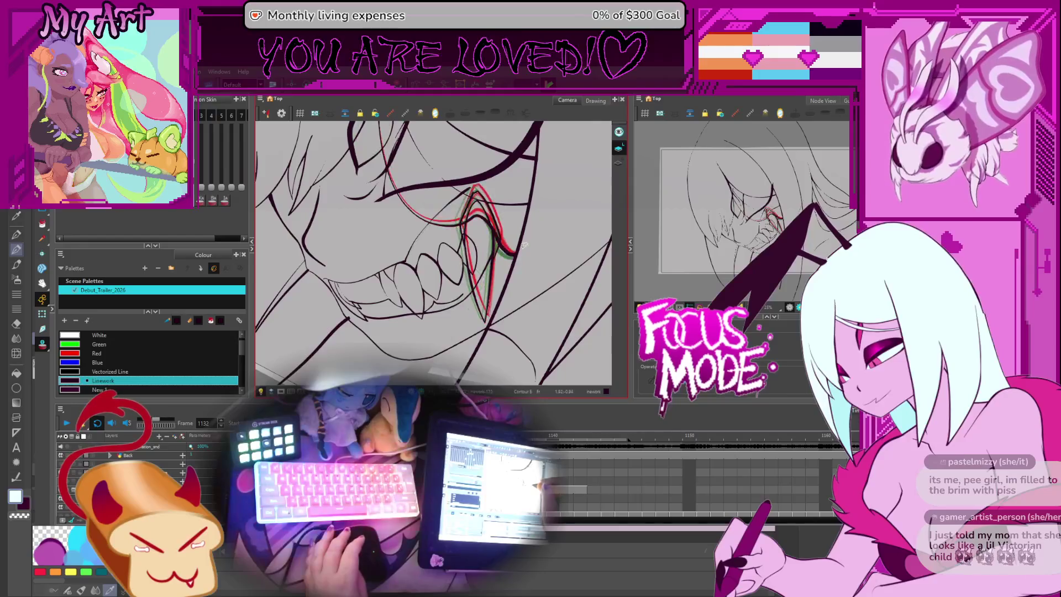
key("period")
key("period")
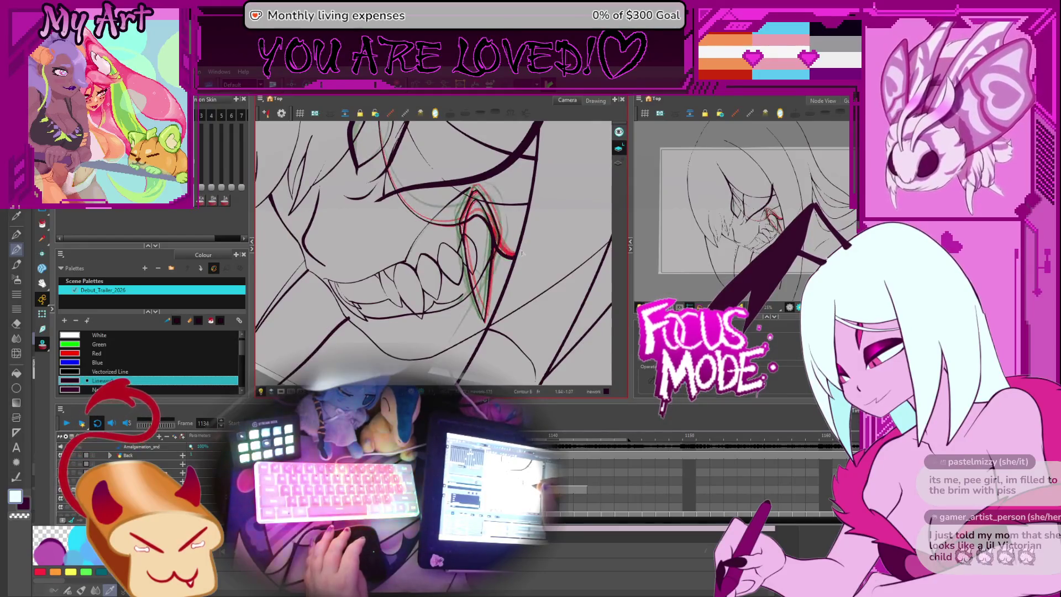
key("period")
key("comma")
key("period")
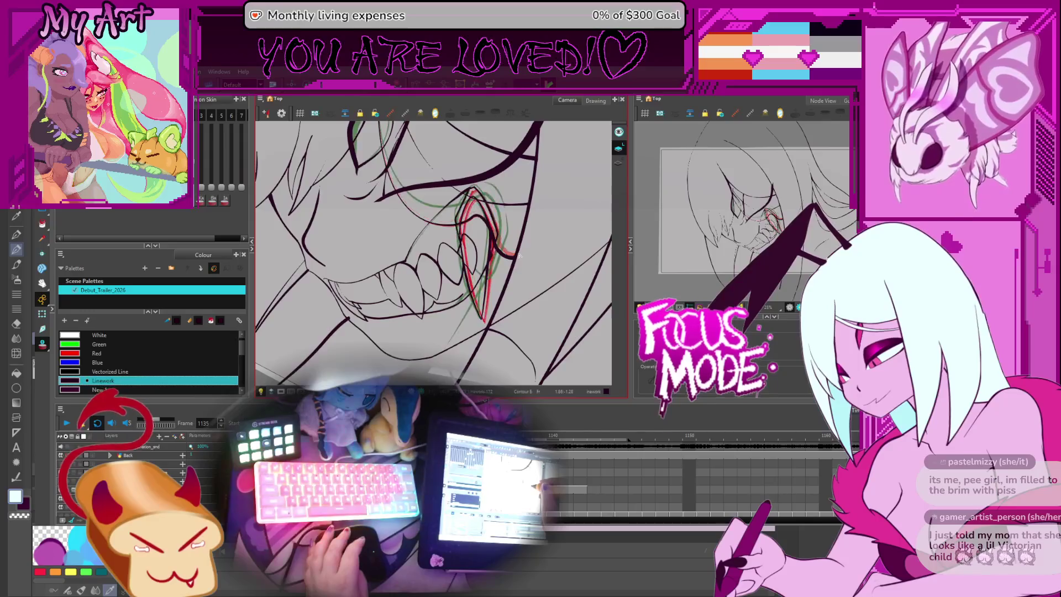
key("period")
key("period")
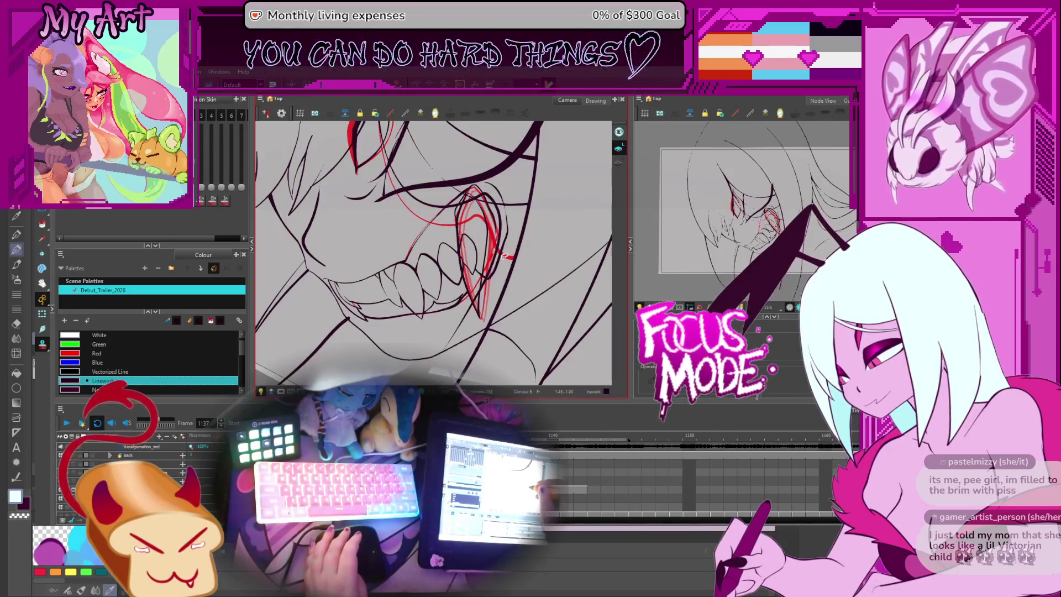
key("comma")
key("comma")
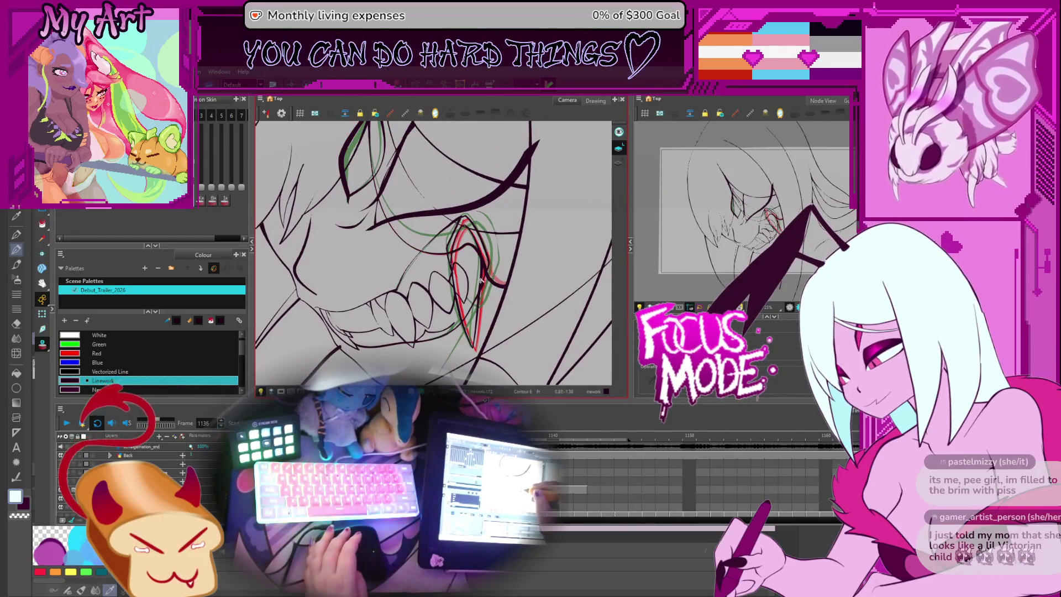
key("period")
- Turn the view onto the fang and select the red fang contour on frame 1136
left_click_drag(454, 282, 502, 298)
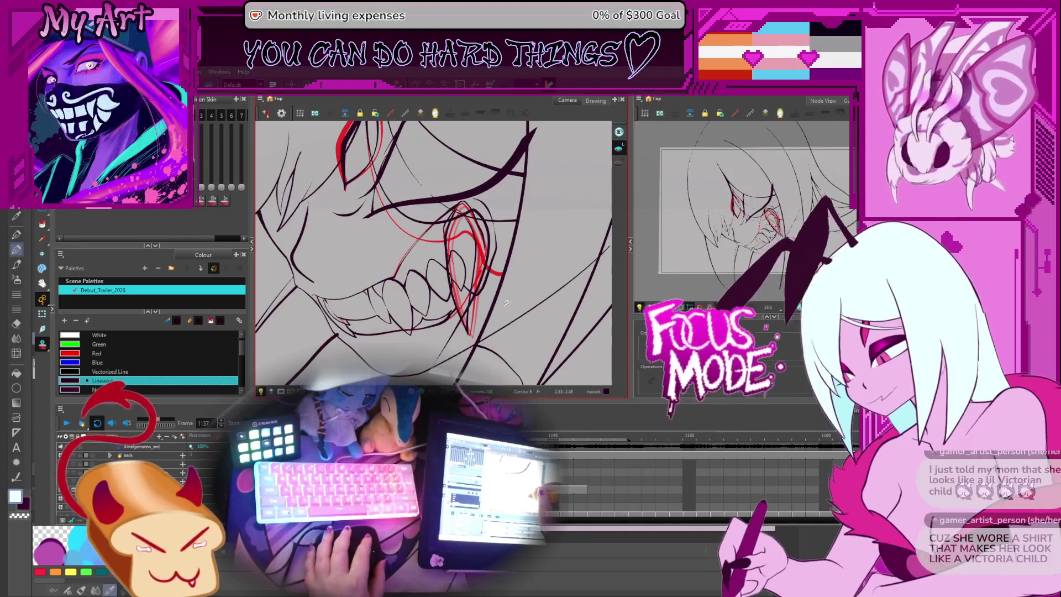
left_click_drag(489, 279, 501, 284)
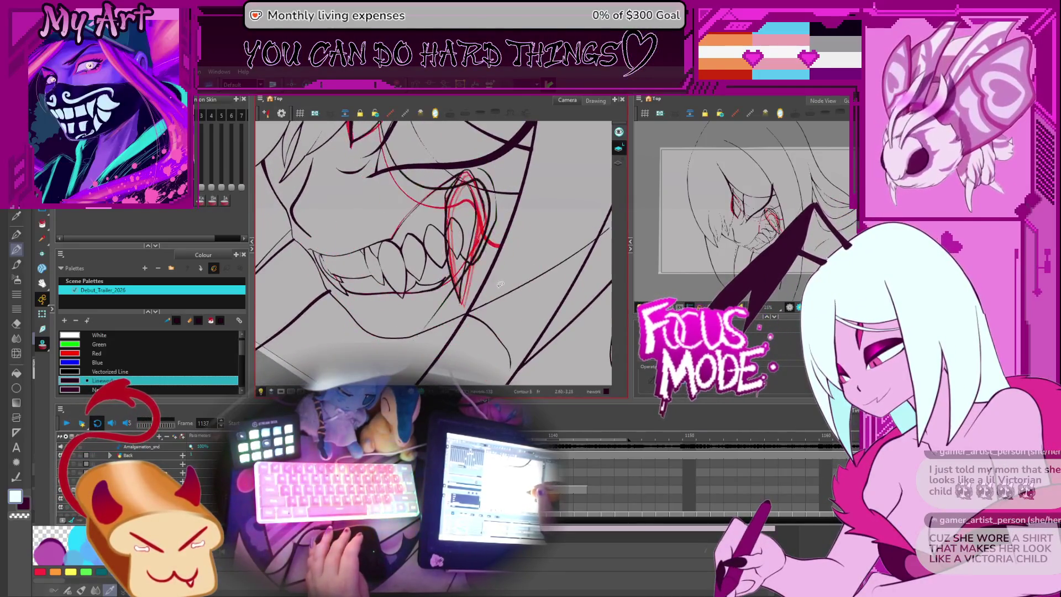
mouse_move(519, 200)
left_mouse_down()
mouse_move(477, 219)
mouse_move(470, 265)
left_mouse_up()
key("comma")
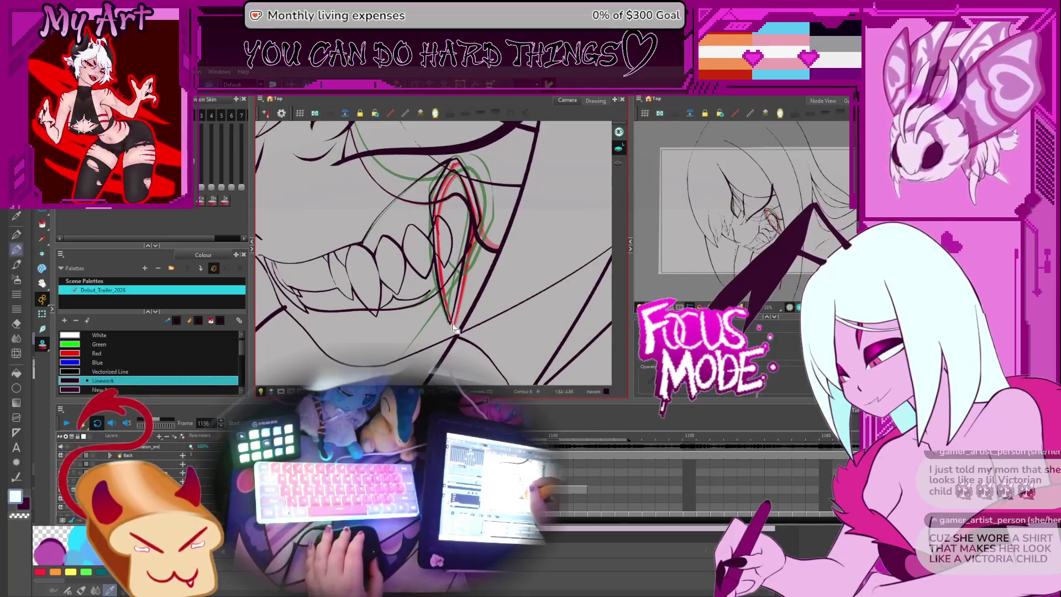
left_click(451, 323)
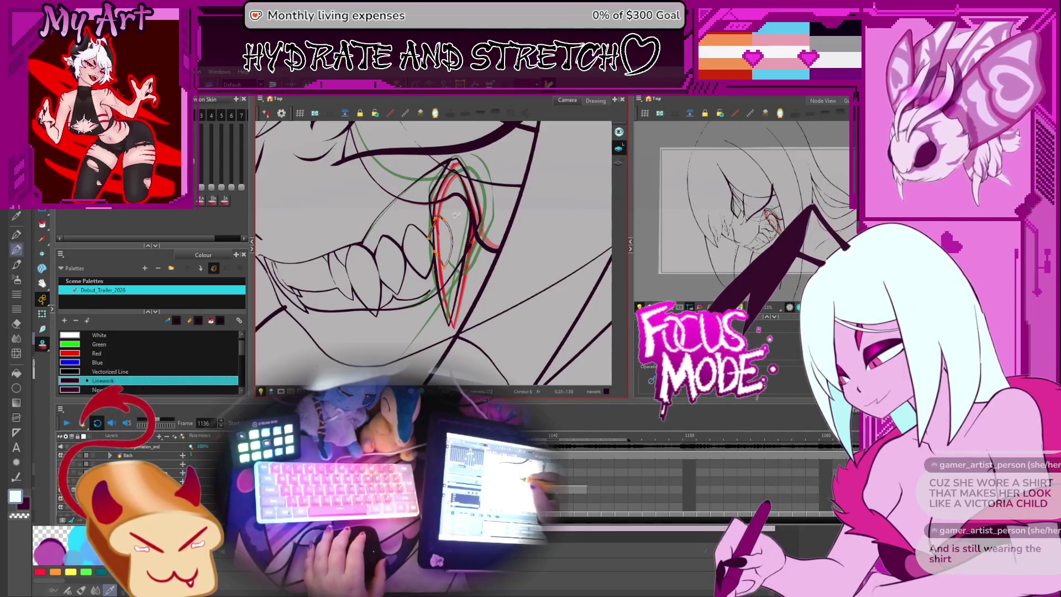
- Shift the view and recheck frames 1134–1137, settling on frame 1135
left_click_drag(464, 236, 482, 227)
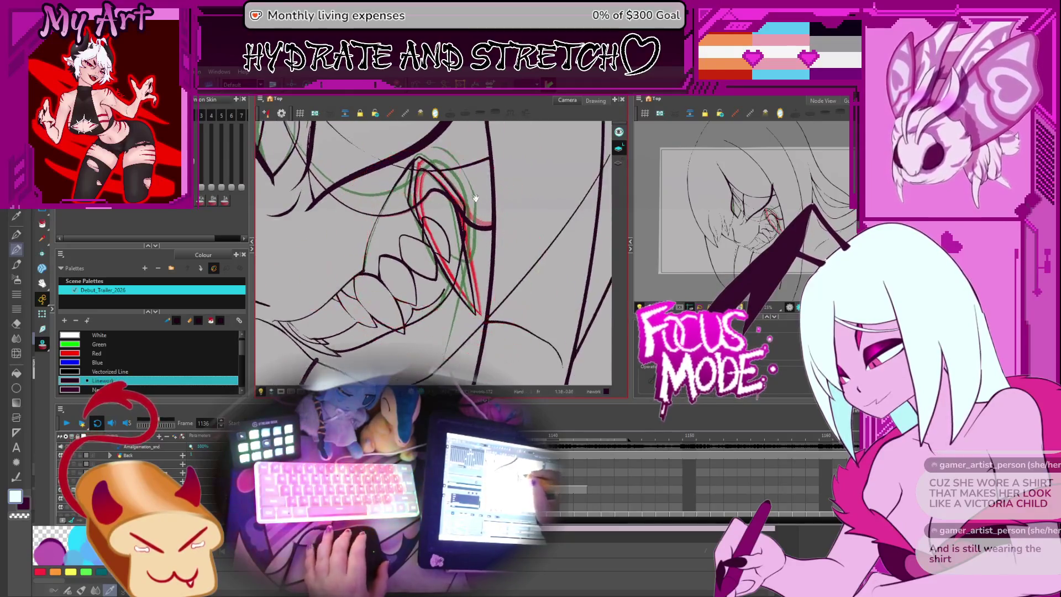
key("period")
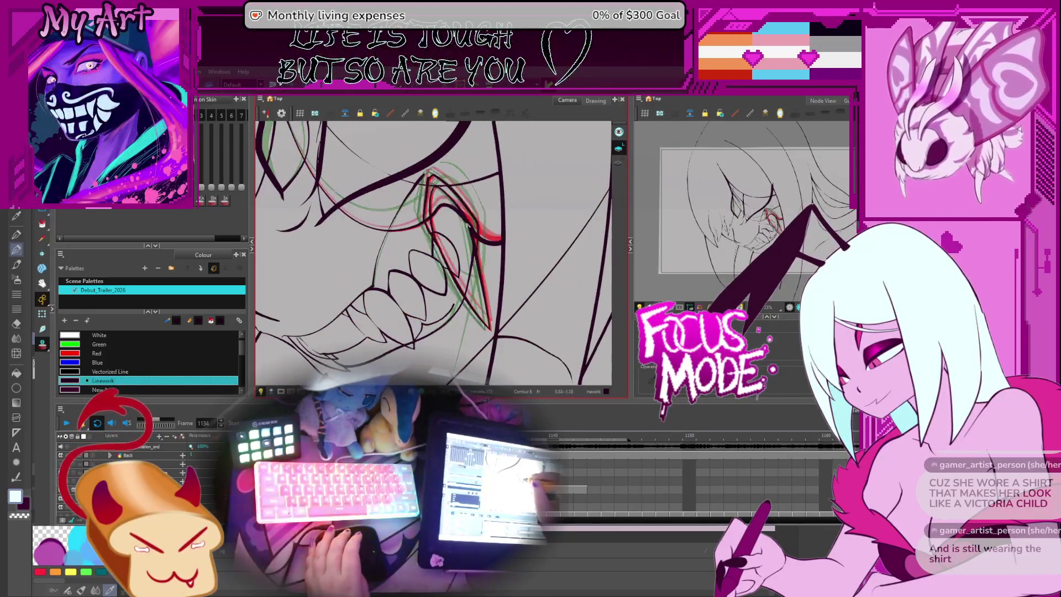
key("period")
key("period")
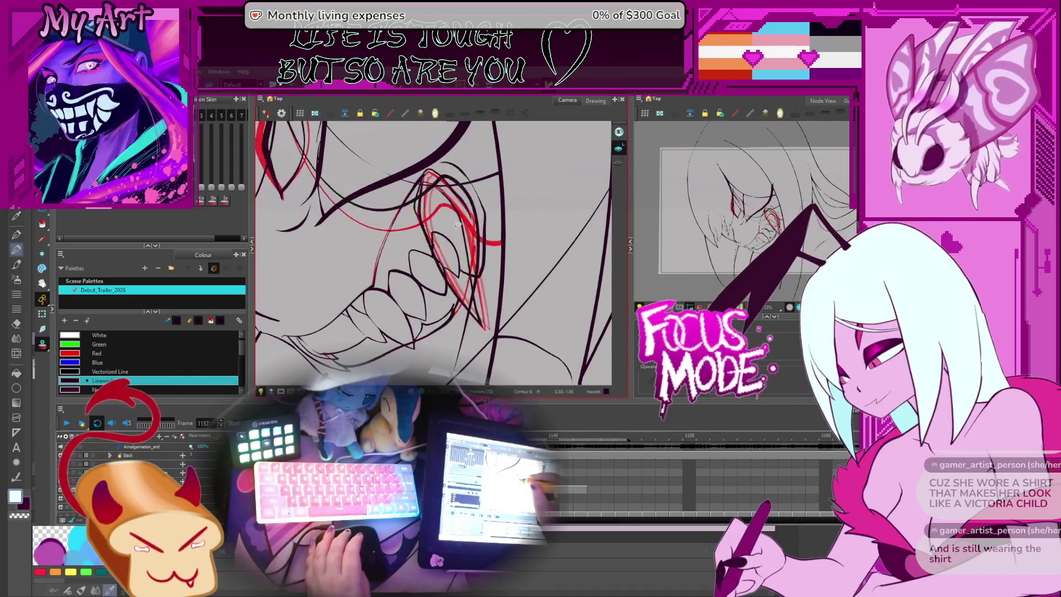
key("comma")
key("comma")
key("comma")
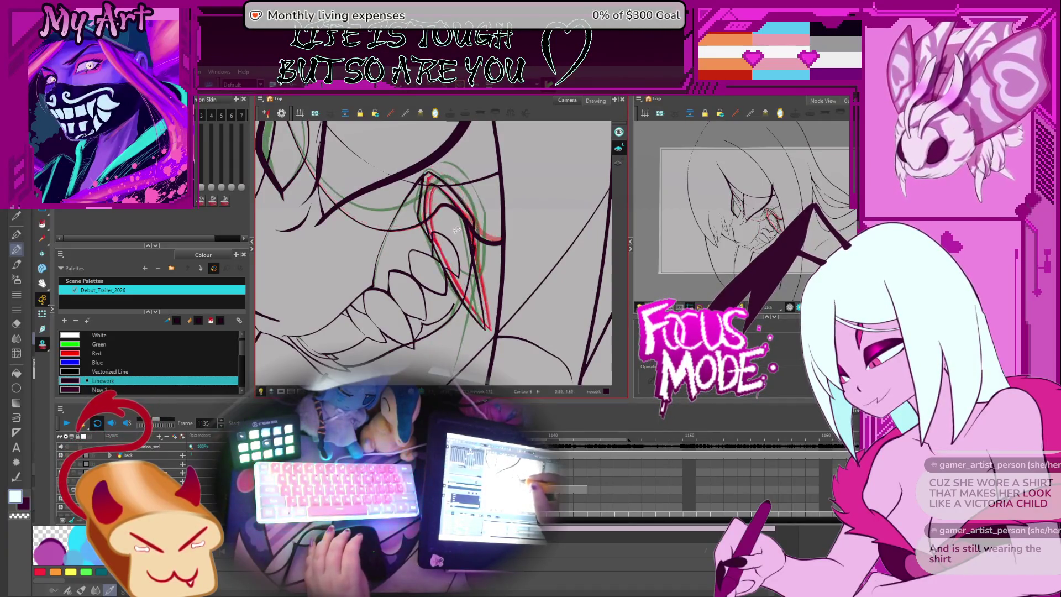
key("period")
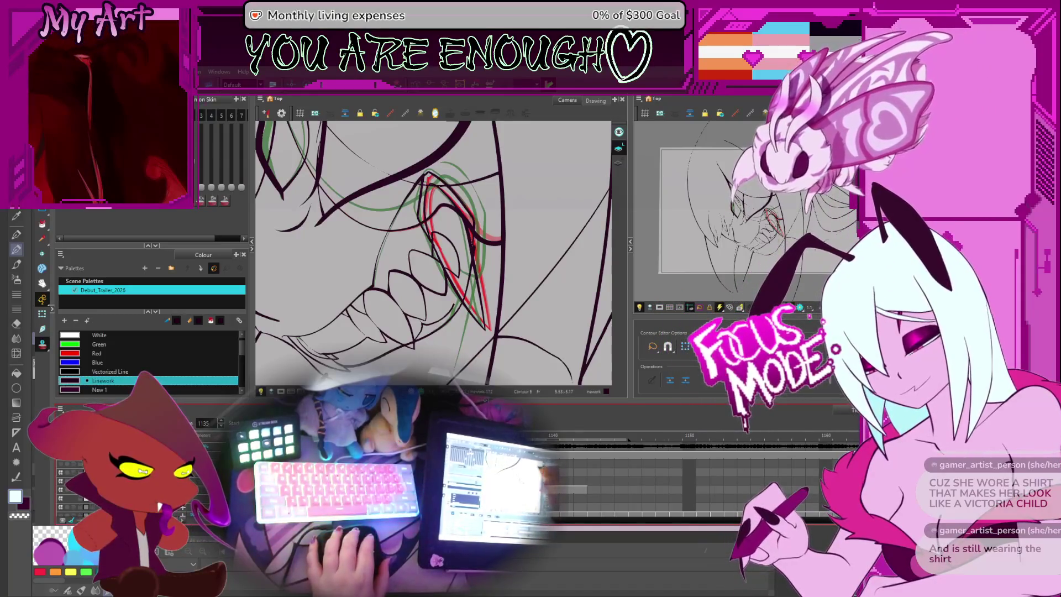
left_click_drag(513, 221, 504, 202)
key("period")
key("comma")
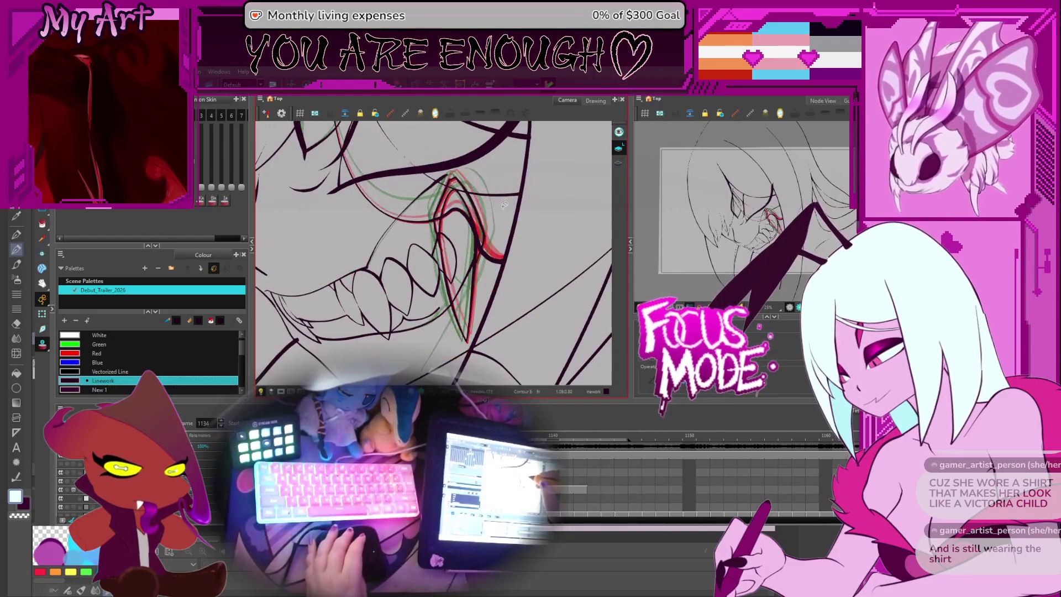
key("period")
key("period")
key("period")
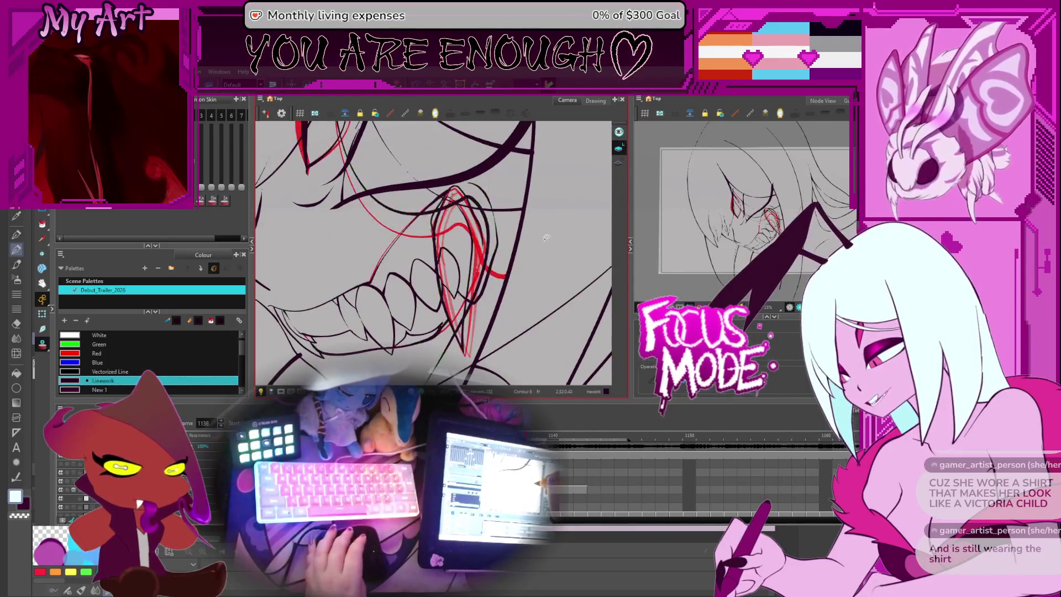
key("comma")
key("period")
left_click_drag(460, 239, 460, 209)
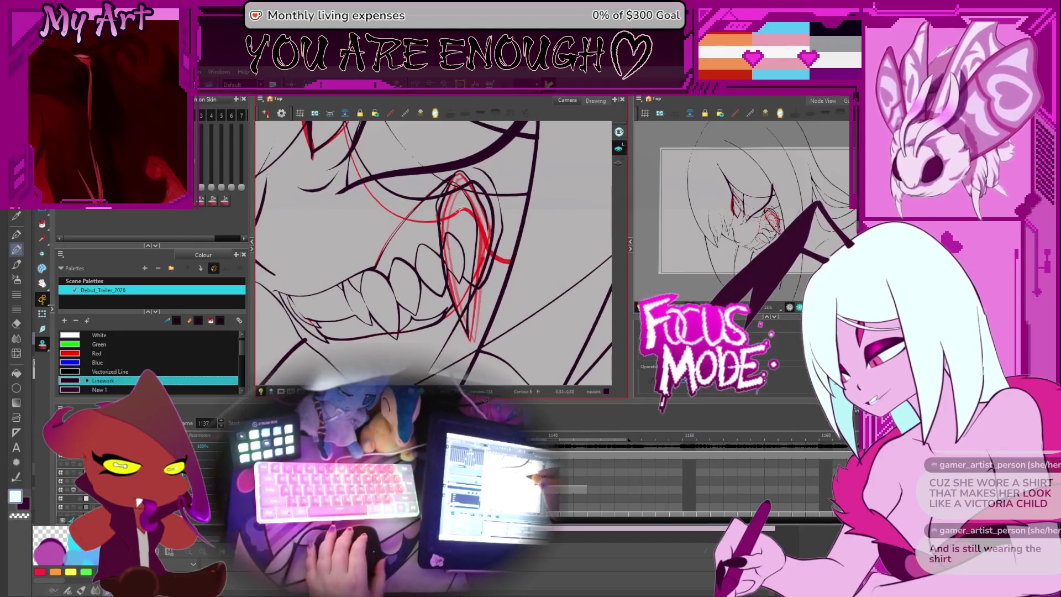
key("comma")
key("comma")
key("comma")
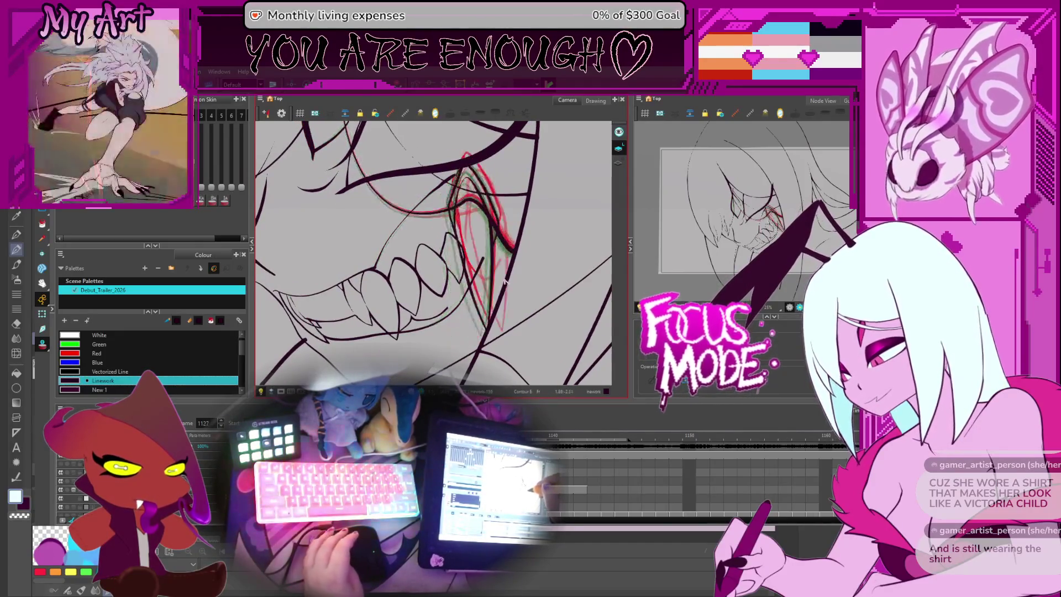
key("period")
key("comma")
key("period")
key("comma")
key("period")
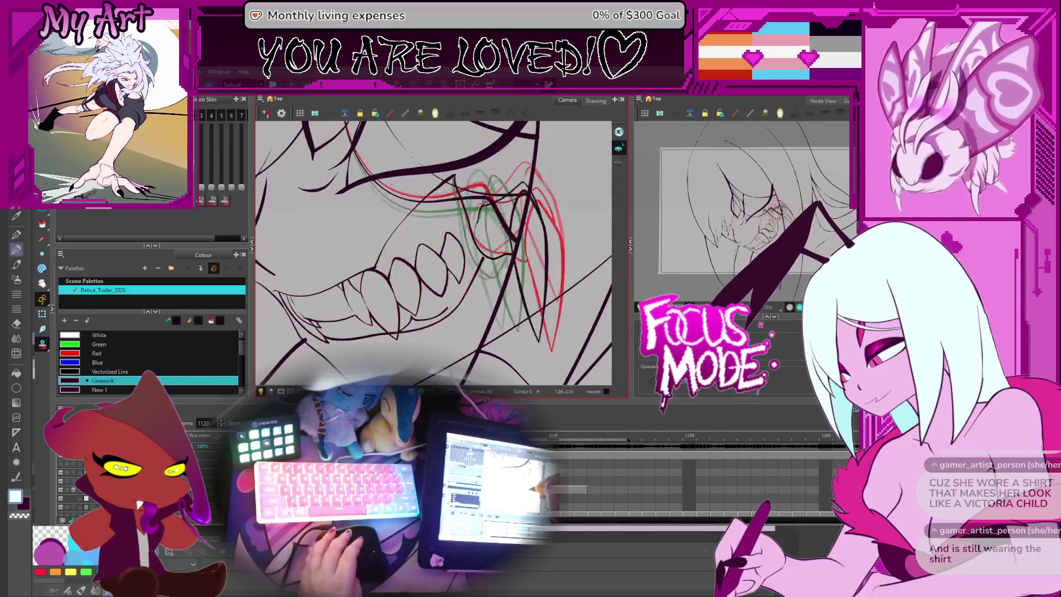
key("period")
key("period")
key("period")
key("period")
key("period")
key("period")
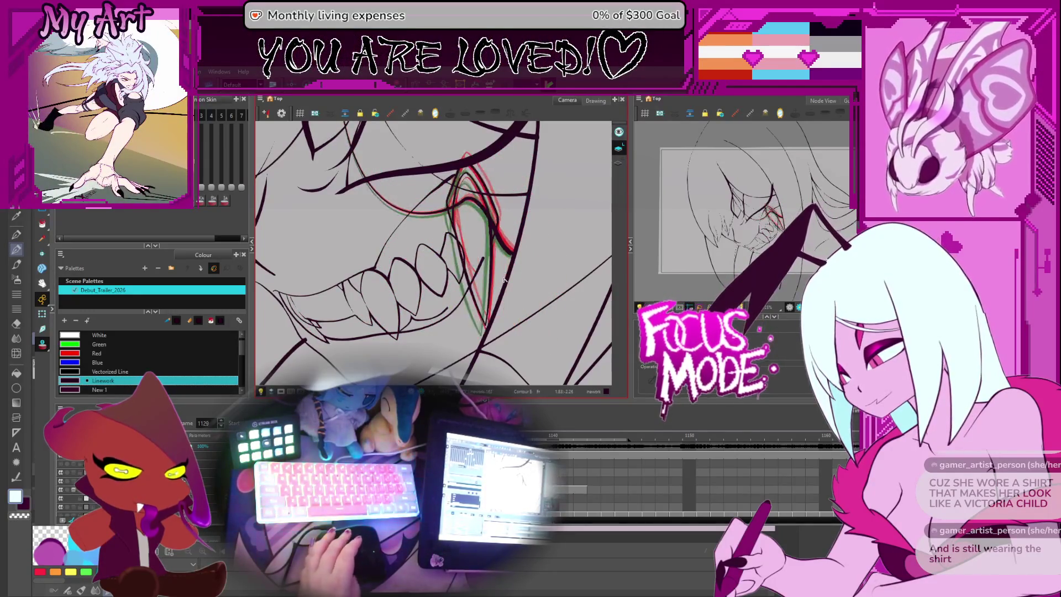
key("period")
key("period")
key("period")
key("period")
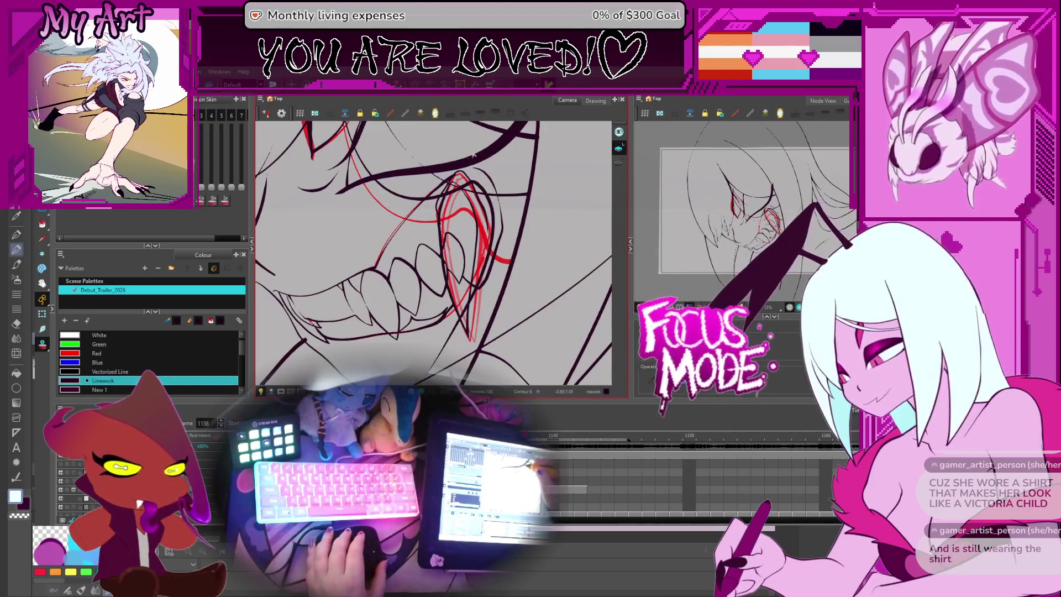
key("comma")
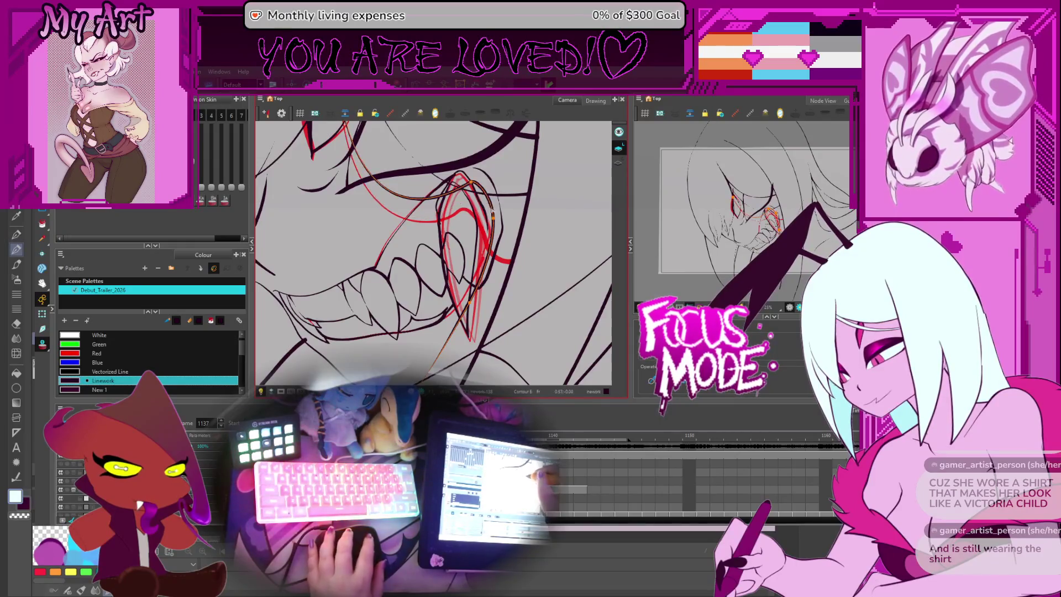
key("comma")
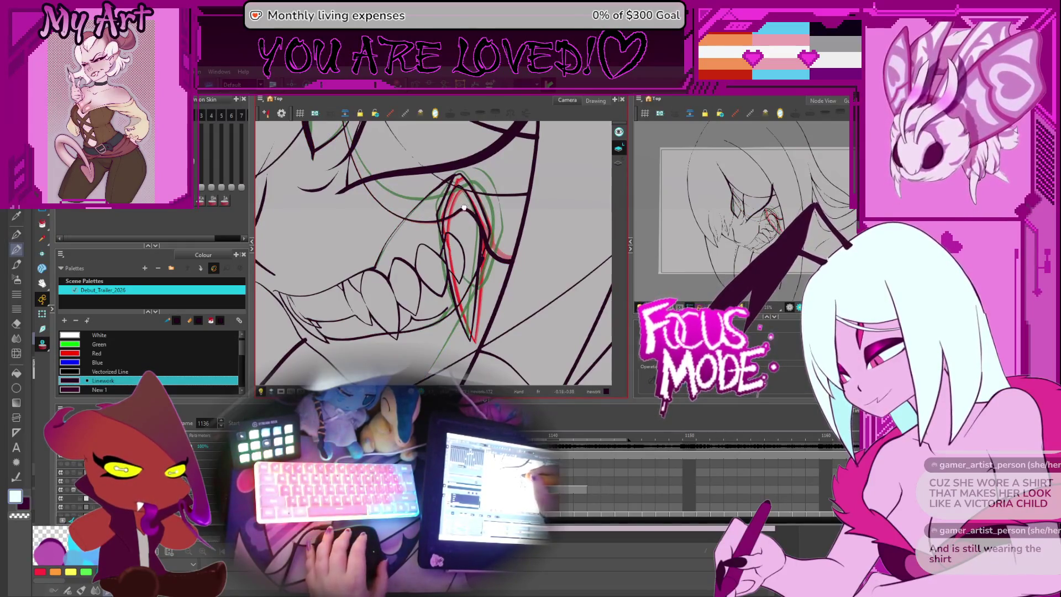
left_click_drag(464, 207, 458, 204)
key("period")
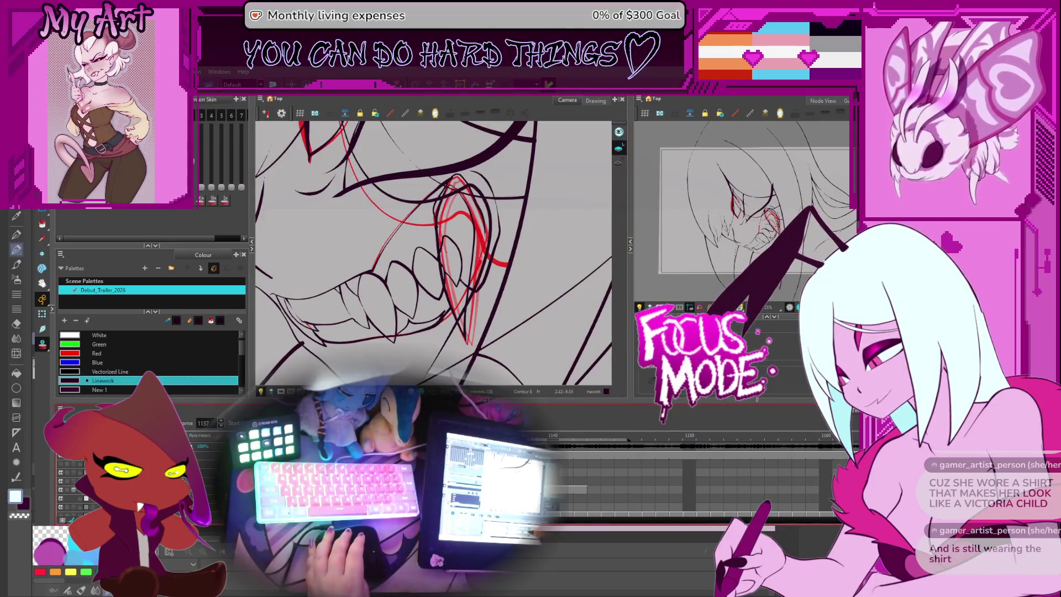
- Zoom in and select the black fang stroke and its outer curve for contour editing
scroll(455, 200, "up", 2)
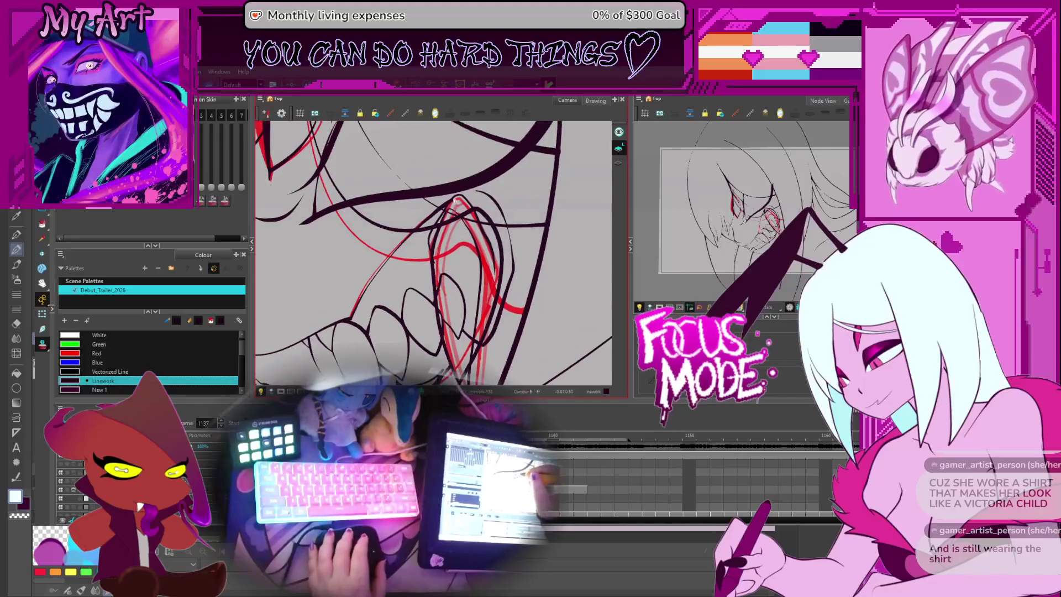
scroll(456, 200, "up", 3)
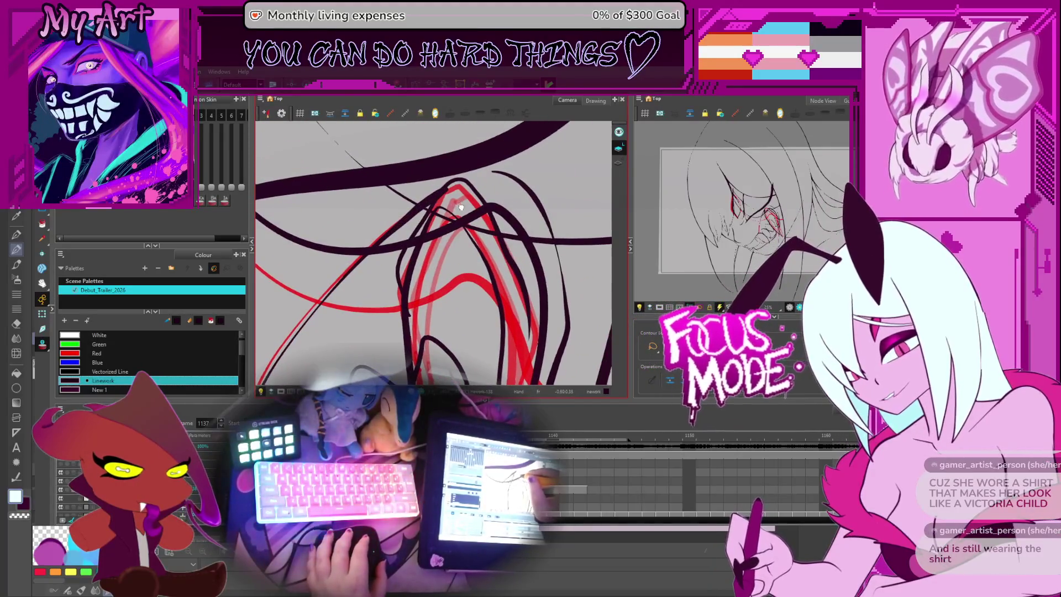
left_click(456, 184)
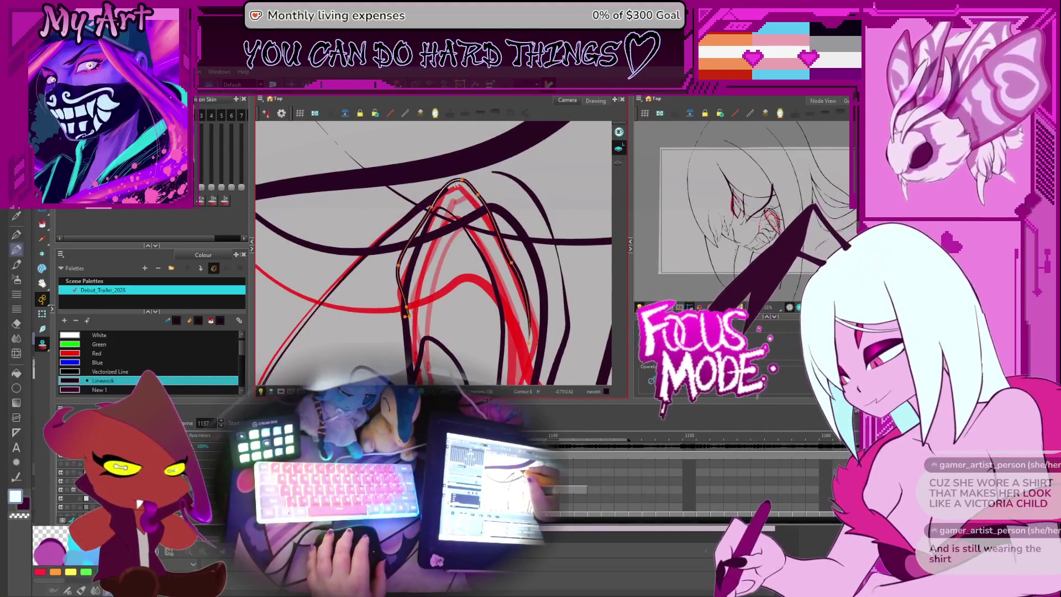
left_click(428, 216, "shift")
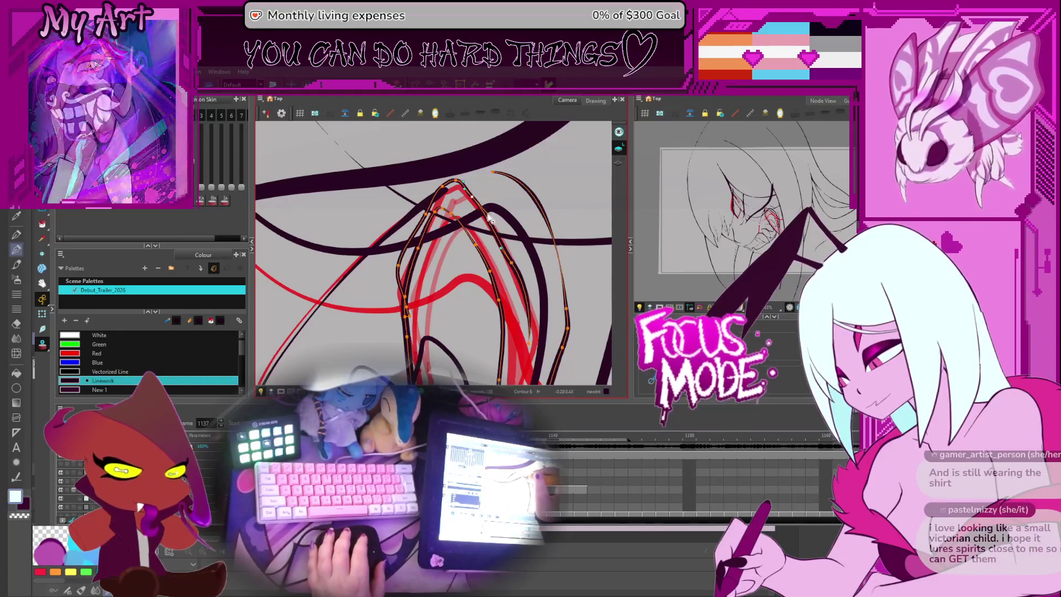
left_click_drag(488, 221, 517, 220)
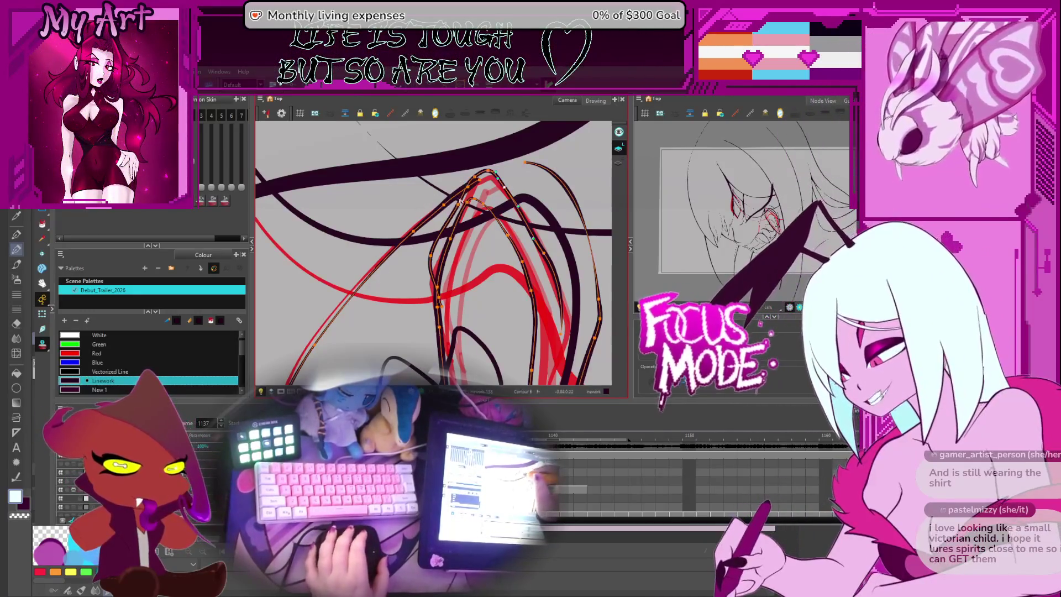
- Compare with frame 1136, then select the fang's inner strokes and a left-edge point on 1137
key("comma")
key("period")
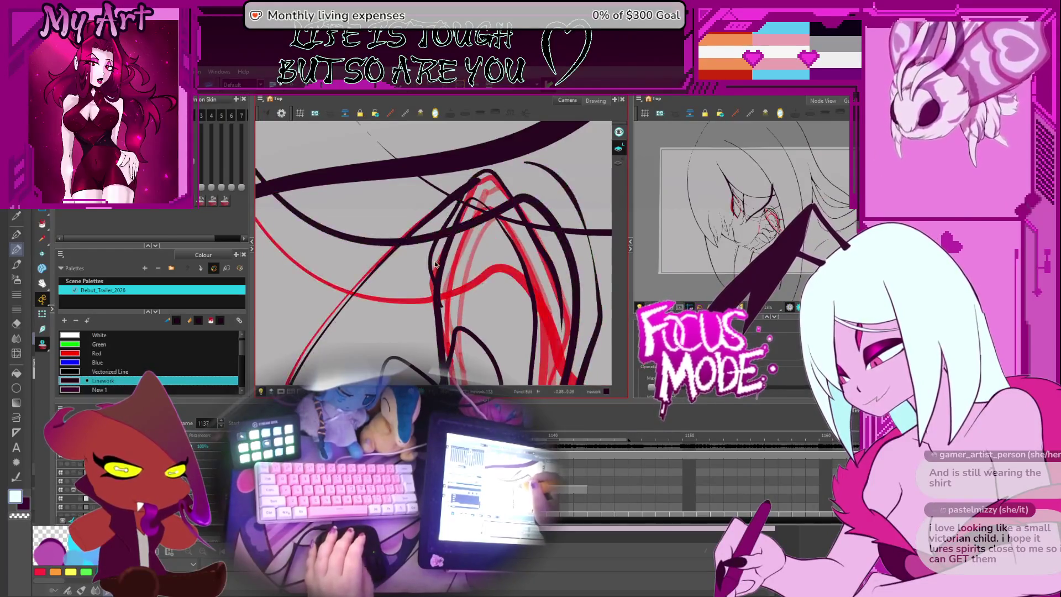
left_click(437, 281)
left_click(445, 302, "shift")
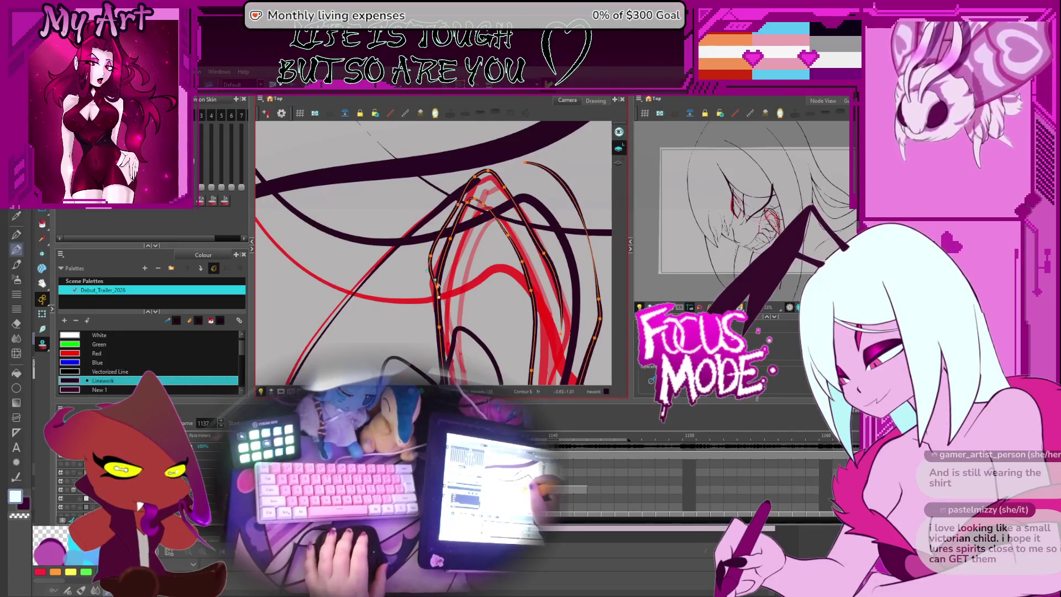
left_click(444, 294)
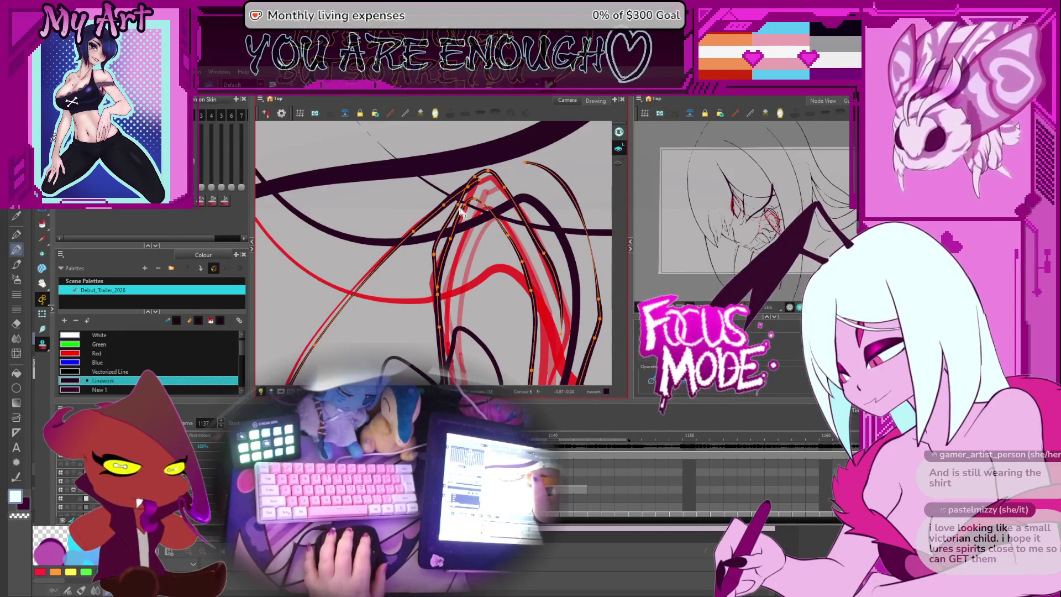
- Zoom out and flip between frames 1137 and 1138 to preview the fang
scroll(453, 210, "down", 1)
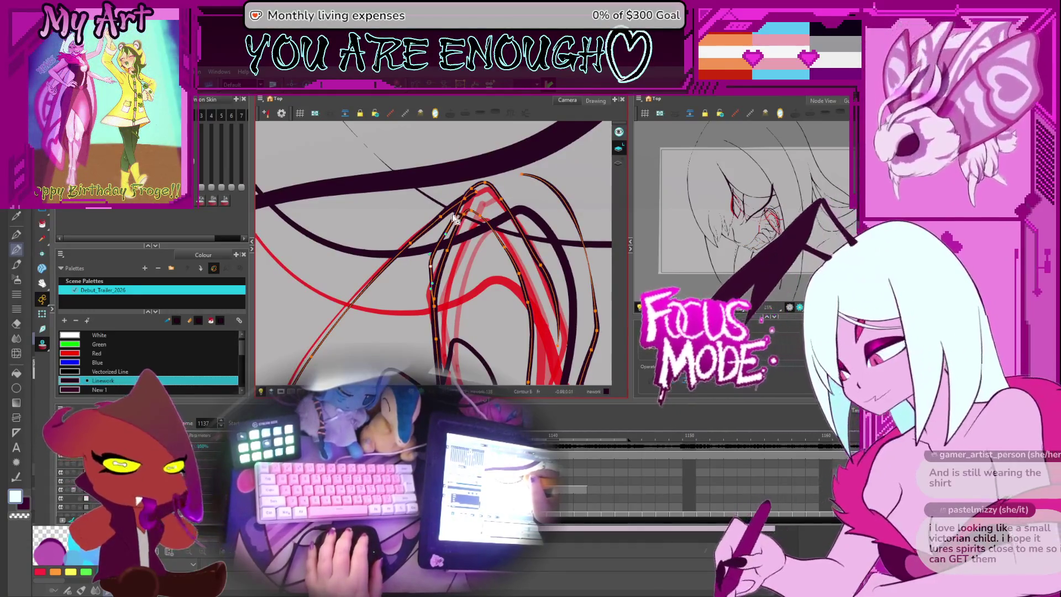
scroll(455, 229, "down", 5)
key("period")
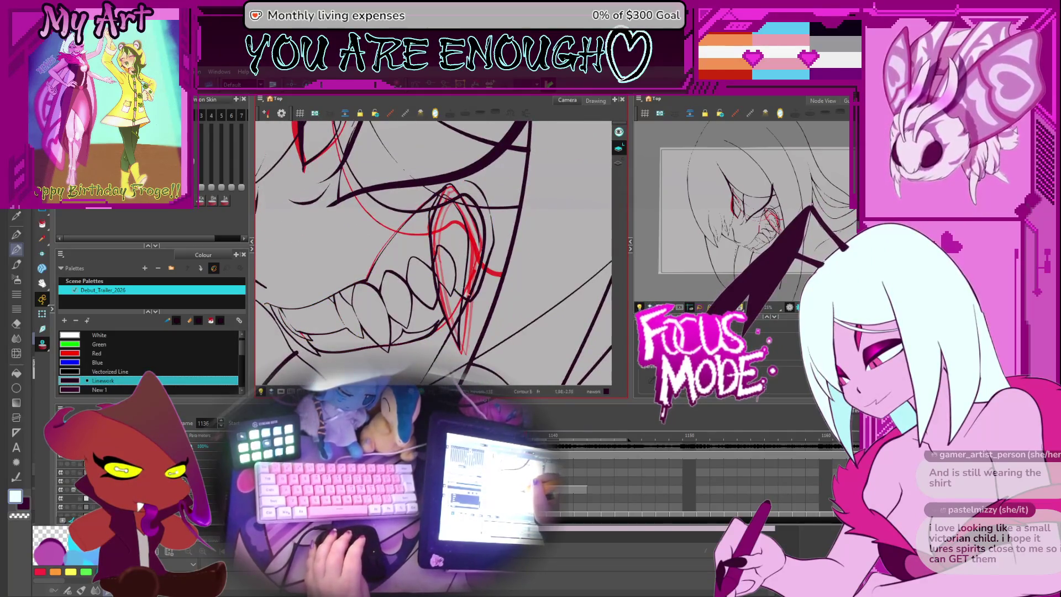
key("comma")
key("period")
key("comma")
key("period")
key("comma")
key("period")
key("comma")
key("period")
key("comma")
- Pick the black fang outline in the Contour Editor, zoom in, and check motion around frame 1137
scroll(447, 274, "up", 2)
key("alt+q")
left_click(475, 294)
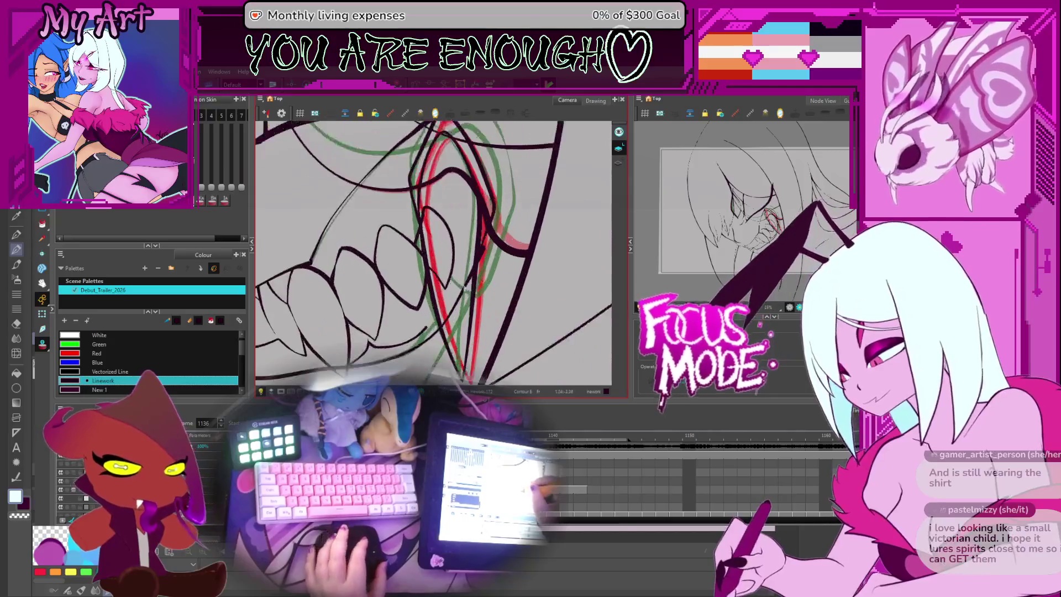
left_click(475, 298)
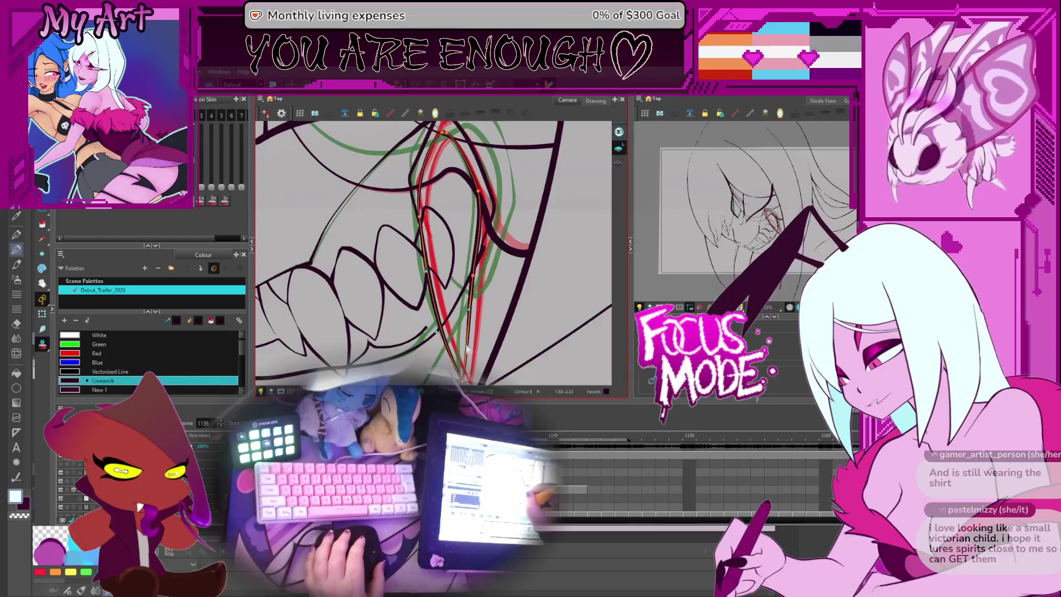
scroll(459, 271, "up", 2)
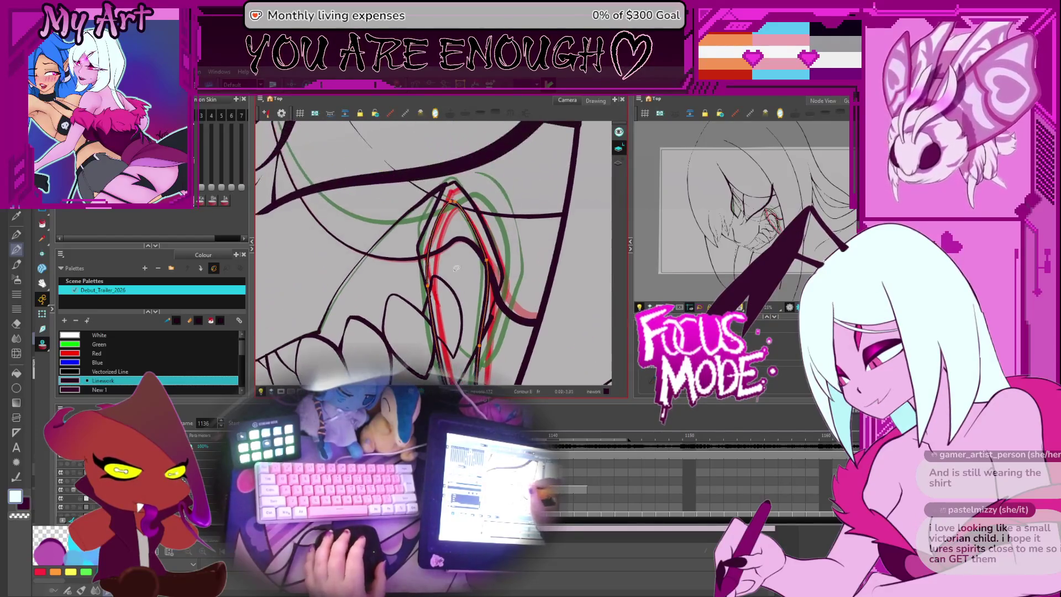
scroll(466, 270, "up", 1)
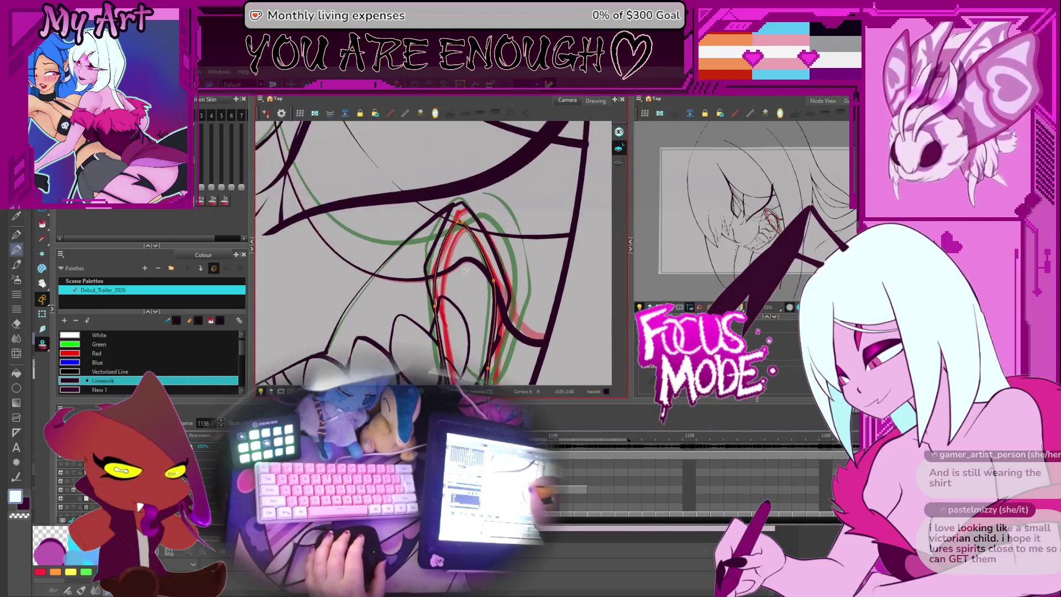
key("period")
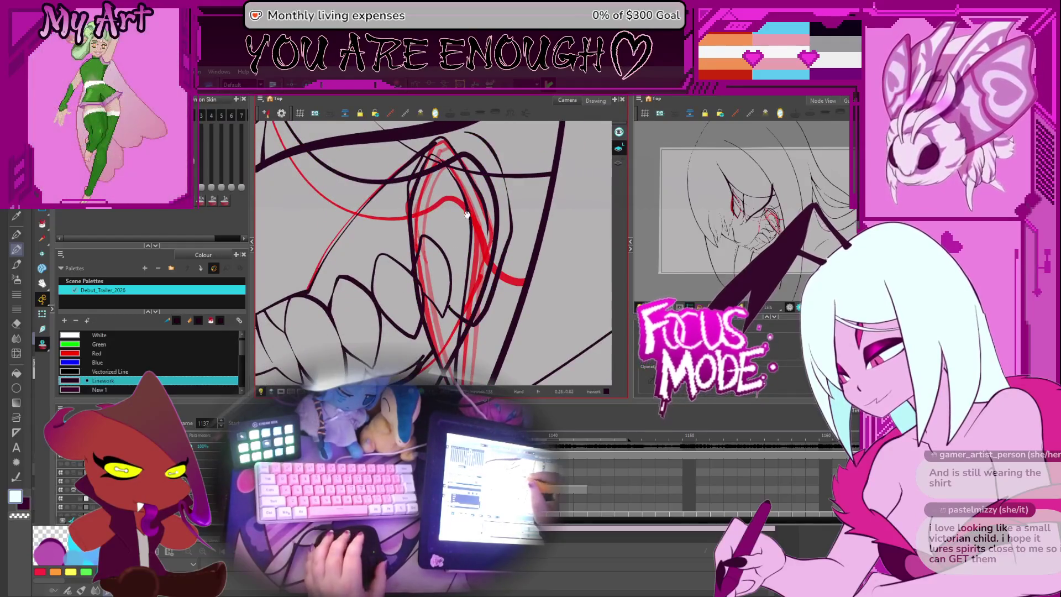
scroll(463, 238, "up", 1)
scroll(463, 239, "up", 2)
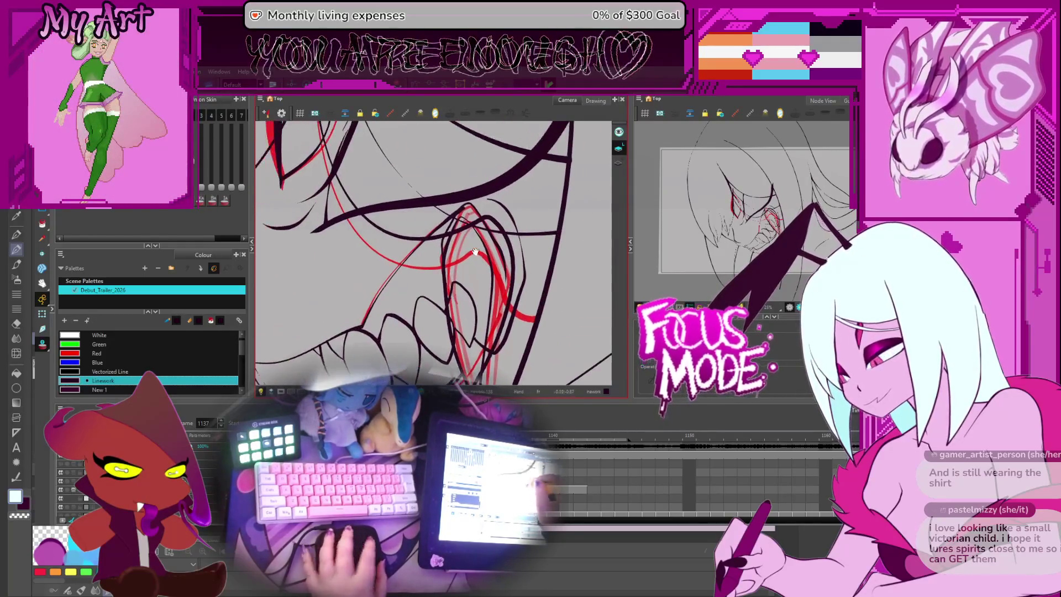
key("comma")
key("comma")
key("period")
key("period")
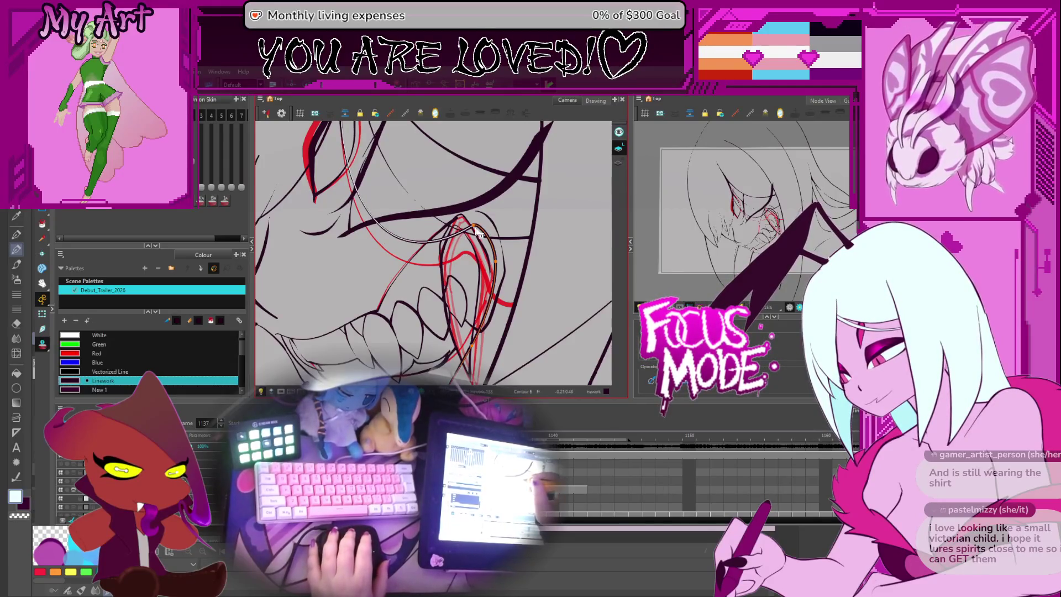
- Bend the fang curve lower toward the fang, then select another fang stroke to reshape
mouse_move(465, 257)
left_mouse_down()
mouse_move(498, 265)
mouse_move(487, 196)
mouse_move(477, 222)
mouse_move(461, 226)
left_mouse_up()
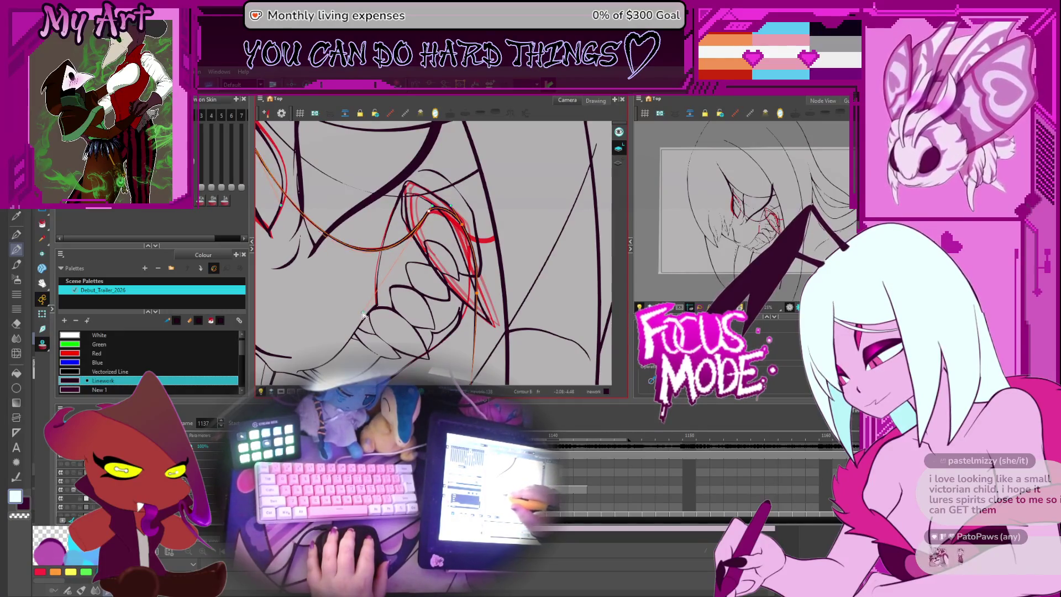
mouse_move(469, 328)
left_mouse_down()
mouse_move(458, 300)
mouse_move(465, 279)
mouse_move(456, 296)
left_mouse_up()
left_click(453, 297)
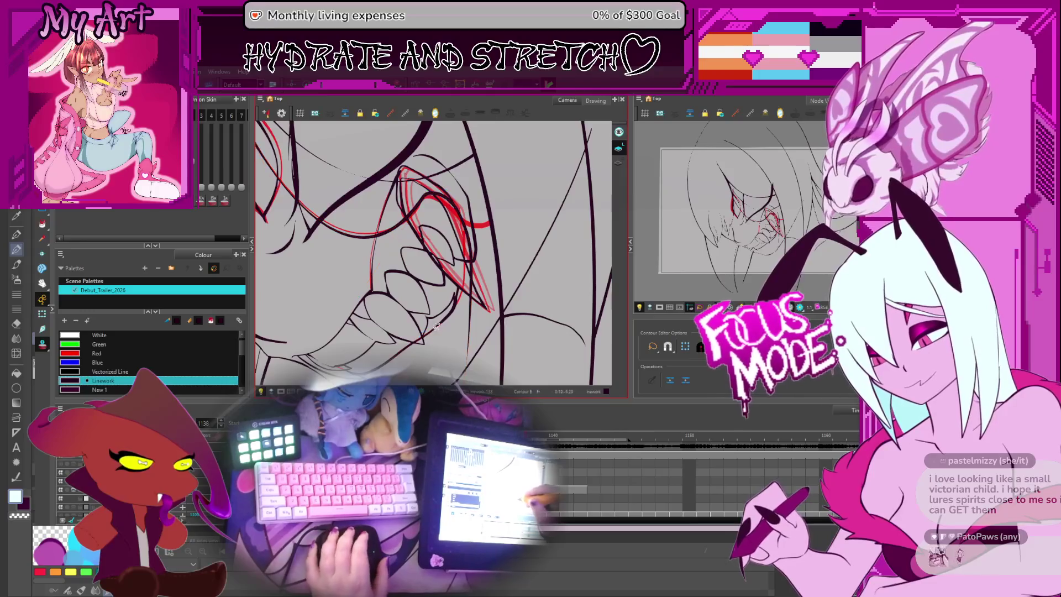
- Scrub between frames 1128 and 1138 checking the fang, ending on frame 1133 with the view repositioned
key("x")
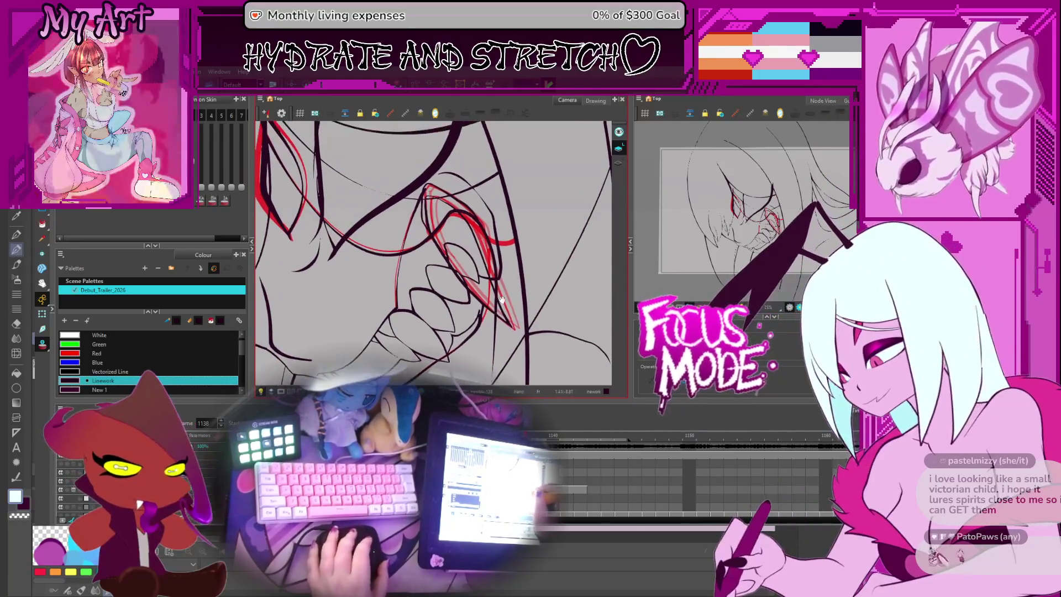
key("period")
key("period")
key("period")
key("comma")
key("comma")
key("comma")
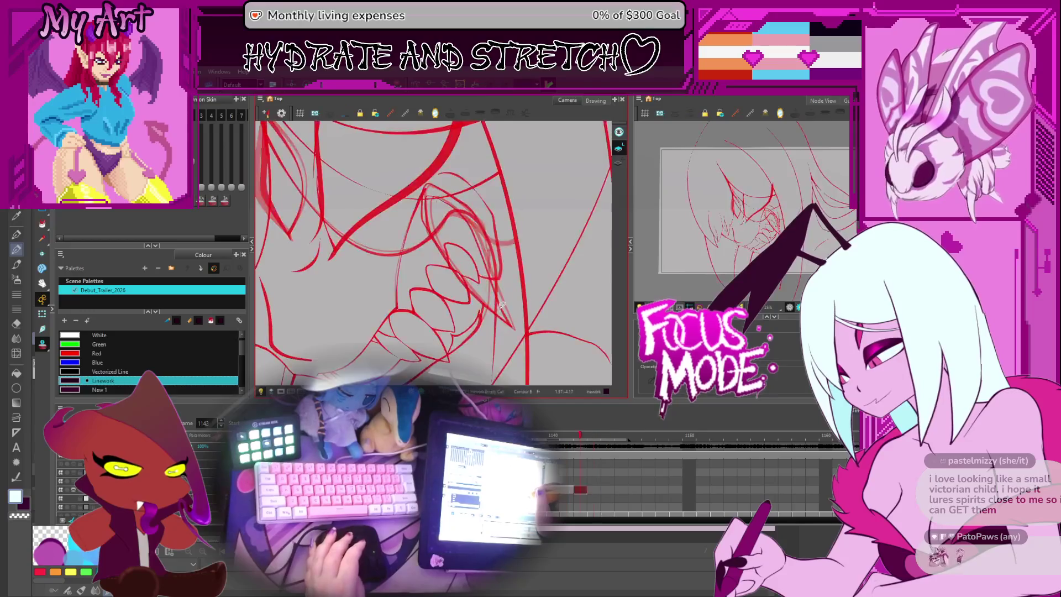
key("period")
key("period")
key("period")
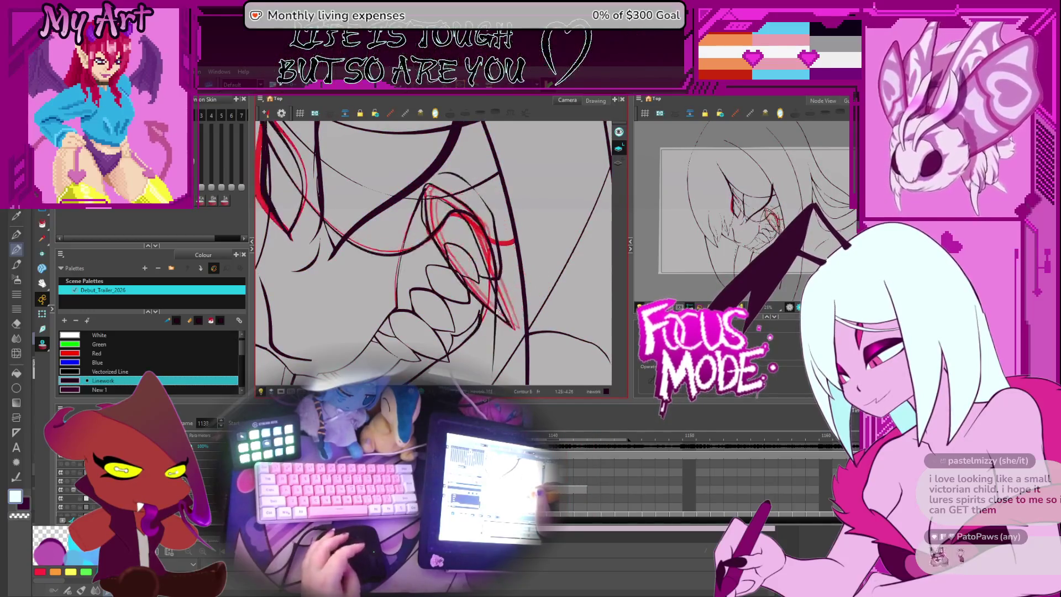
key("comma")
key("comma")
key("comma")
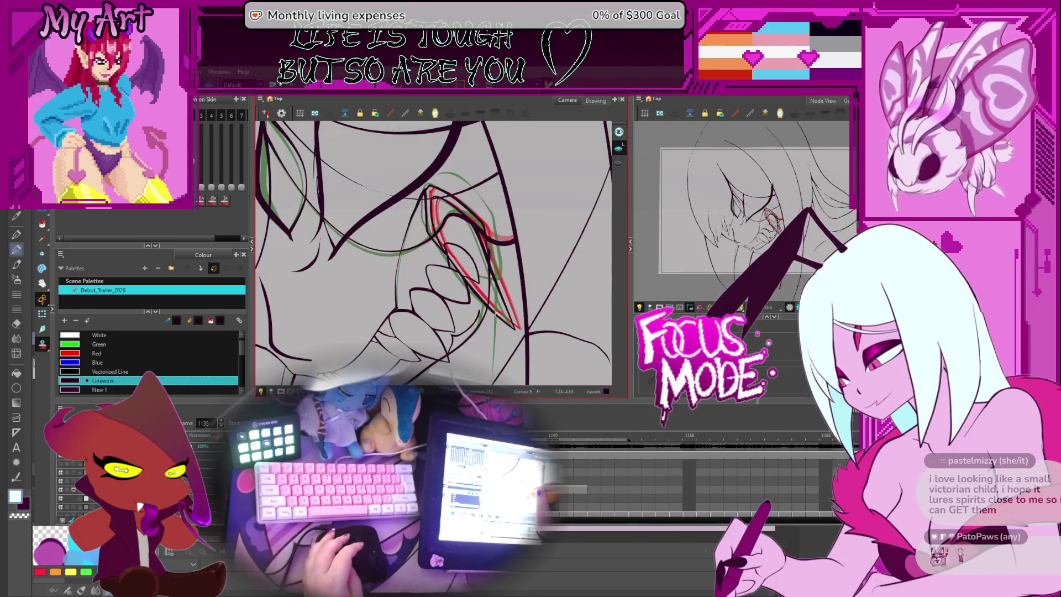
key("comma")
key("comma")
key("comma")
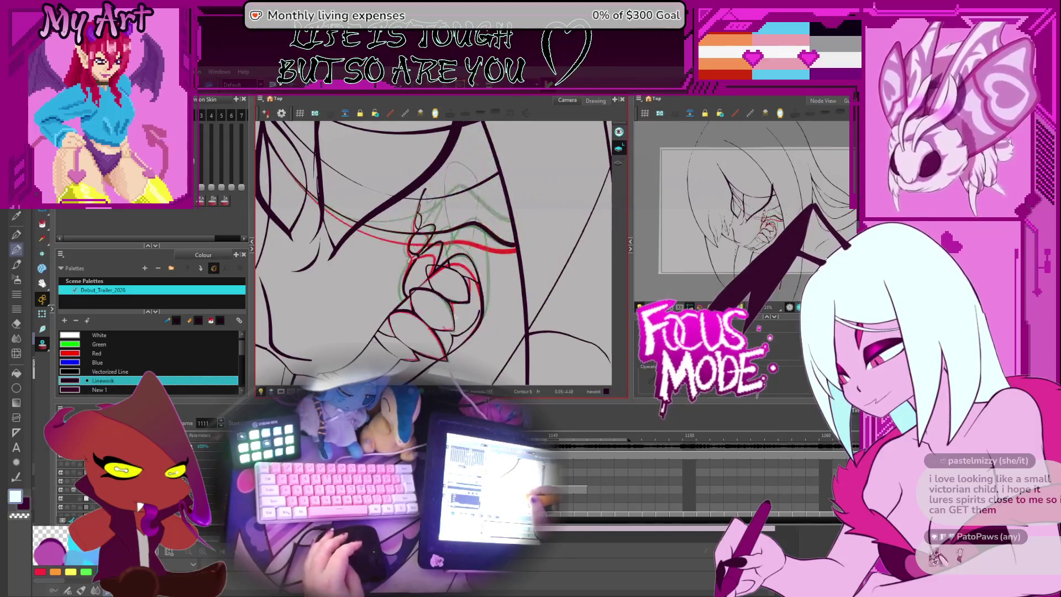
key("period")
key("period")
key("period")
key("period")
key("period")
key("period")
mouse_move(489, 233)
left_mouse_down()
mouse_move(517, 286)
mouse_move(489, 260)
left_mouse_up()
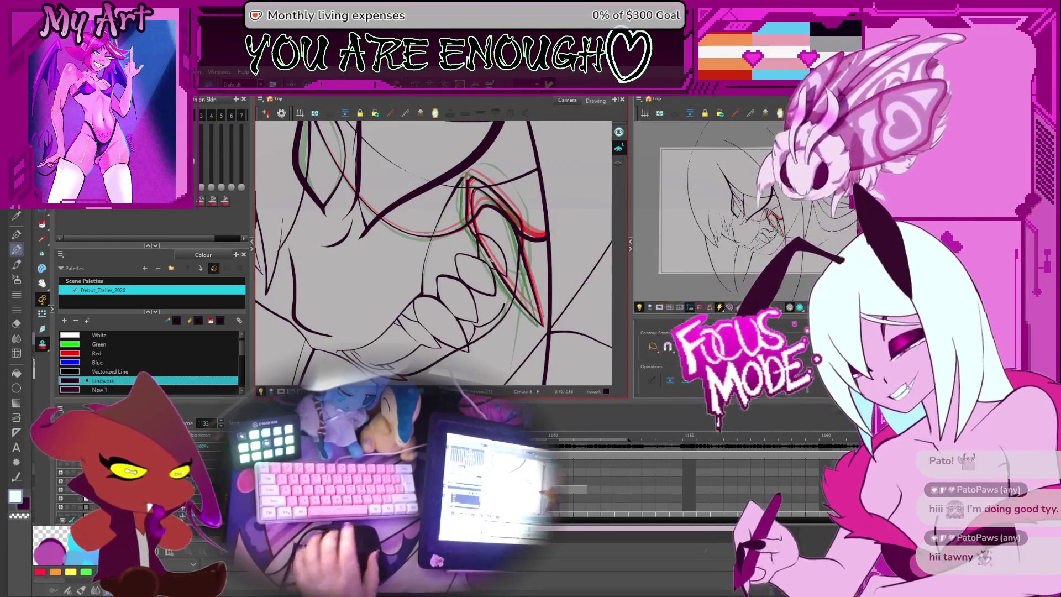
key("ctrl+alt")
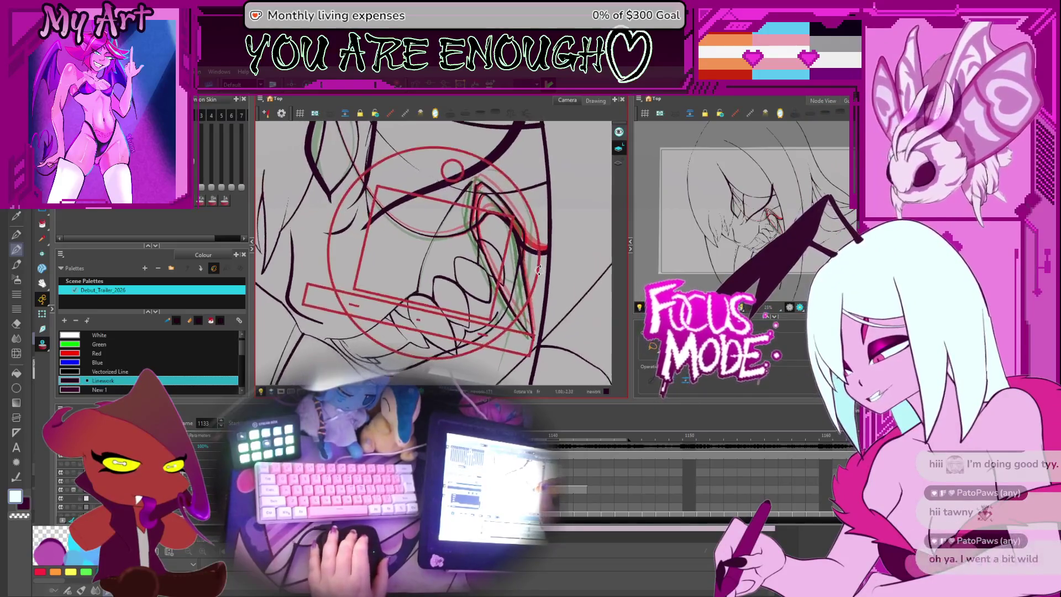
left_click_drag(553, 251, 533, 273)
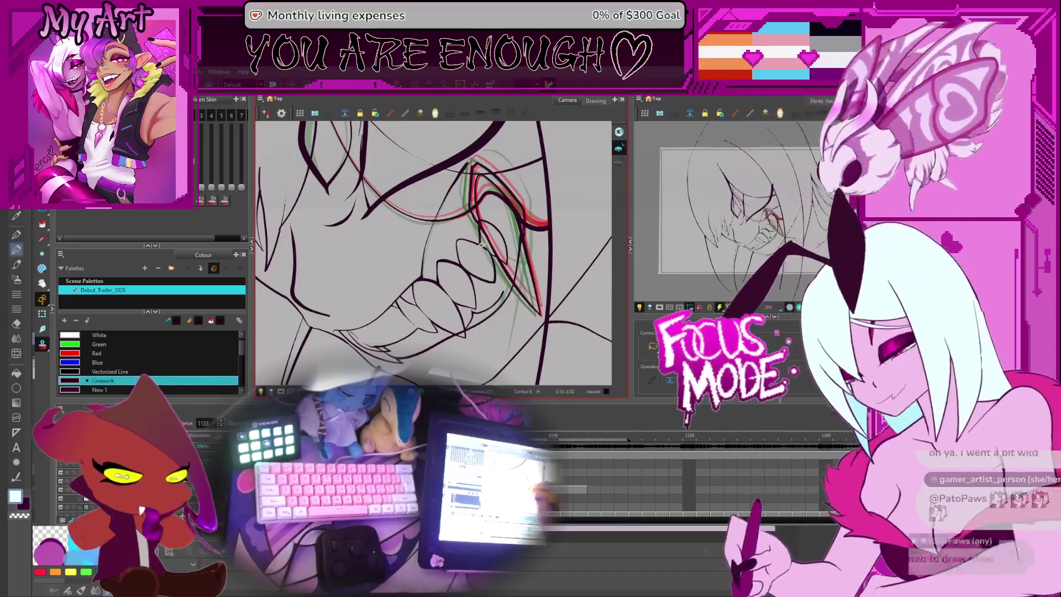
left_click_drag(564, 260, 568, 242)
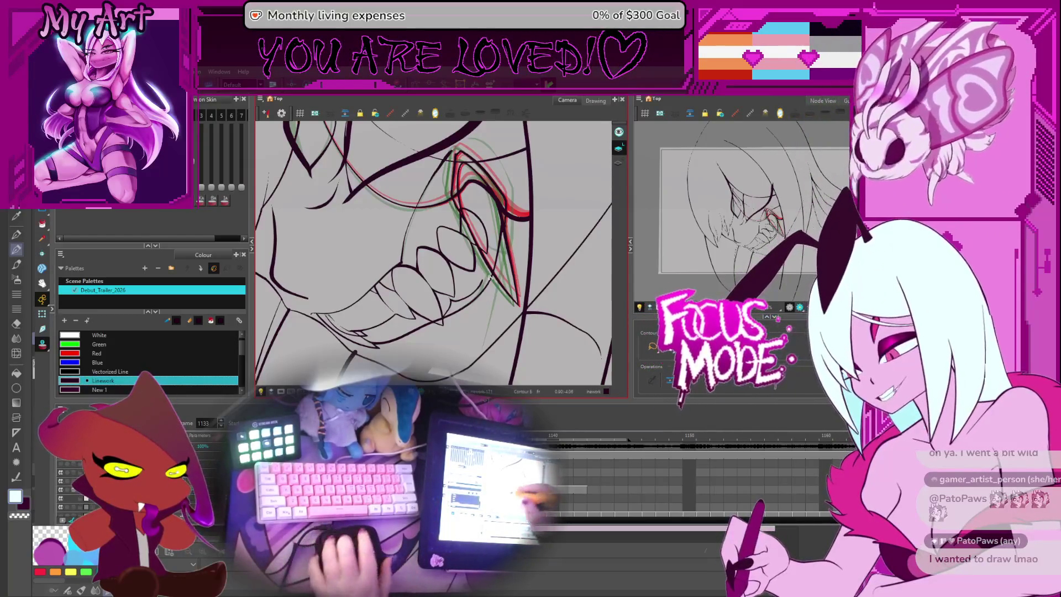
mouse_move(354, 308)
left_mouse_down()
mouse_move(497, 265)
mouse_move(540, 240)
left_mouse_up()
key("period")
key("period")
key("period")
key("period")
key("period")
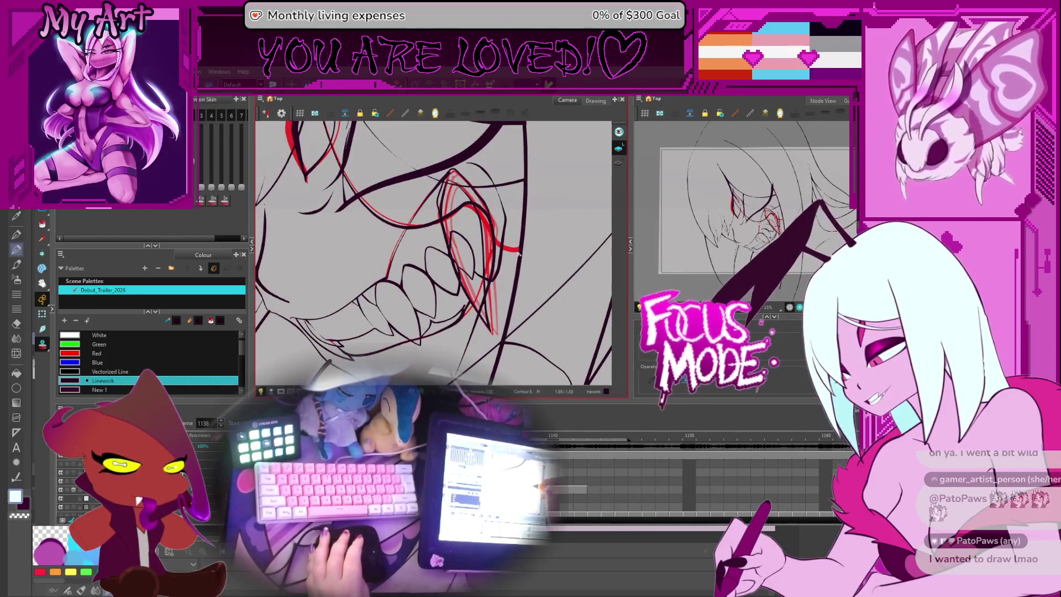
key("comma")
key("comma")
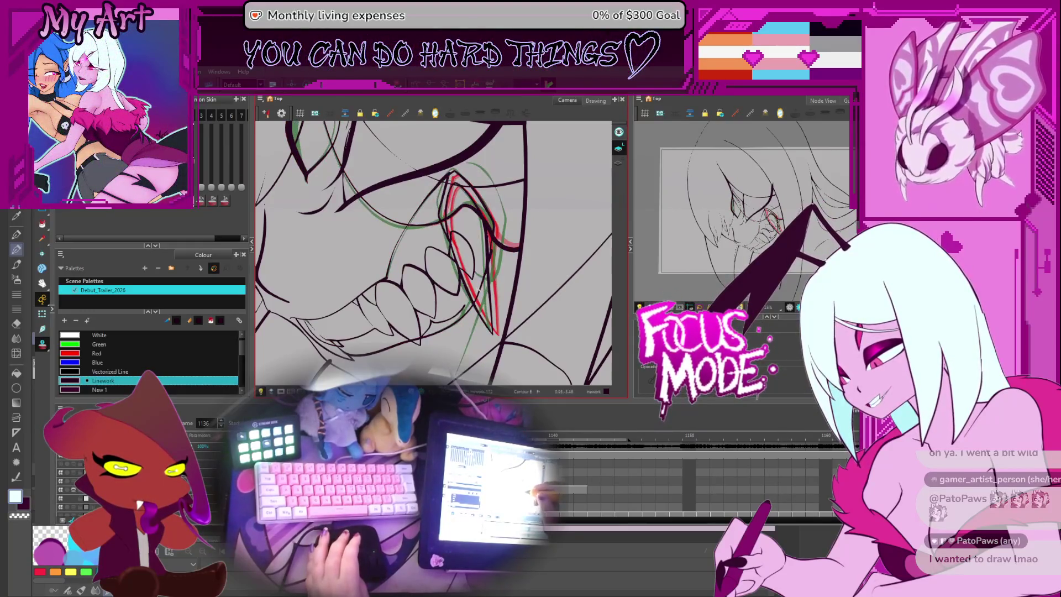
key("period")
left_click_drag(491, 256, 448, 242)
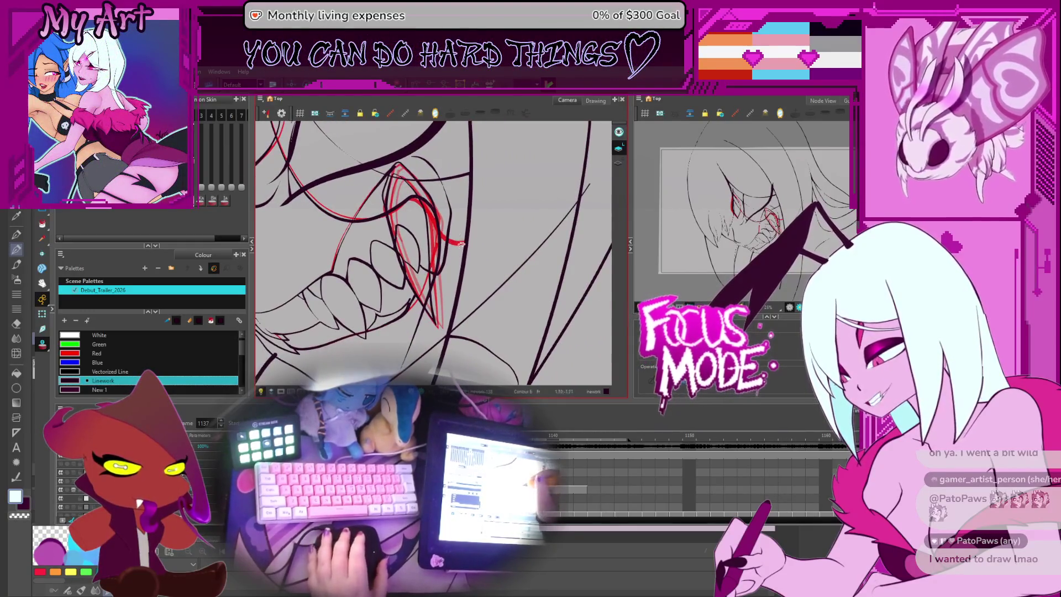
left_click_drag(491, 209, 496, 192)
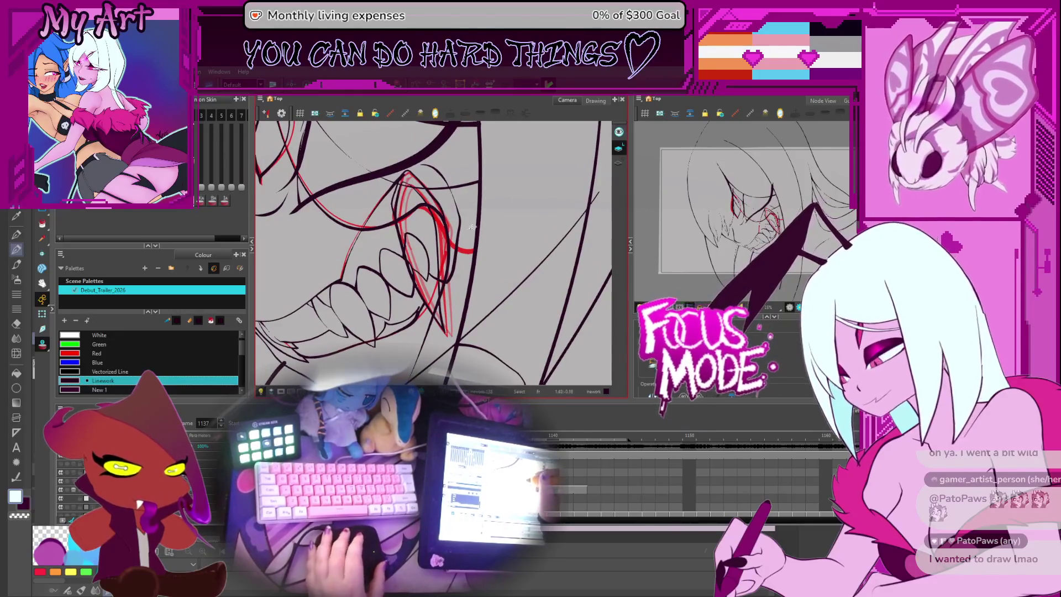
left_click_drag(436, 310, 452, 302)
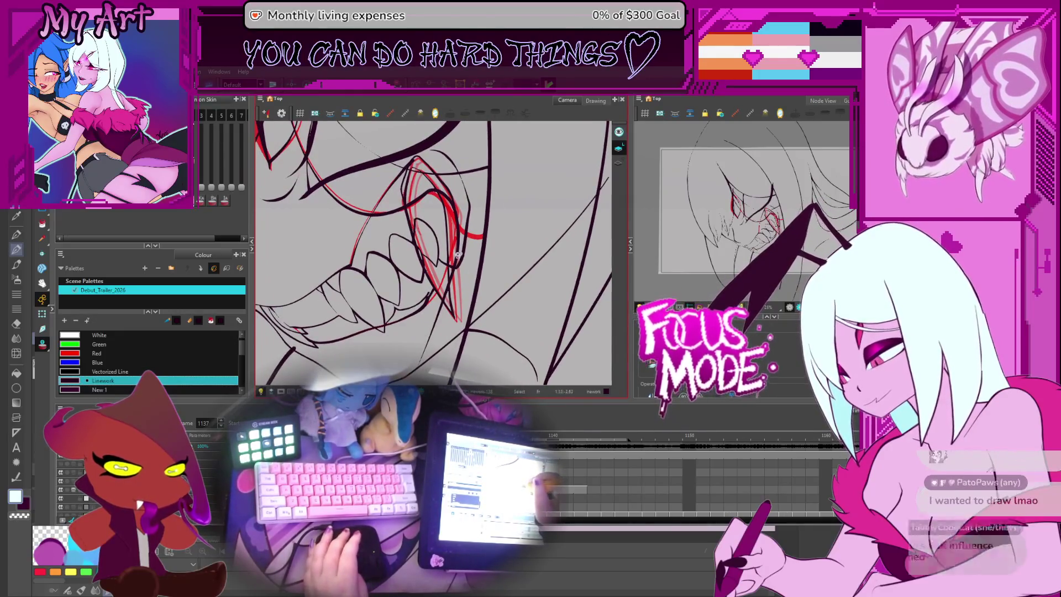
left_click_drag(476, 263, 518, 209)
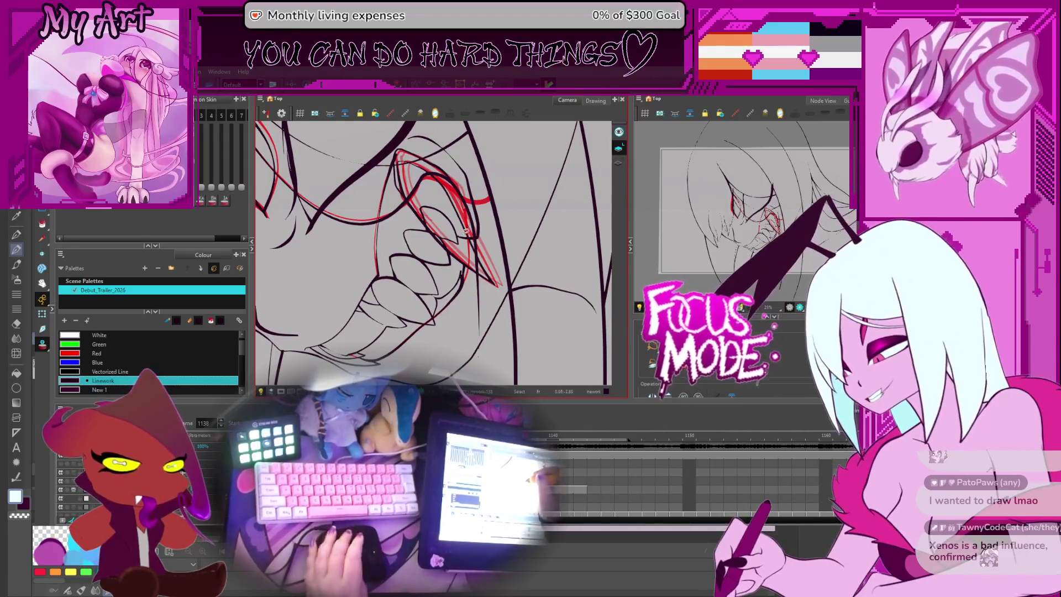
key("f")
mouse_move(463, 223)
left_mouse_down()
mouse_move(502, 206)
mouse_move(514, 210)
mouse_move(507, 227)
left_mouse_up()
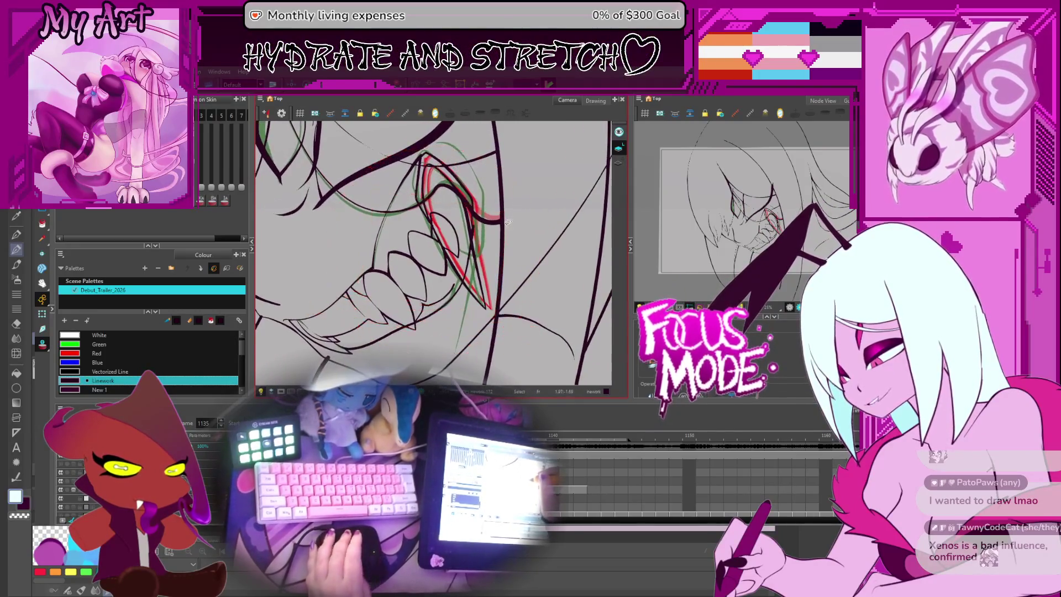
key("f")
key("g")
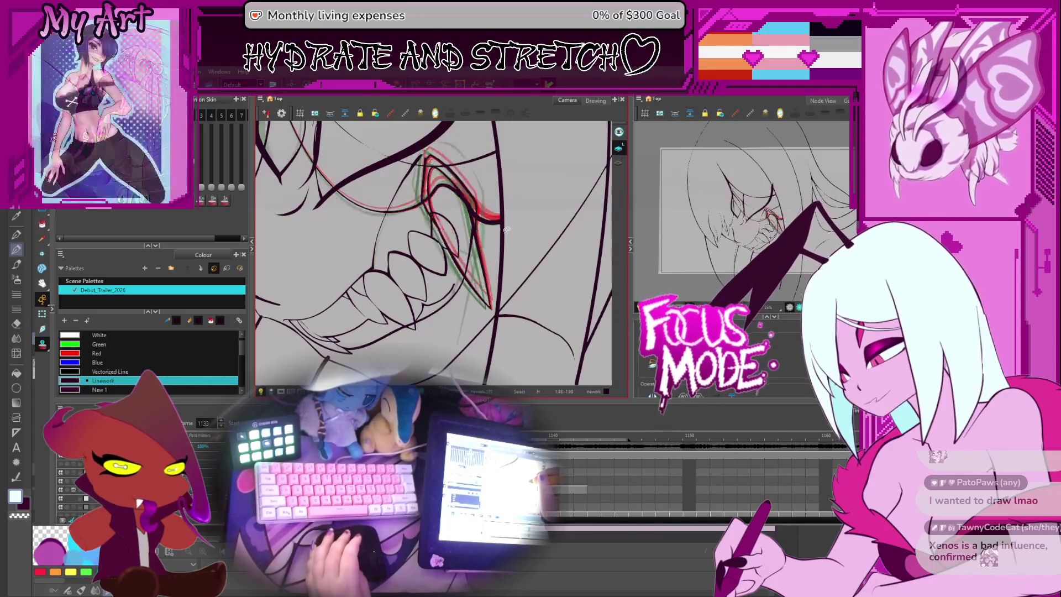
key("f")
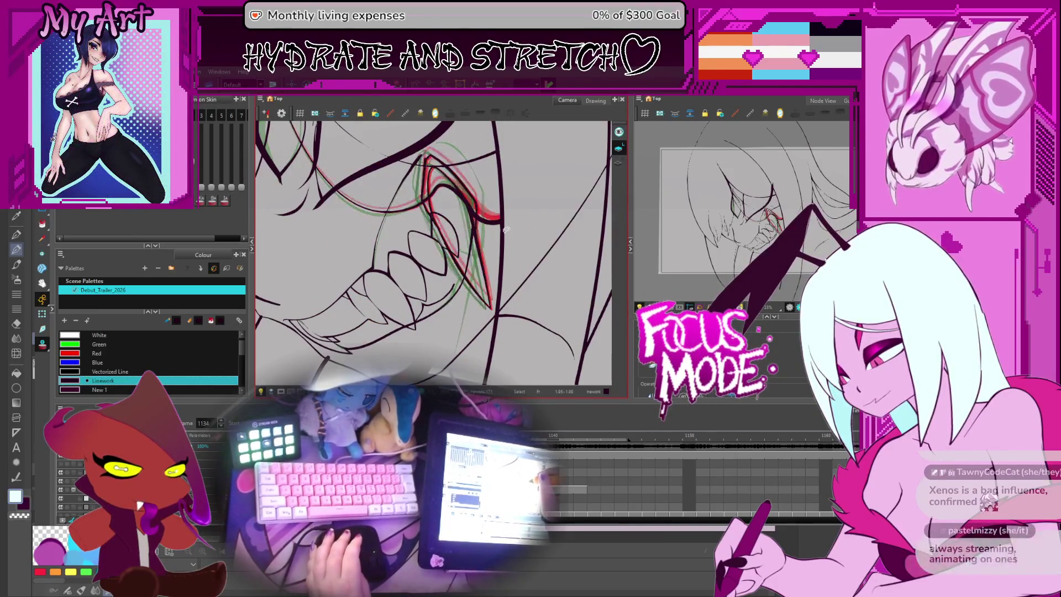
key("g")
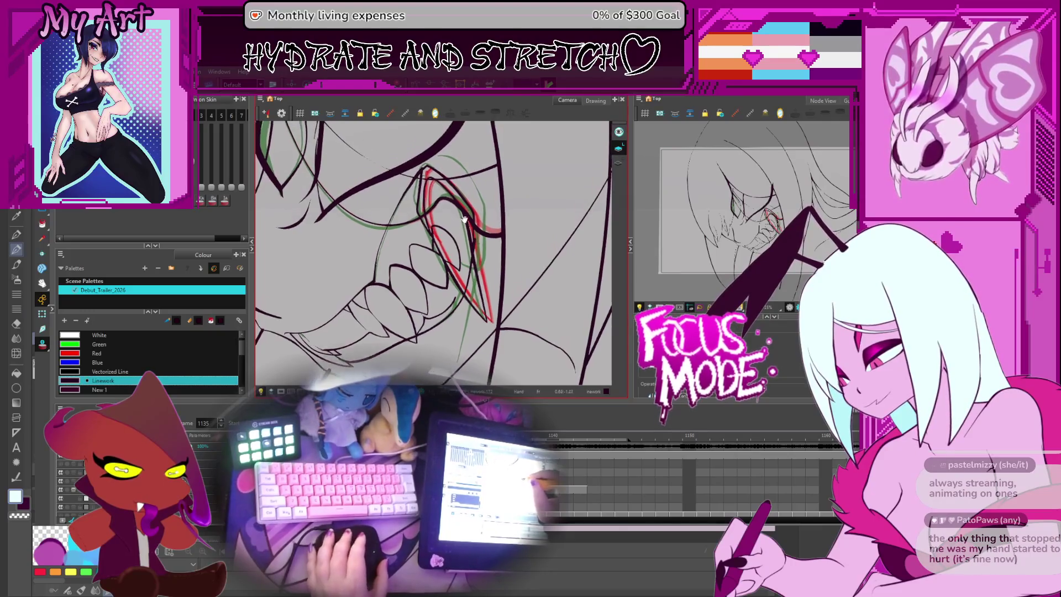
scroll(443, 218, "up", 2)
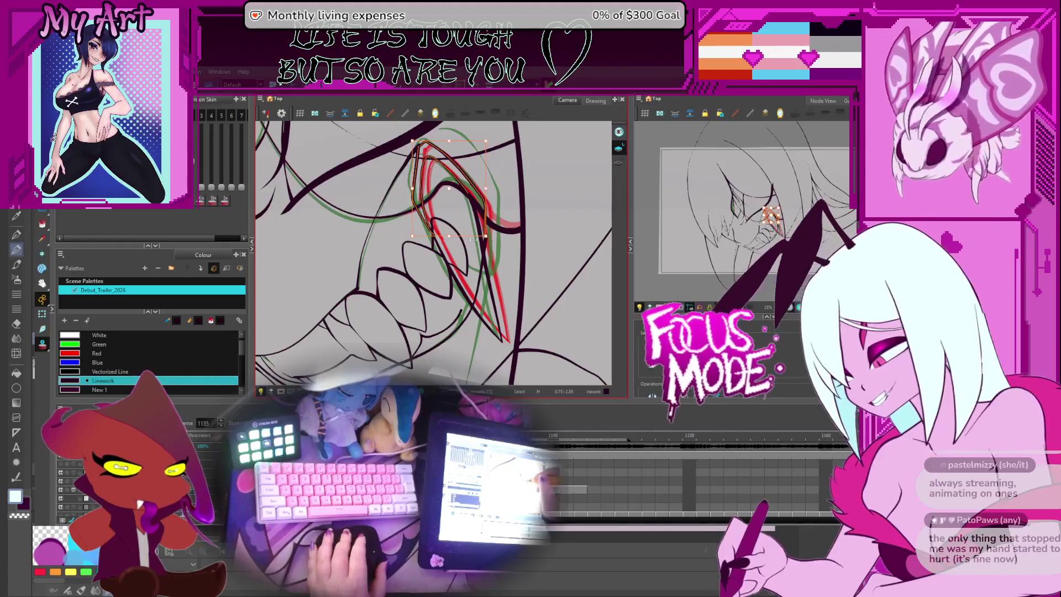
- Clear the selection and pick frame 1135's fang strokes to show their contour points
key("Escape")
left_click(478, 217)
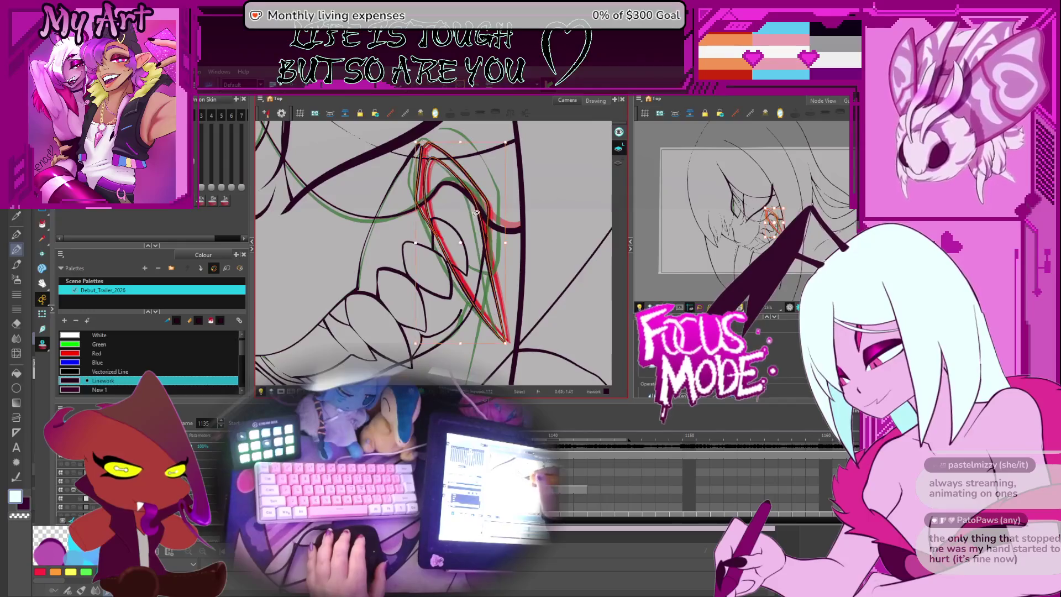
left_click_drag(476, 204, 467, 211)
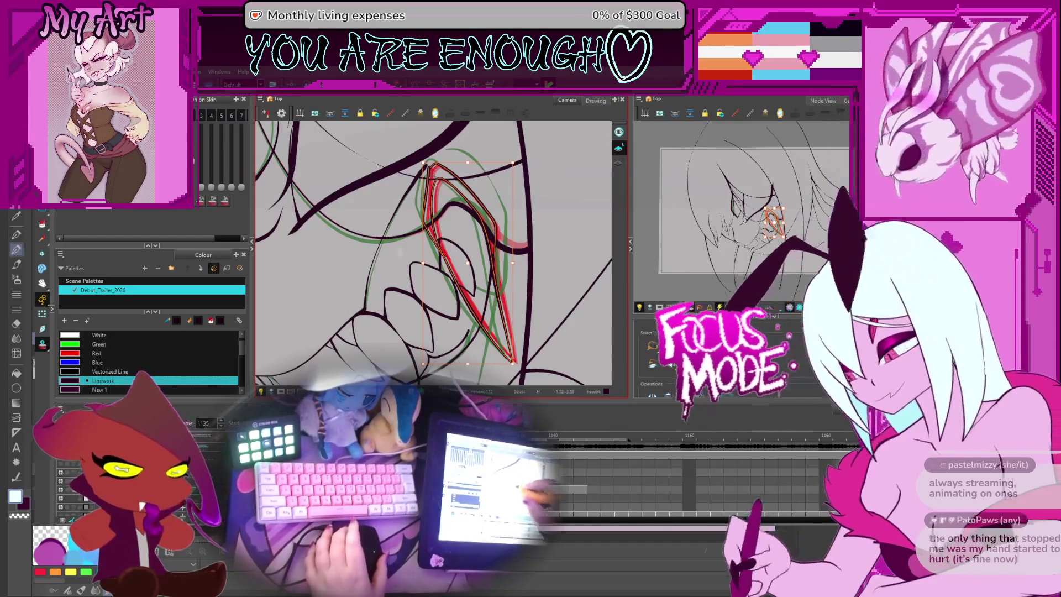
left_click_drag(400, 251, 466, 270)
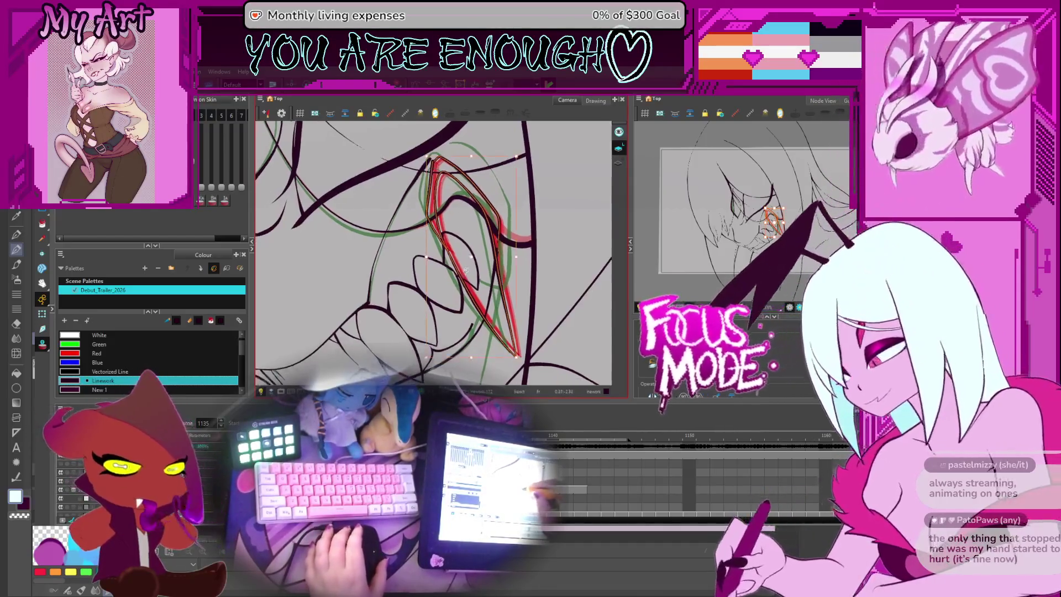
- Flip back and forth between frames 1134 and 1135 to compare the fang, ending on 1135
key("comma")
key("comma")
key("period")
key("comma")
key("period")
key("comma")
key("period")
key("comma")
key("period")
key("comma")
key("period")
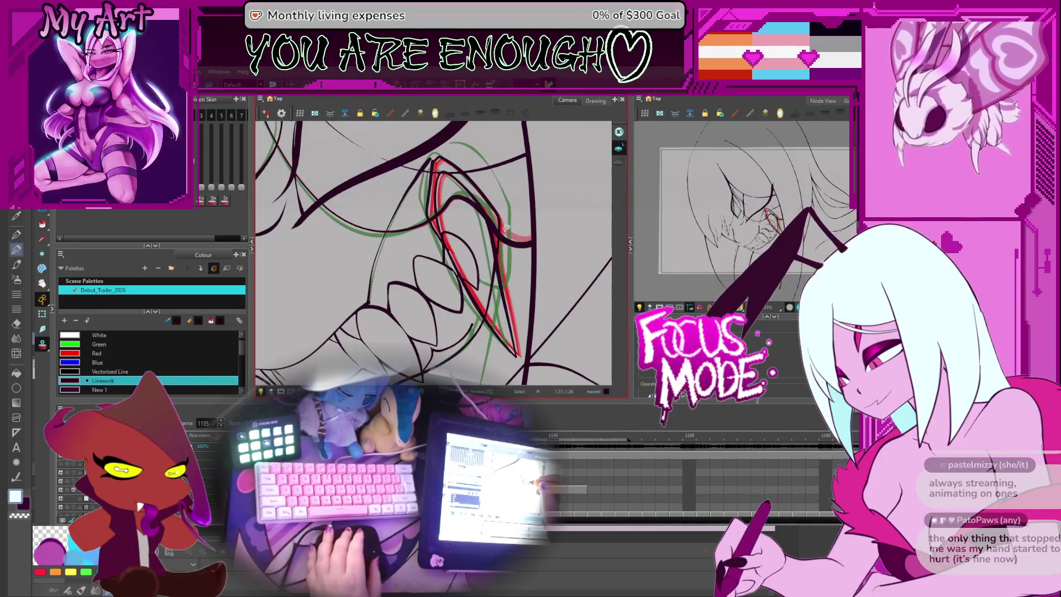
key("comma")
key("period")
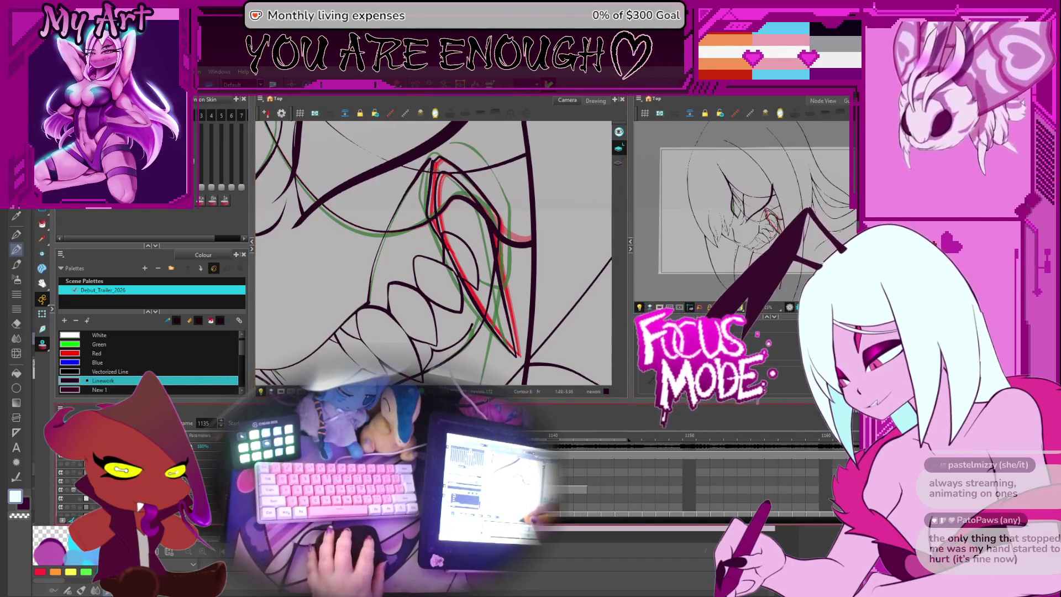
- Toggle between neighbouring frames to check the motion, then step back to frame 1132
key("comma")
key("period")
key("comma")
key("period")
key("comma")
key("period")
key("comma")
key("comma")
key("period")
key("comma")
key("period")
key("comma")
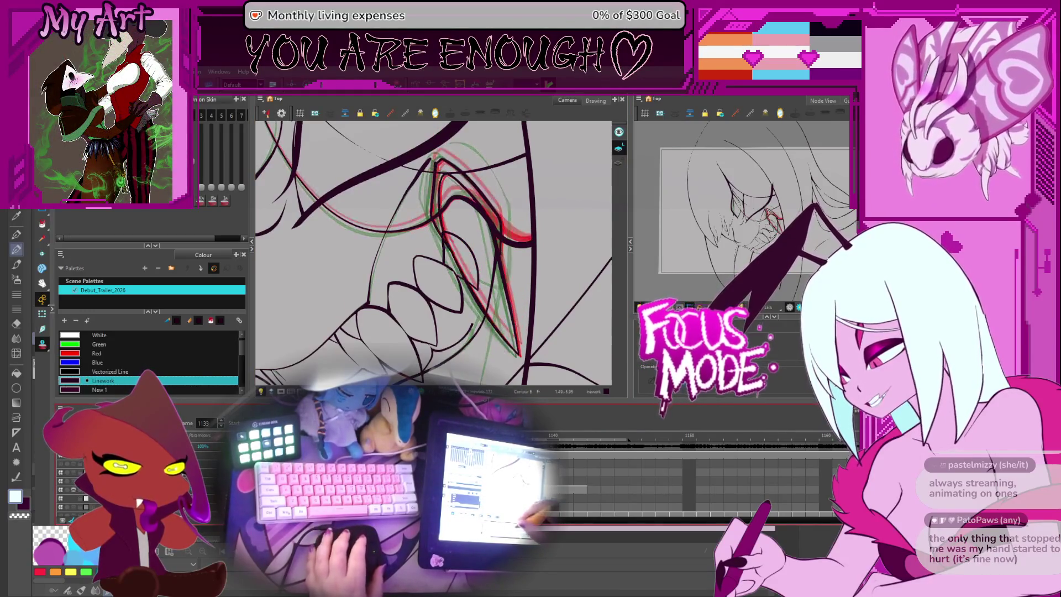
key("comma")
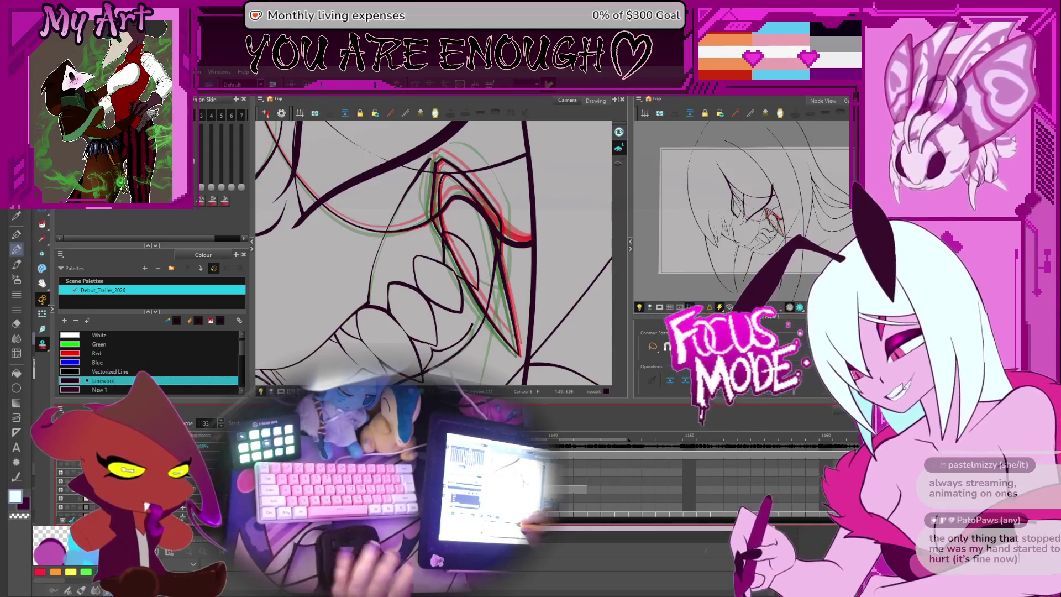
key("comma")
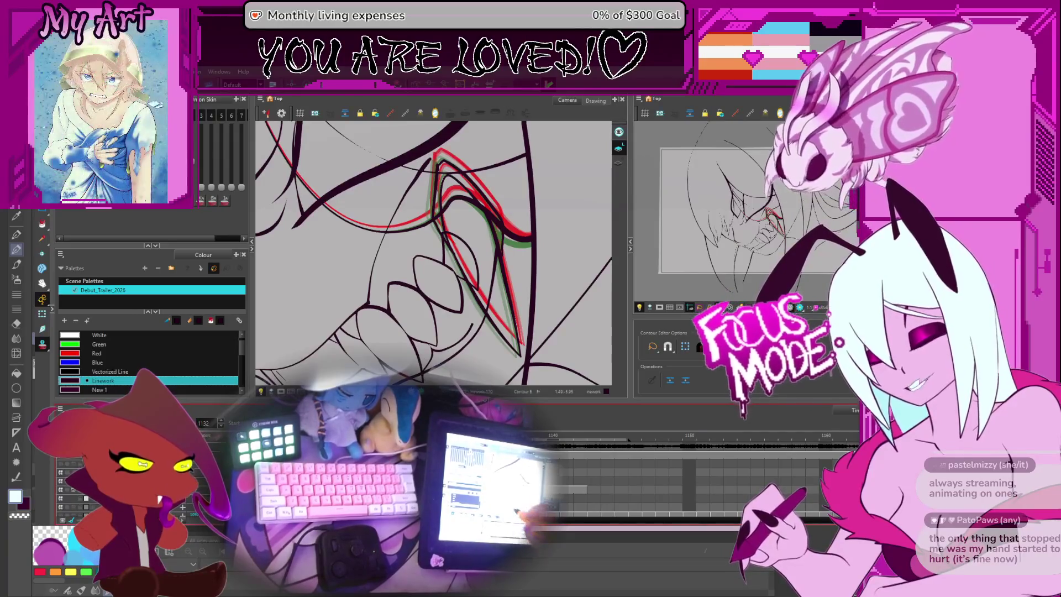
- Jump forward to frame 1135, toggle against 1136, then advance to frame 1137
key("period")
key("period")
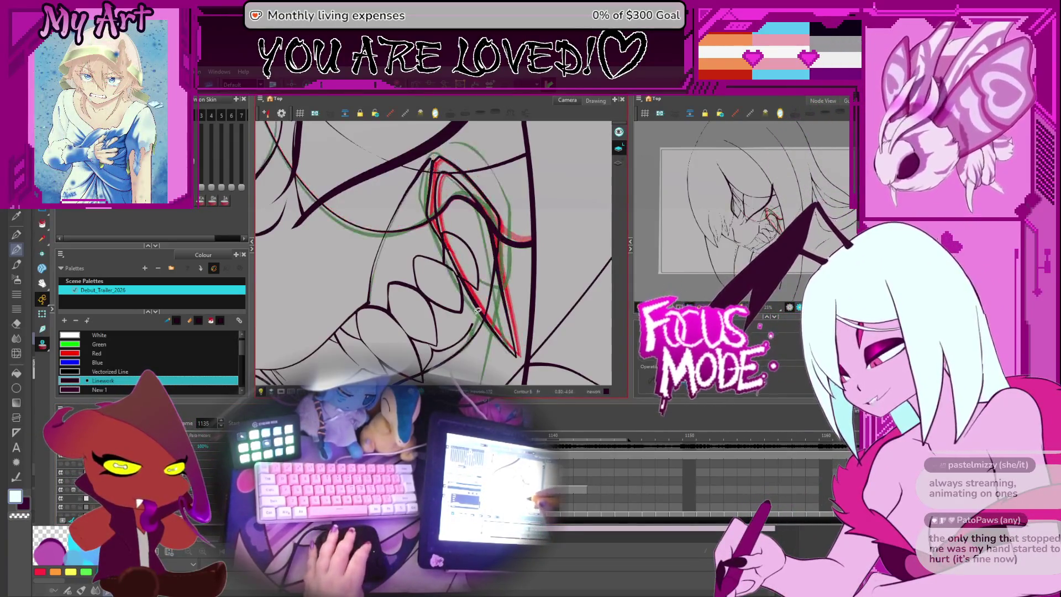
key("period")
key("comma")
key("period")
key("comma")
key("period")
key("comma")
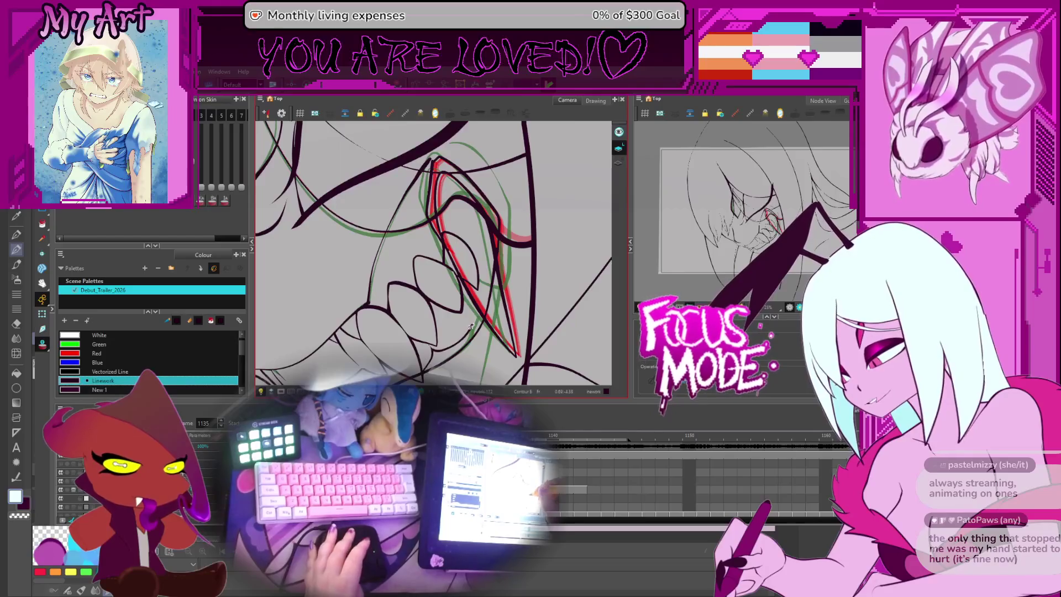
key("period")
key("period")
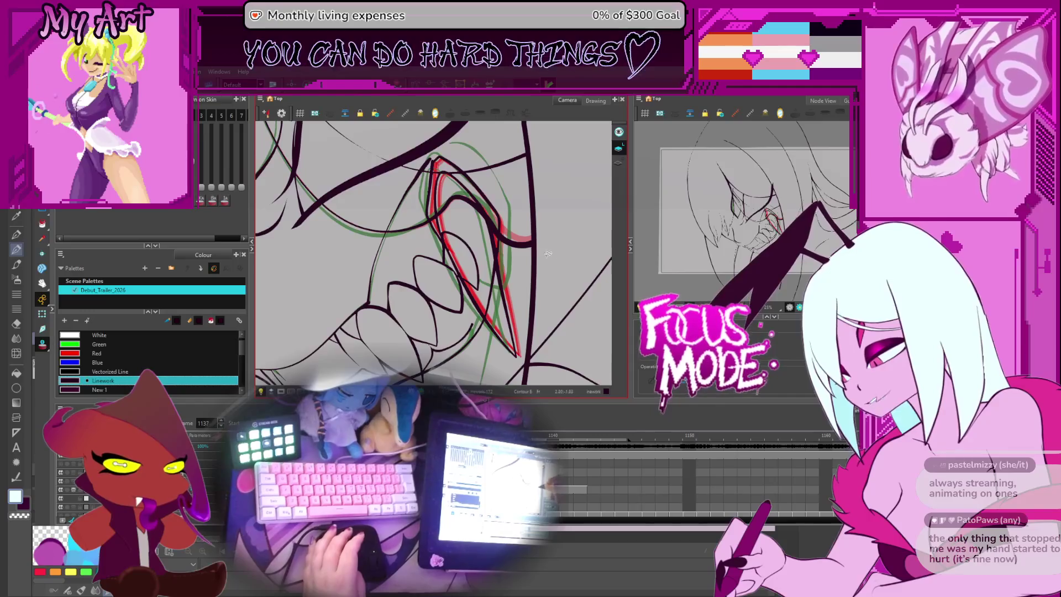
- Go back to frame 1134, then toggle between frames 1135 and 1136
key("comma")
key("comma")
key("comma")
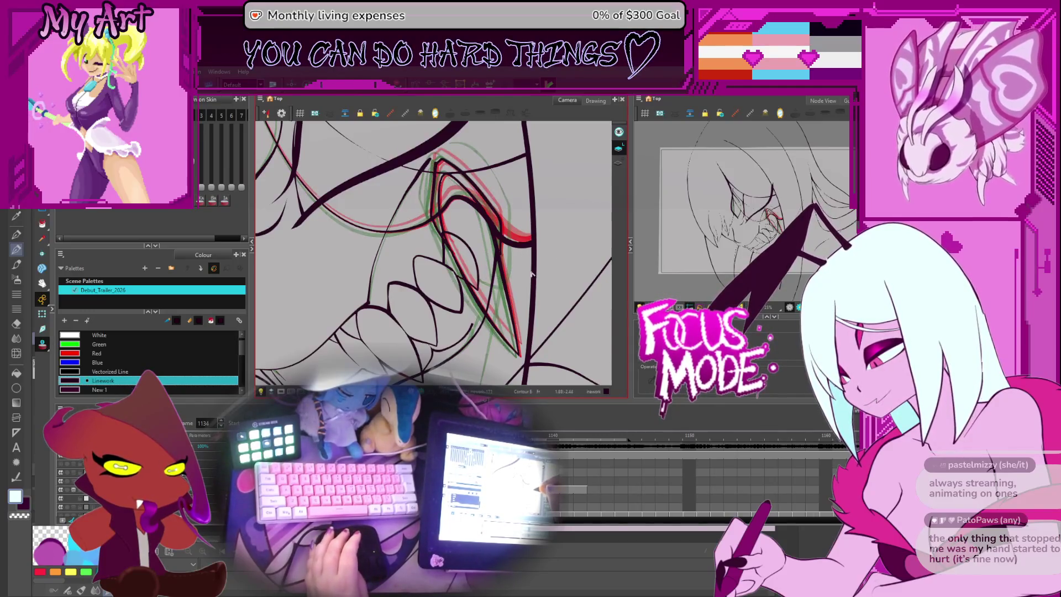
key("period")
key("period")
key("comma")
key("period")
key("comma")
key("period")
key("comma")
key("period")
- Select the long dark fang stroke, undo the reshape, and reposition the view around the fang
left_click(451, 203)
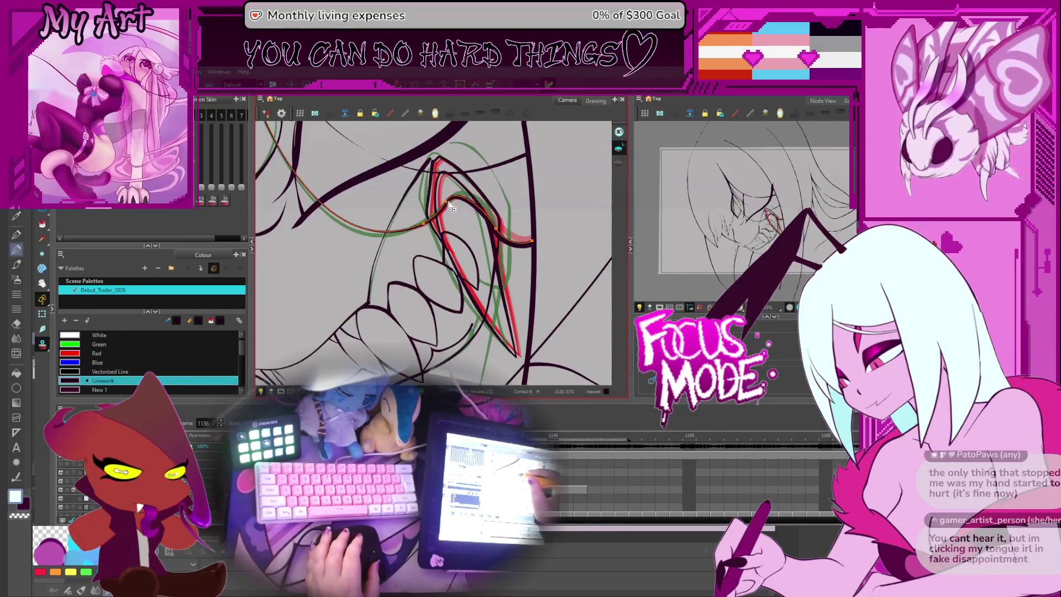
key("ctrl+z")
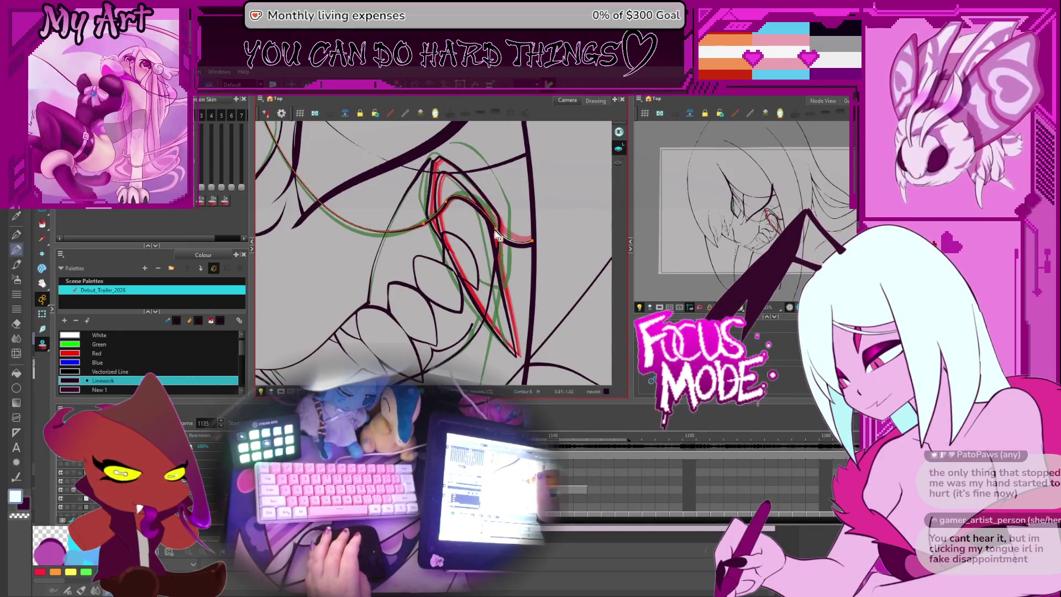
scroll(536, 238, "down", 1)
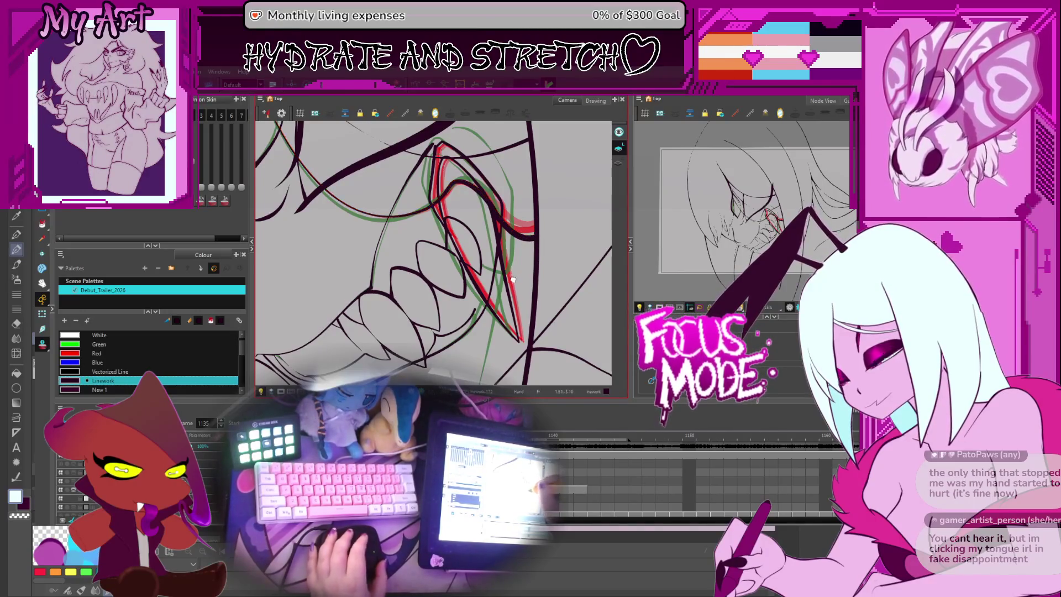
left_click_drag(513, 280, 519, 276)
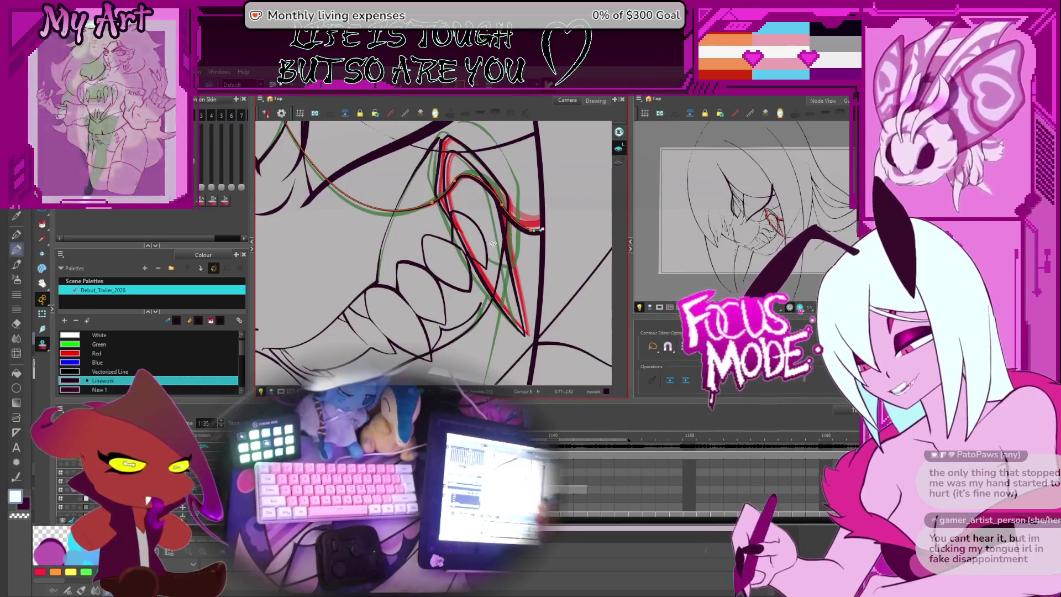
left_click_drag(461, 238, 510, 259)
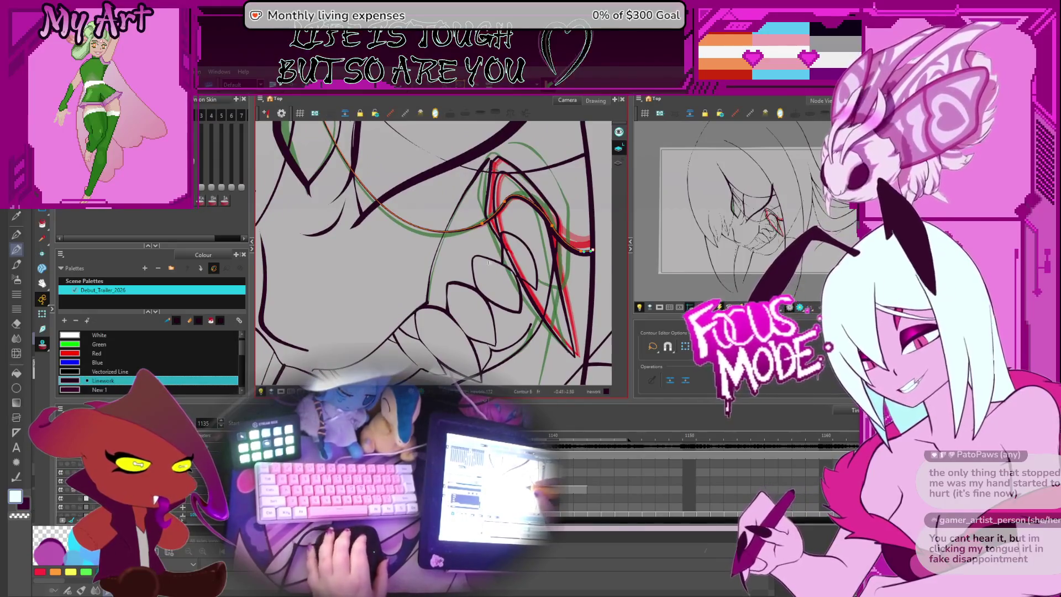
- Flip between the later frames to compare the fang, finishing on frame 1138
key("period")
key("period")
key("comma")
key("period")
key("comma")
key("period")
key("period")
key("period")
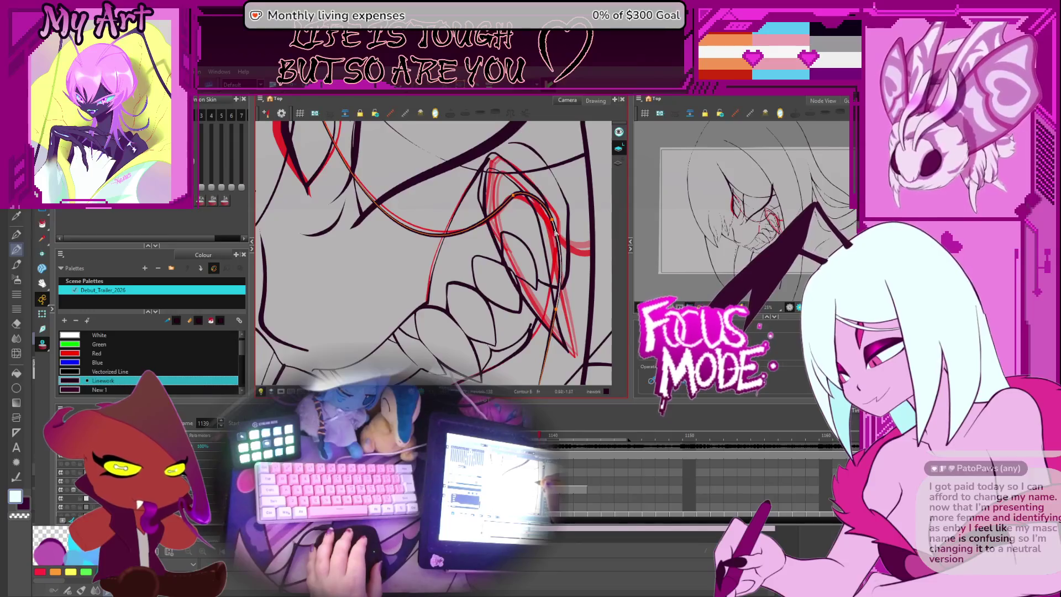
key("comma")
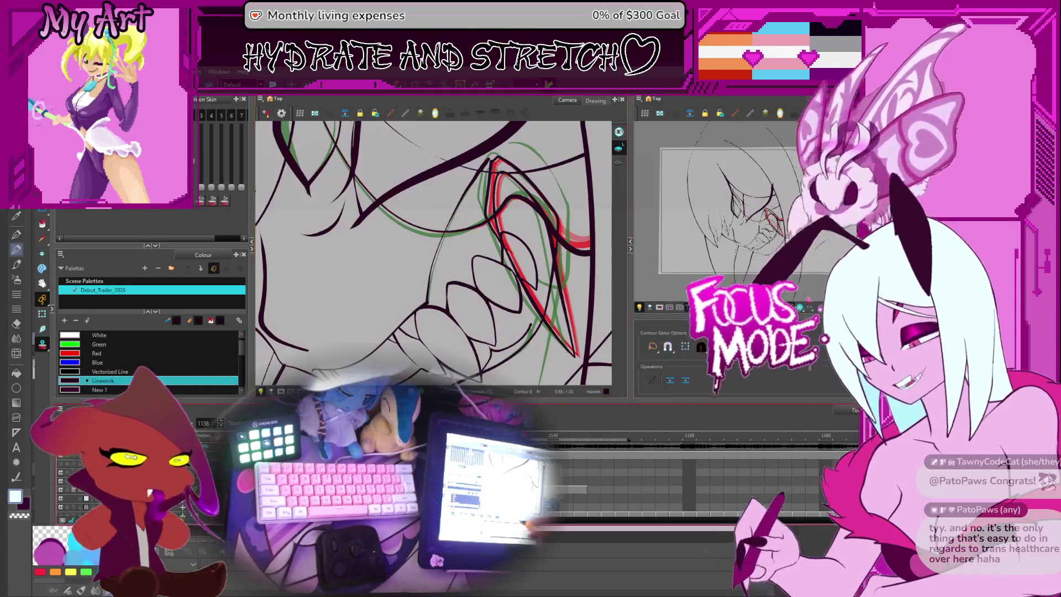
mouse_move(521, 274)
left_mouse_down()
mouse_move(536, 298)
mouse_move(528, 280)
left_mouse_up()
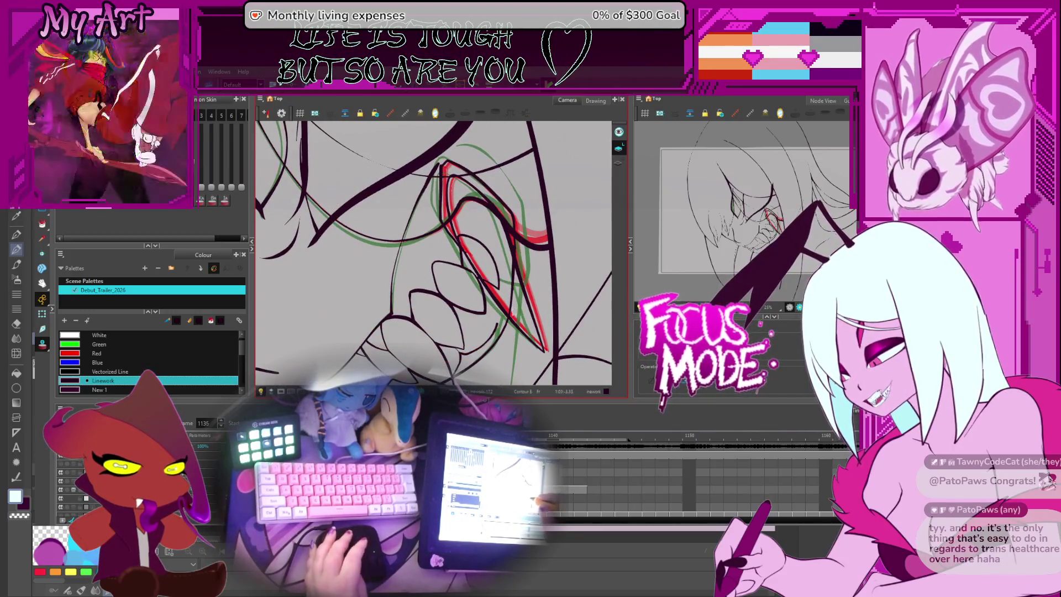
- Step through the frames to land on 1137, zooming in and panning toward the fang
key(".")
key("period")
key("period")
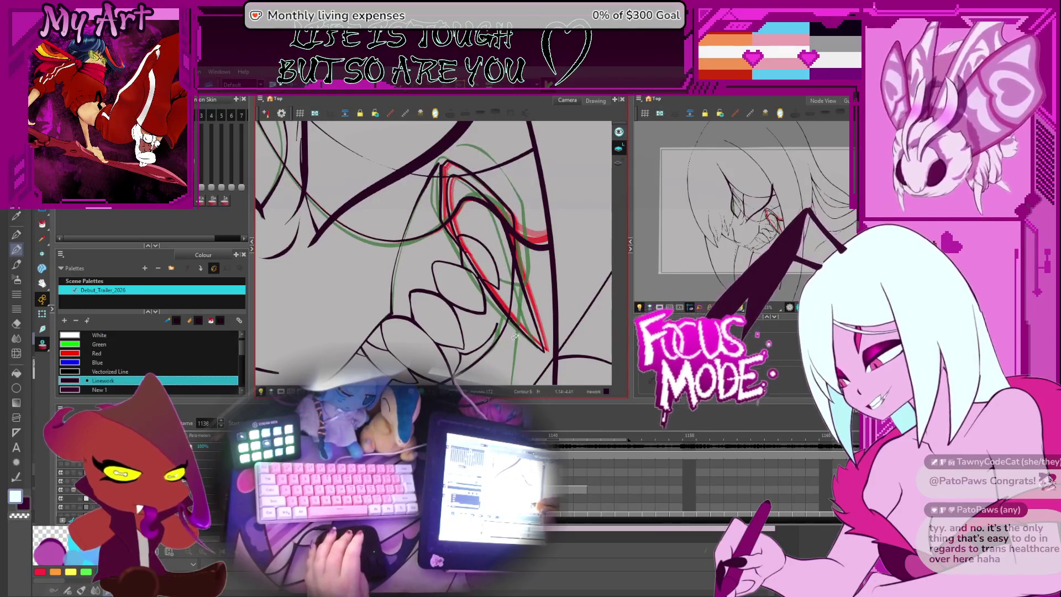
key("period")
key("period")
key("comma")
key("comma")
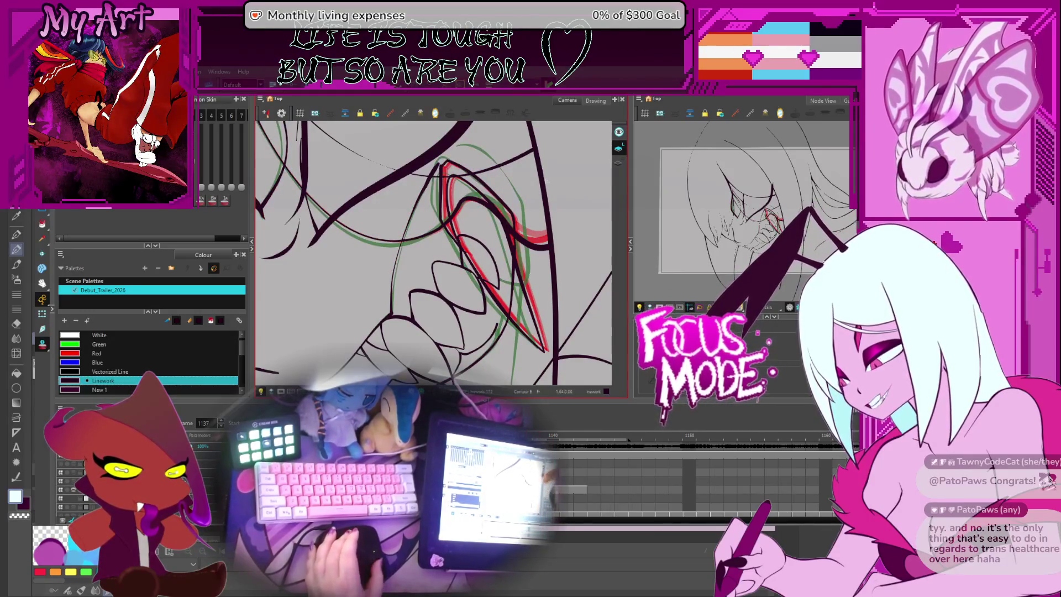
scroll(445, 161, "up", 3)
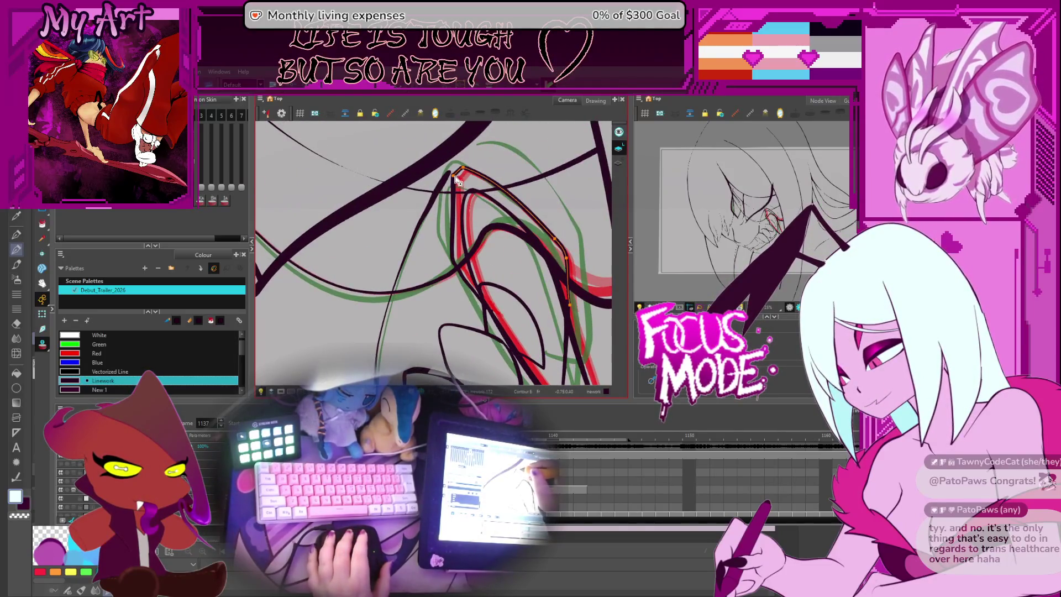
left_click_drag(484, 211, 474, 223)
left_click_drag(463, 262, 457, 235)
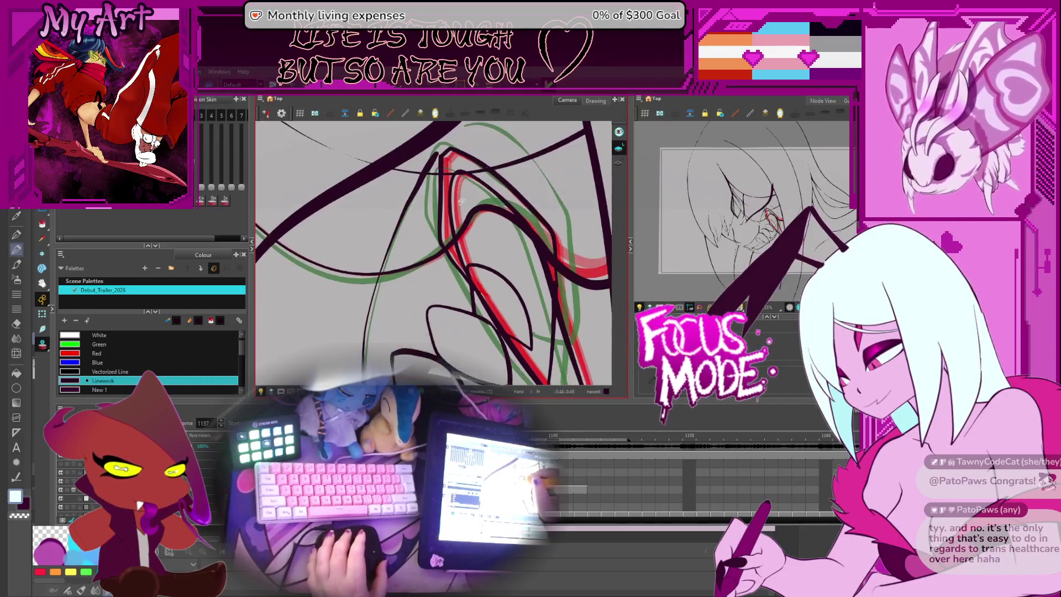
- Pick the fang's red outline with the Contour Editor and rotate the view to a comfortable angle
left_click_drag(465, 165, 484, 198)
left_click(463, 191)
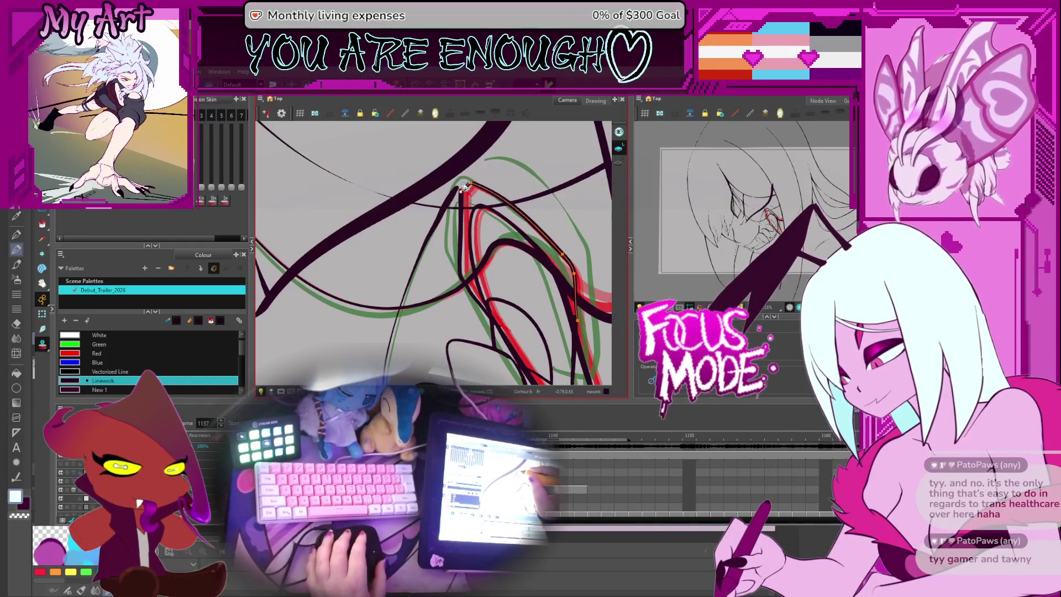
scroll(464, 187, "down", 3)
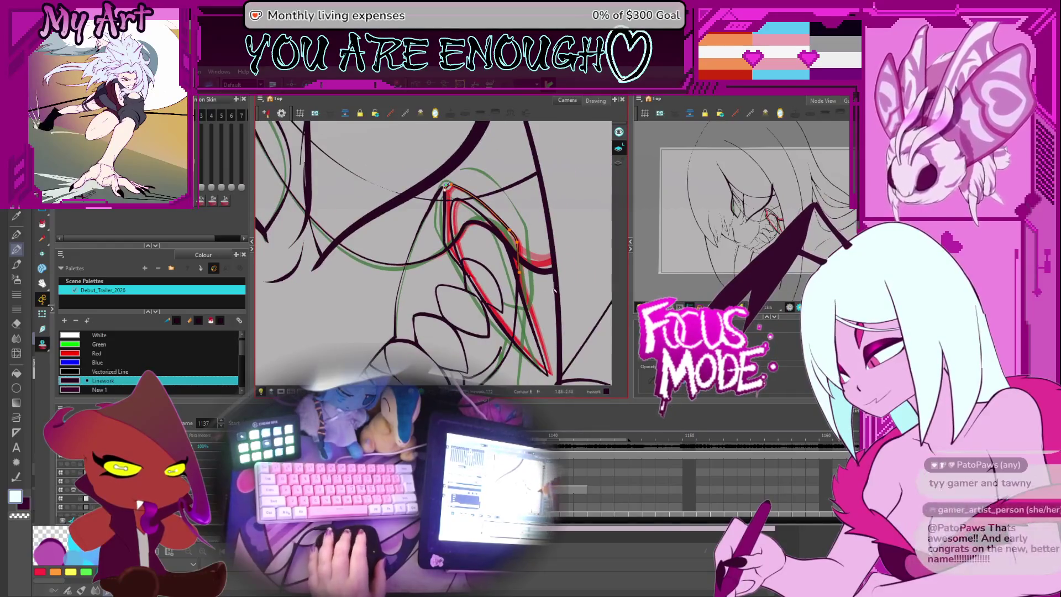
mouse_move(553, 290)
left_mouse_down()
mouse_move(570, 246)
mouse_move(553, 282)
left_mouse_up()
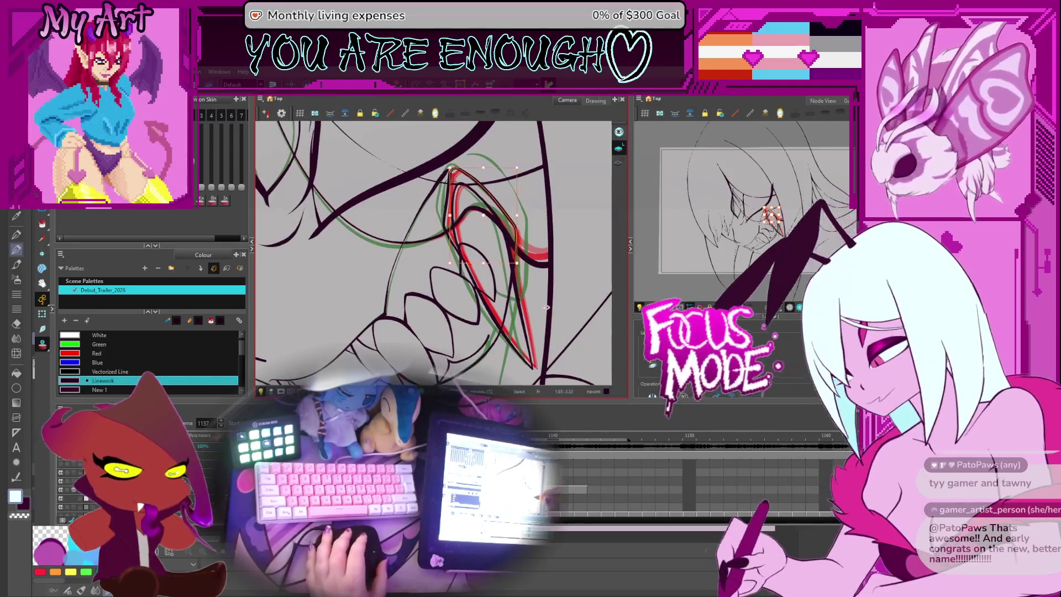
- Select the red fang stroke, shift it about 30 px left, and deselect it
left_click(516, 238)
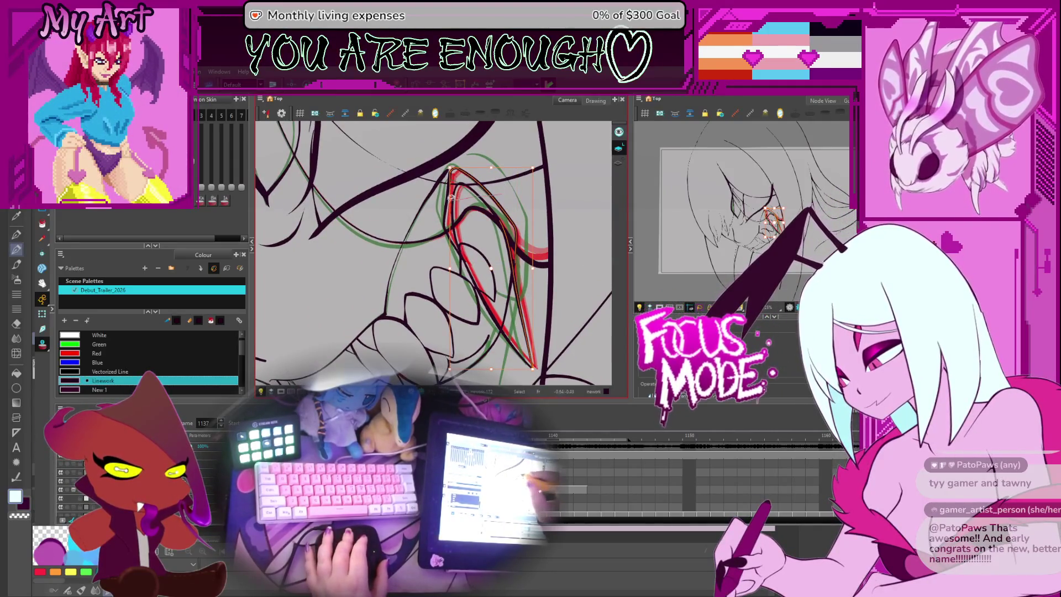
mouse_move(499, 268)
left_mouse_down()
mouse_move(483, 271)
mouse_move(494, 267)
left_mouse_up()
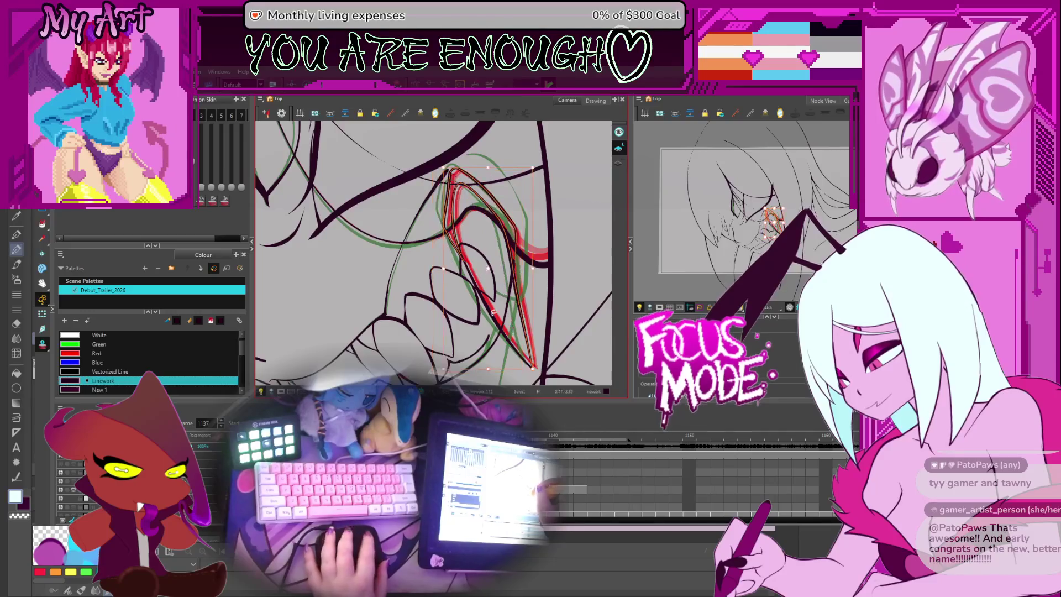
left_click(522, 324)
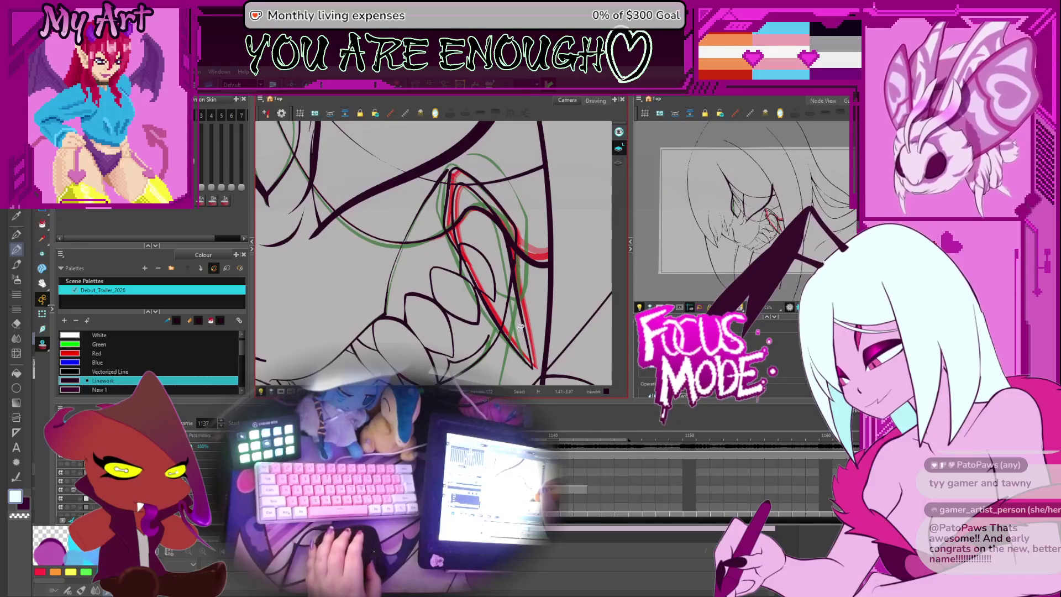
- Step to the neighbouring frame and reselect the red fang stroke for point reshaping
key("f")
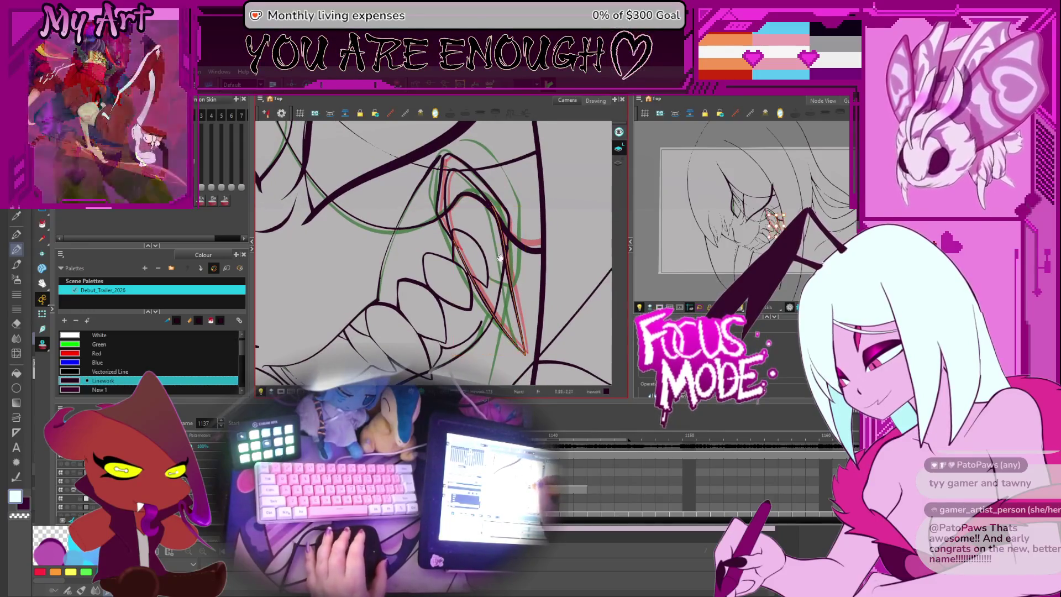
key("f")
left_click(440, 221)
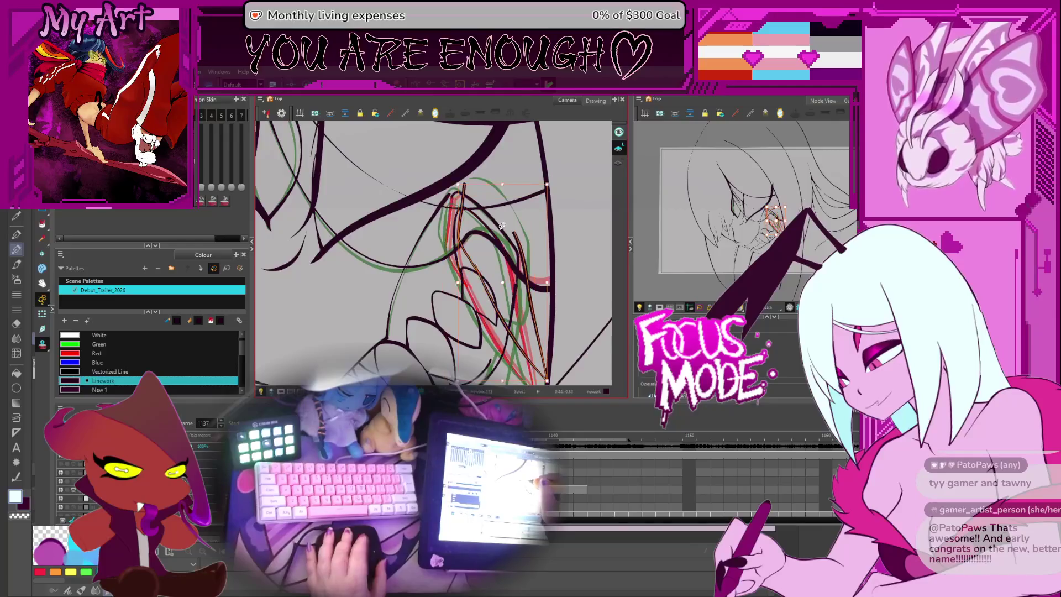
left_click_drag(494, 311, 480, 241)
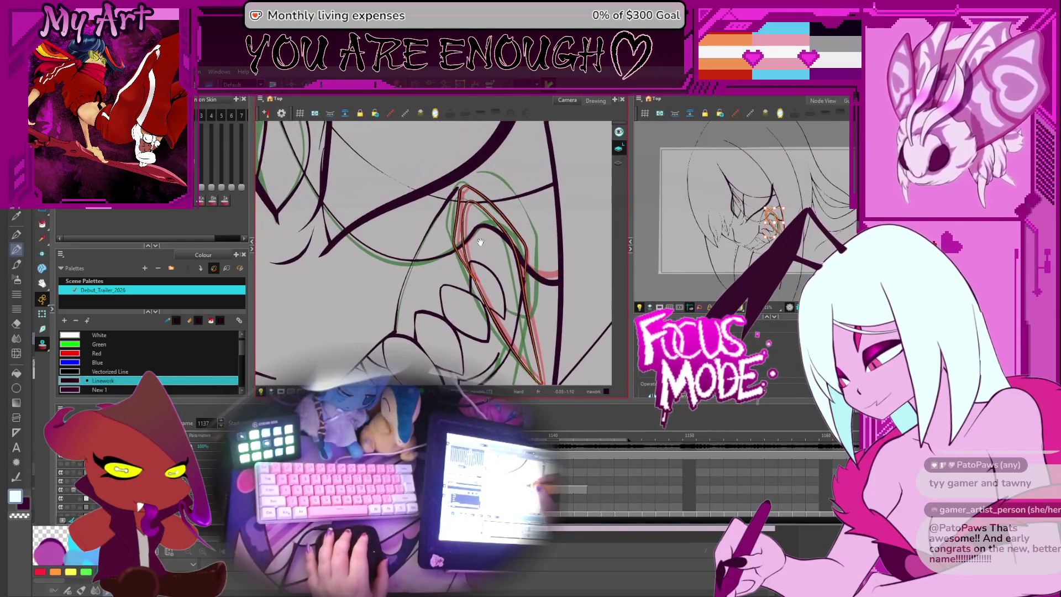
left_click(473, 277)
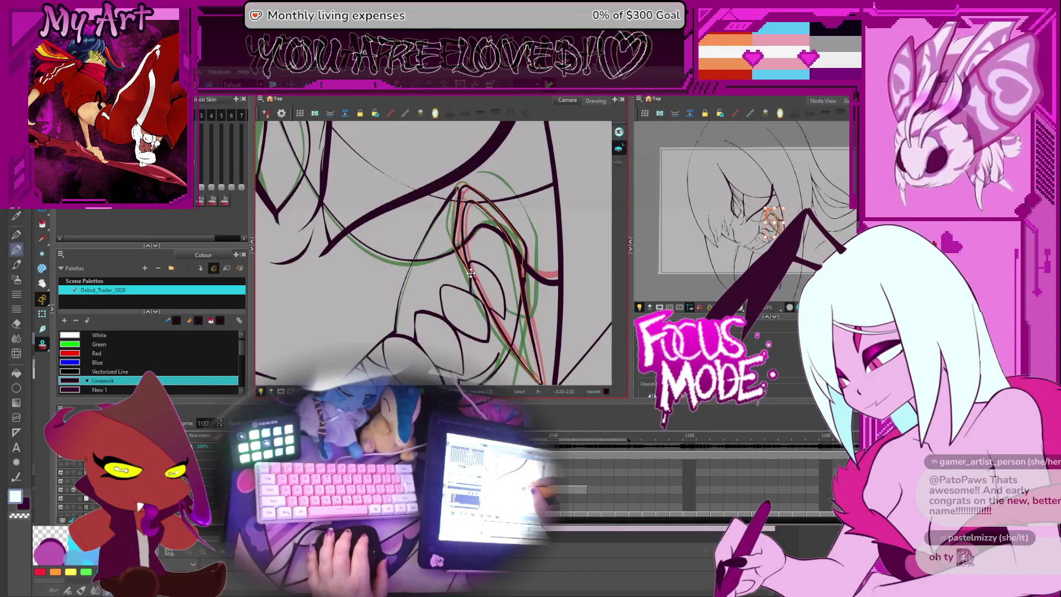
left_click(470, 272)
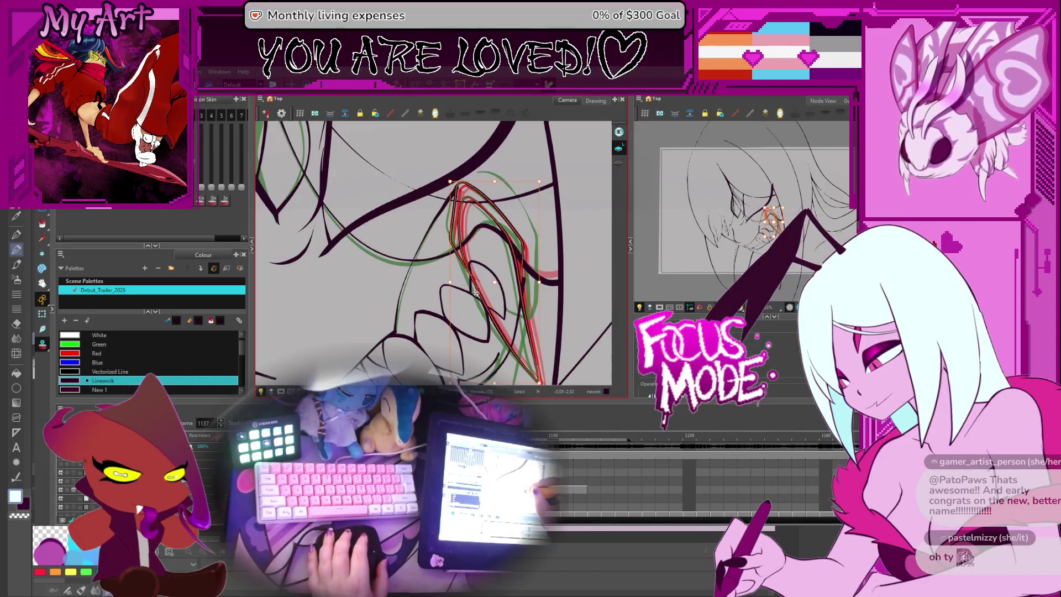
scroll(476, 293, "up", 2)
key("alt+q")
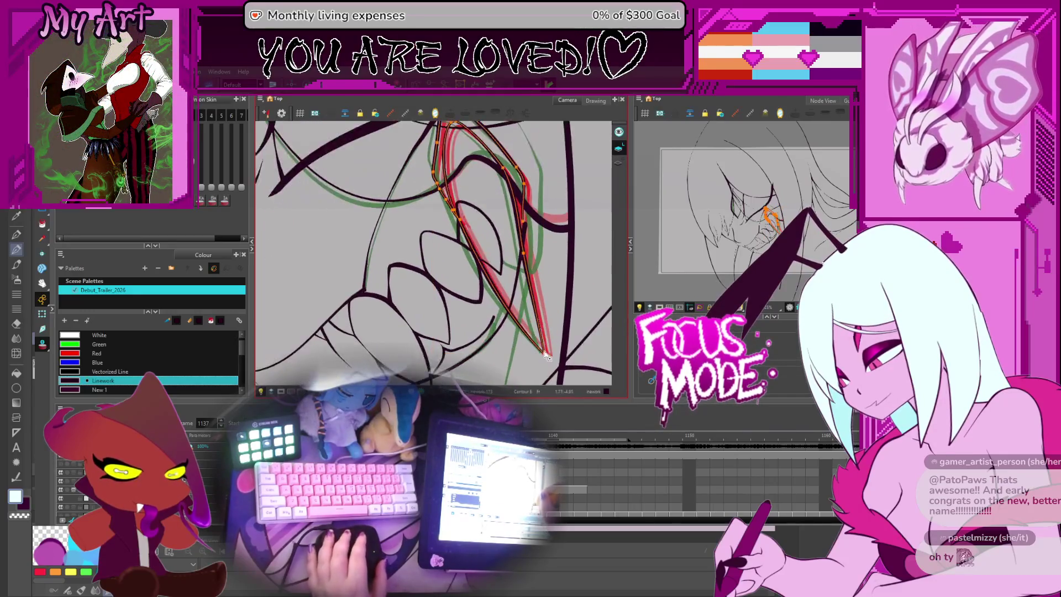
- Zoom in and pan the view onto the fang's upper edge
left_click_drag(484, 269, 503, 318)
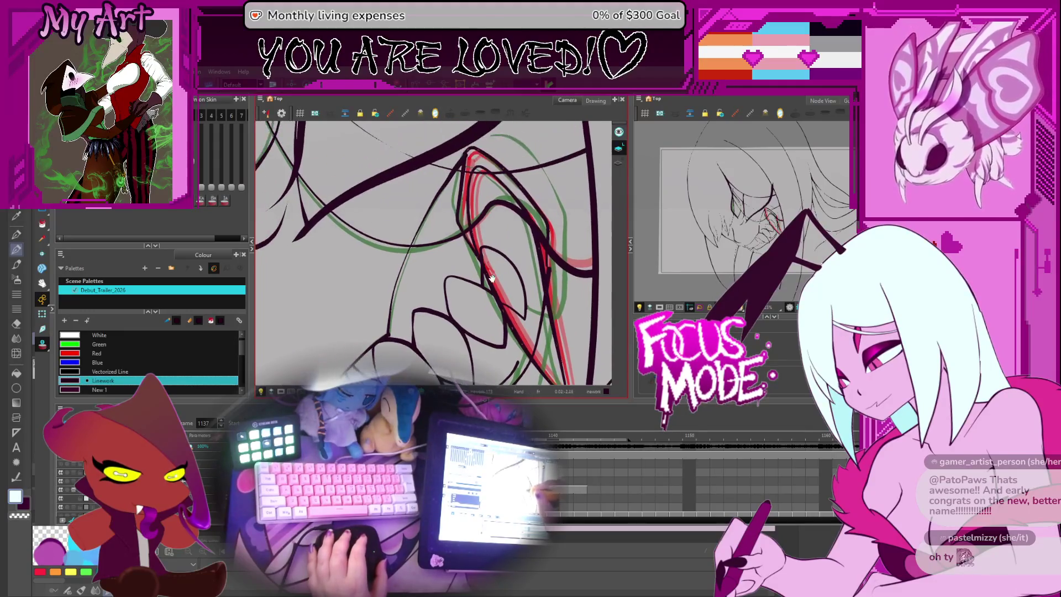
scroll(488, 279, "up", 2)
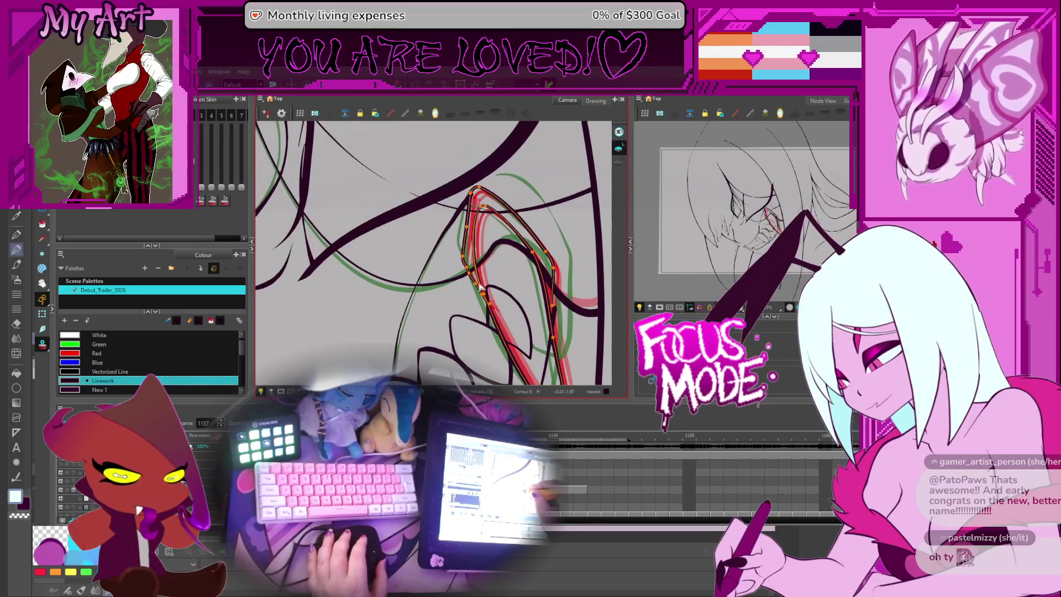
key("space")
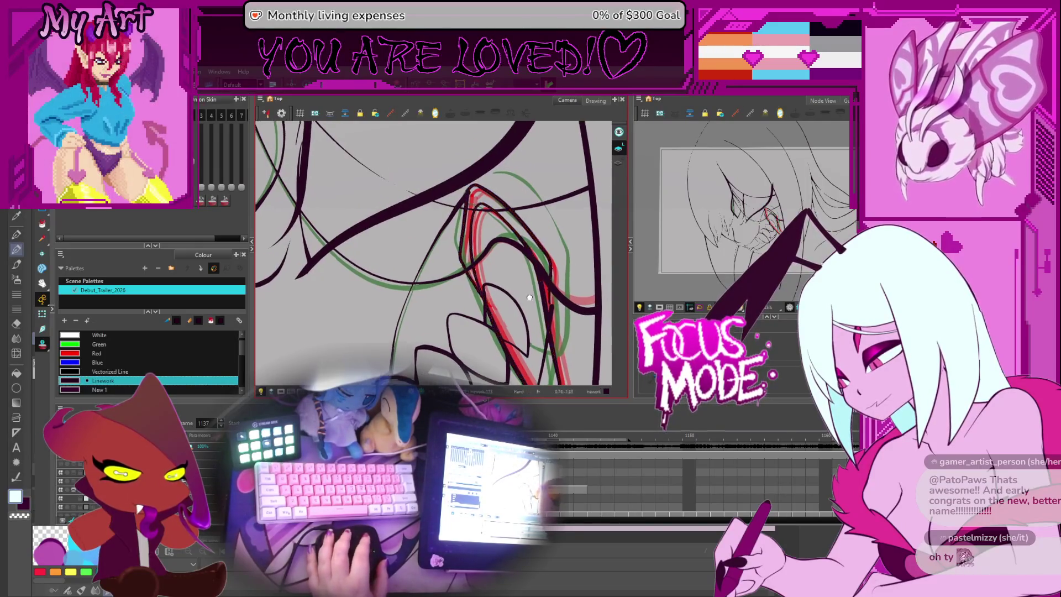
scroll(529, 297, "up", 3)
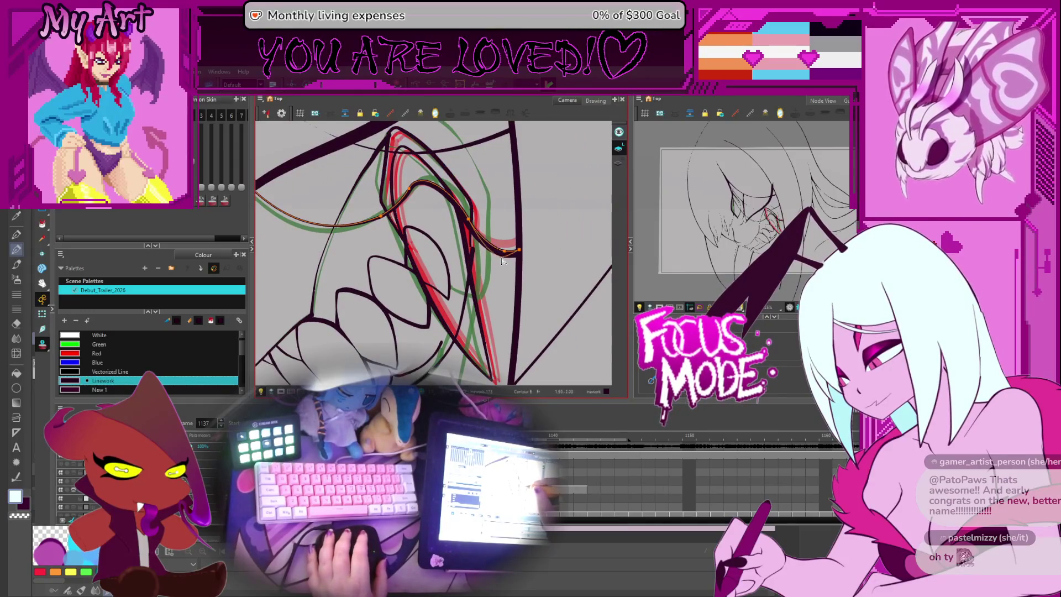
left_click_drag(425, 187, 470, 225)
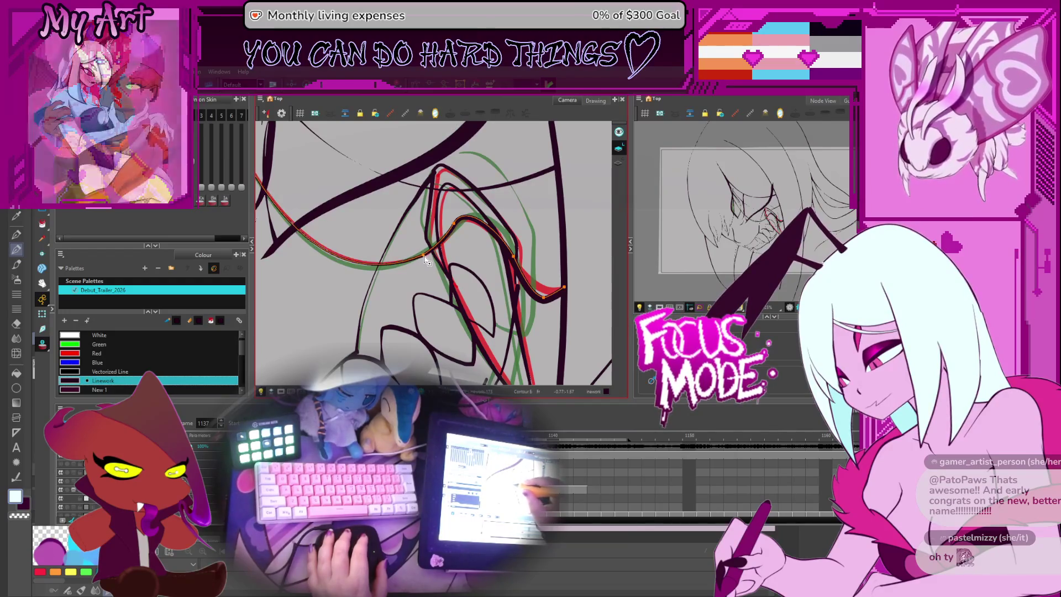
left_click_drag(350, 294, 395, 286)
- Reshape the fang curve's points near its top, tilting the view to work along the fang
left_click(364, 299)
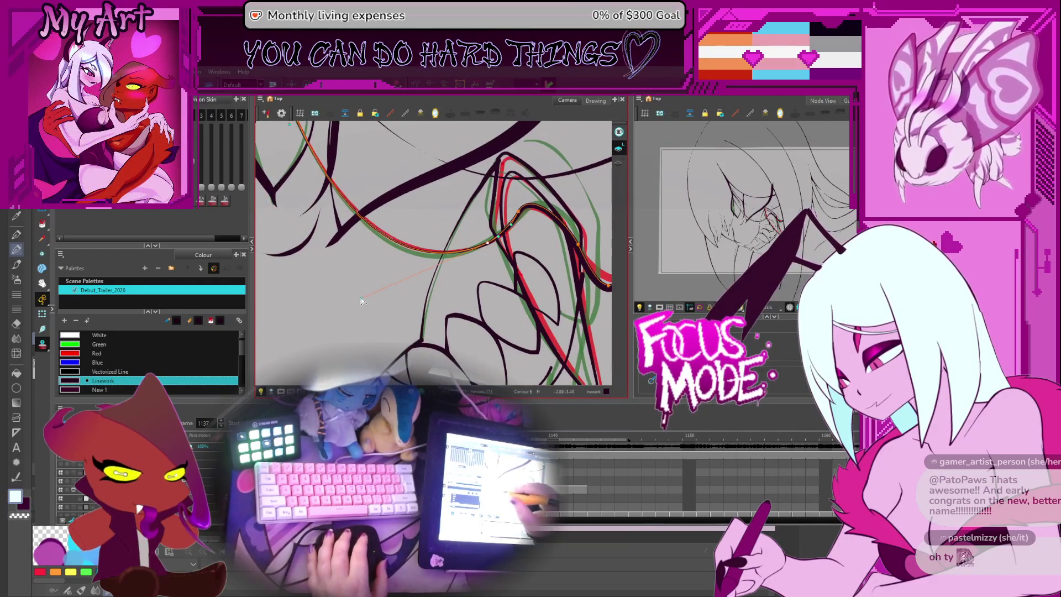
left_click_drag(387, 276, 345, 282)
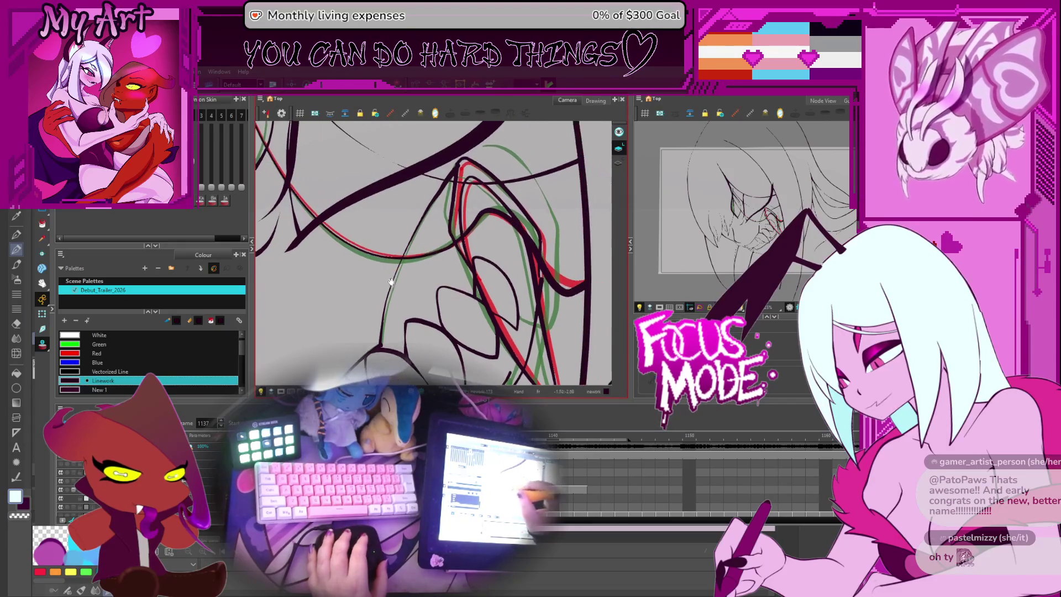
left_click_drag(449, 254, 448, 251)
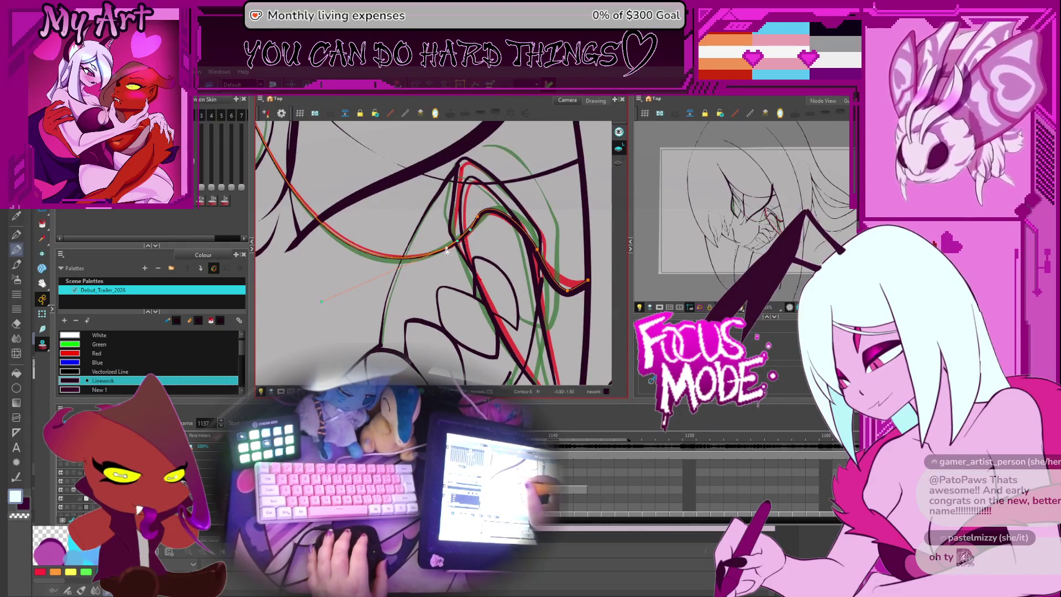
left_click(478, 221)
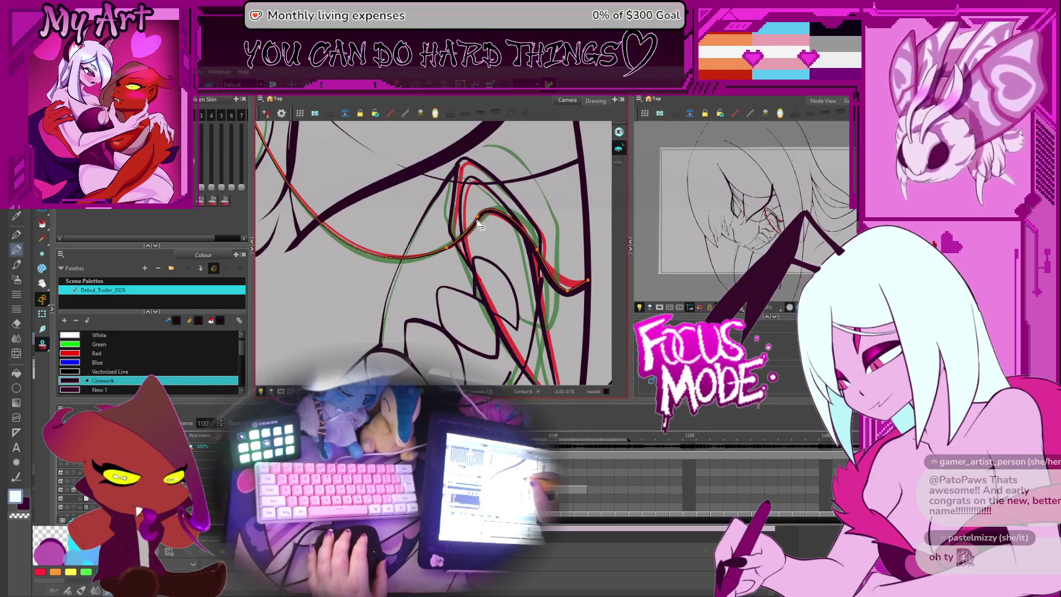
left_click_drag(544, 244, 490, 215)
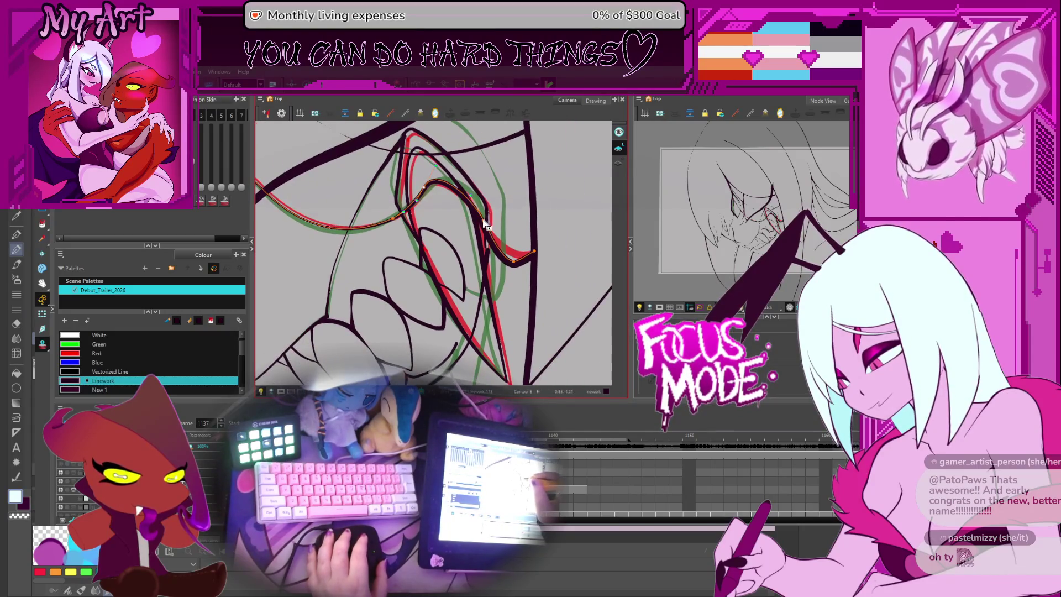
left_click_drag(515, 267, 503, 256)
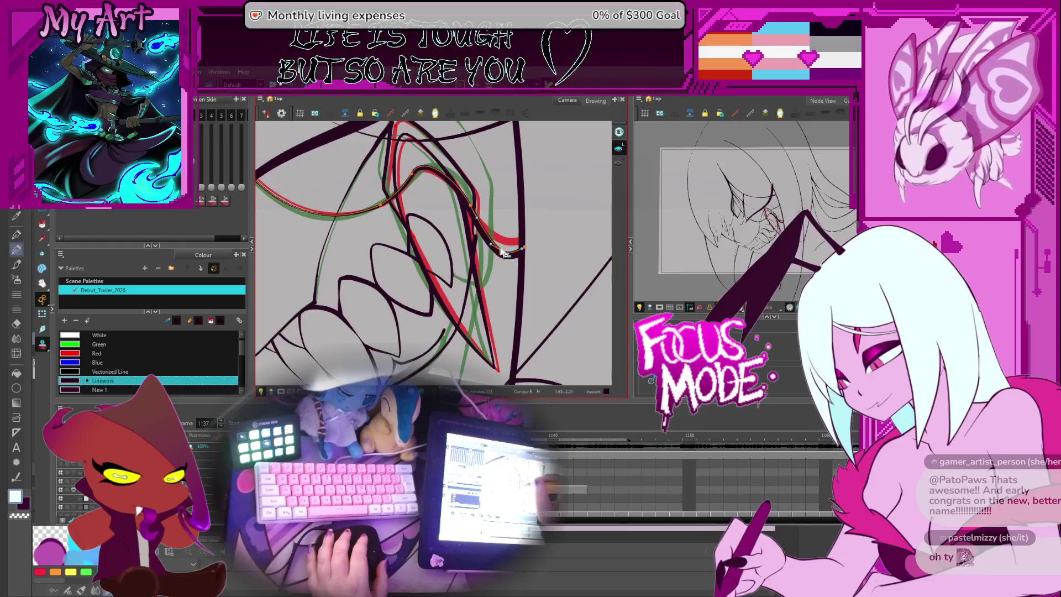
left_click_drag(504, 256, 513, 288)
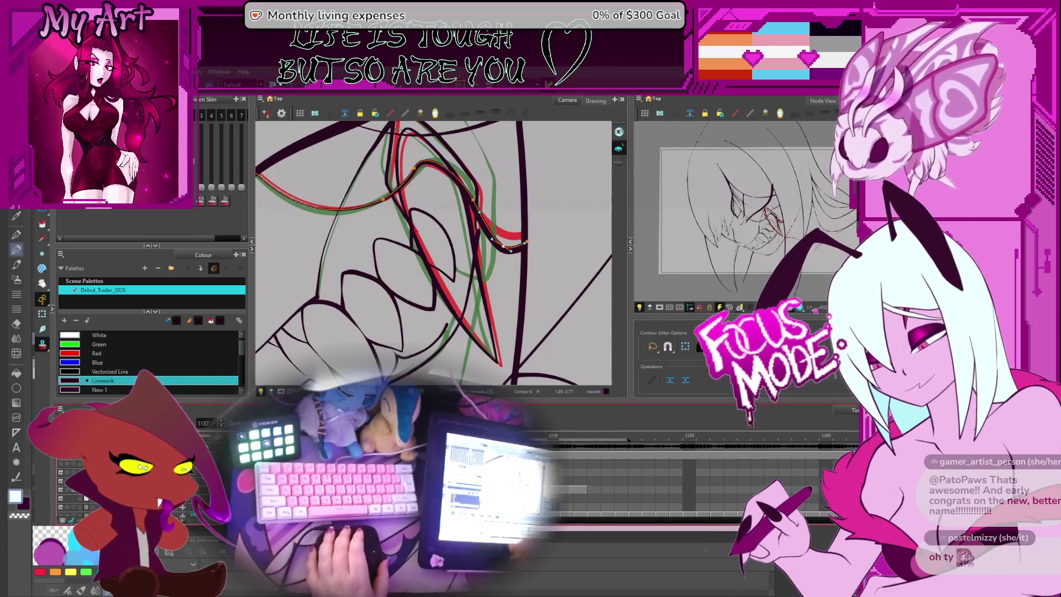
left_click_drag(525, 253, 515, 335)
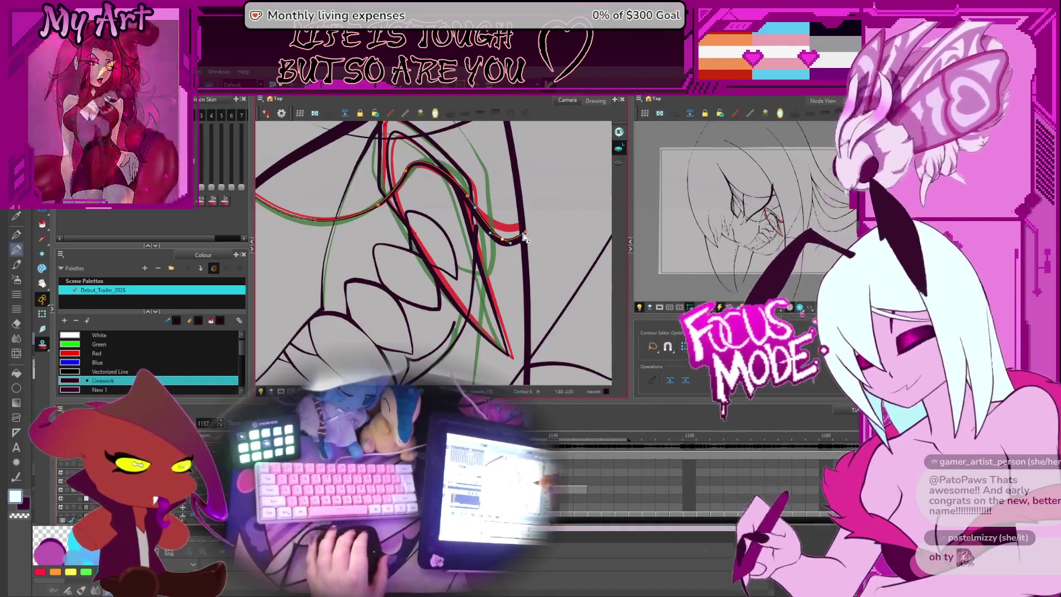
left_click_drag(550, 273, 510, 253)
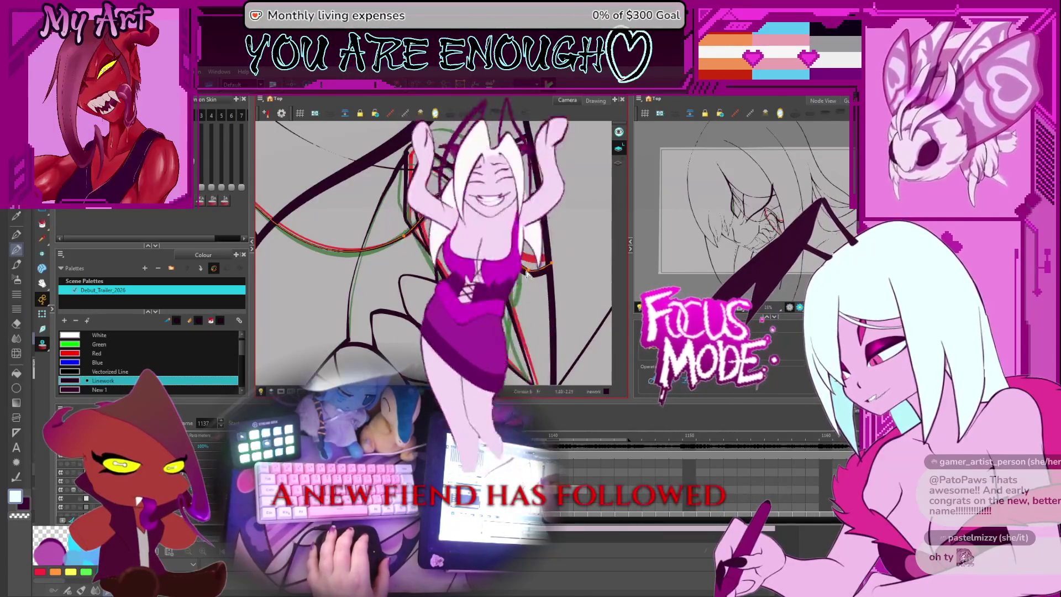
- Rotate and zoom the canvas view to tilt the face
key("shift+m")
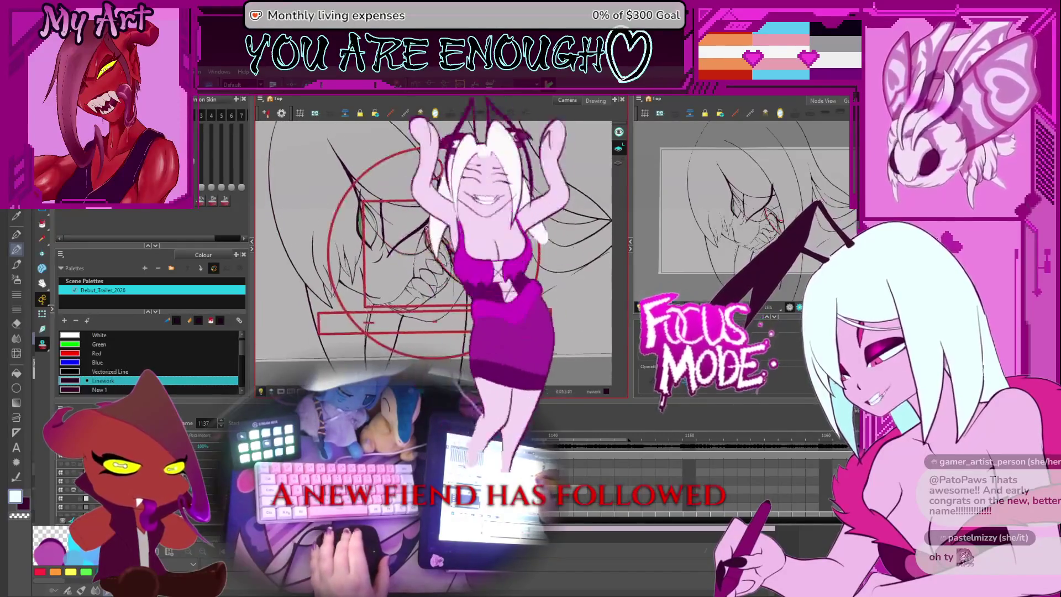
scroll(535, 232, "up", 5)
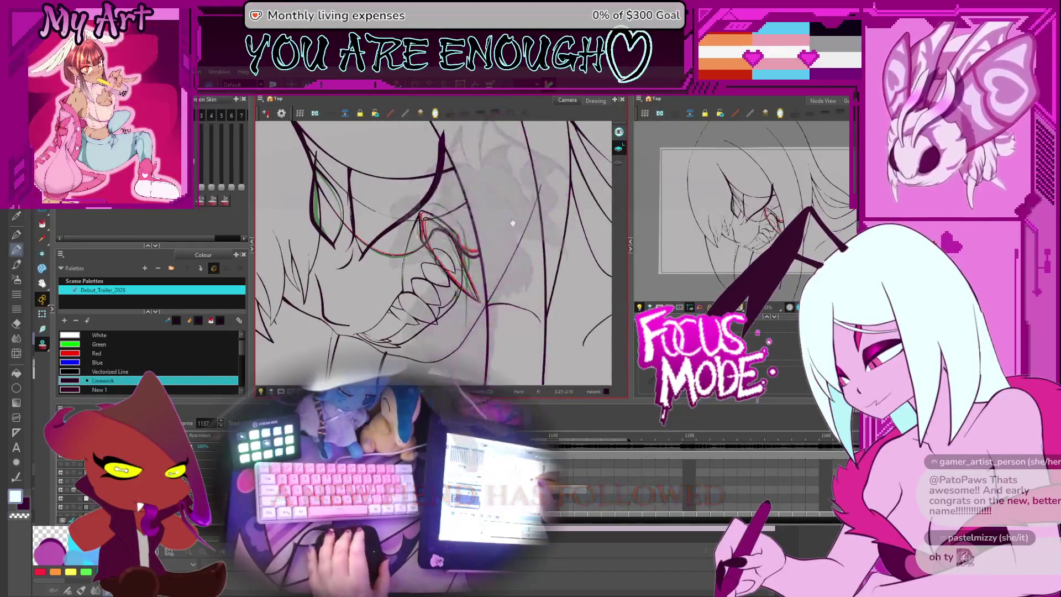
left_click_drag(535, 231, 508, 249)
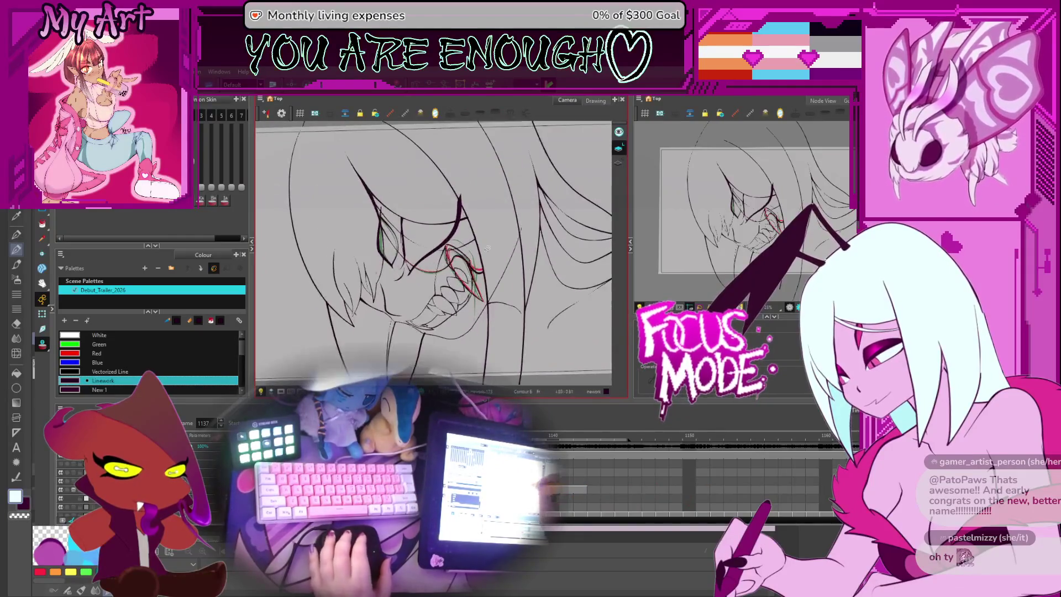
- Jump back to earlier frames around 1050–1100 and play back the animation
key("comma")
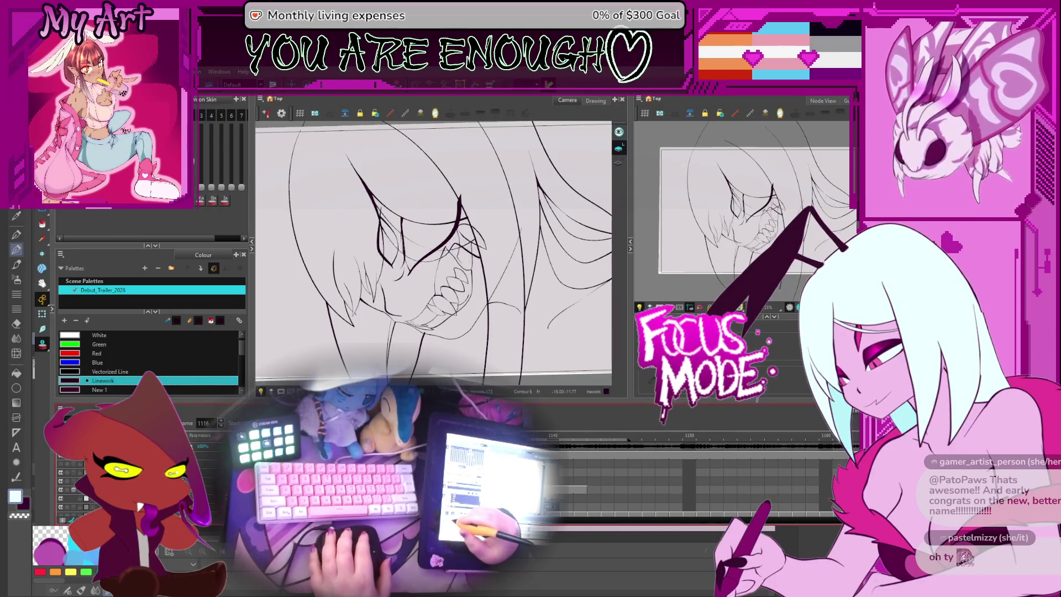
key("comma")
key("comma")
key("comma")
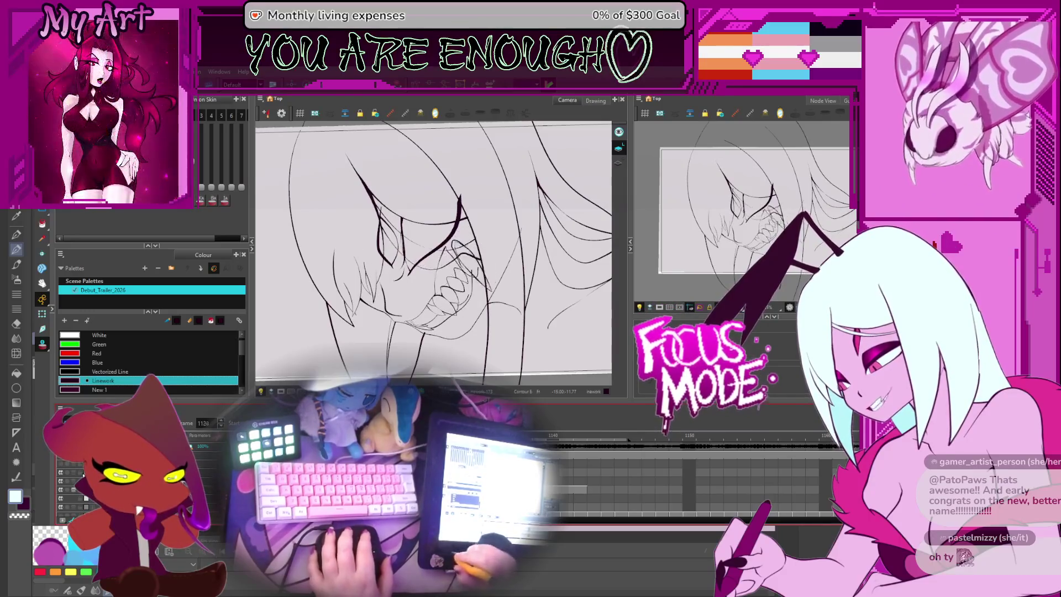
key("comma")
key("Return")
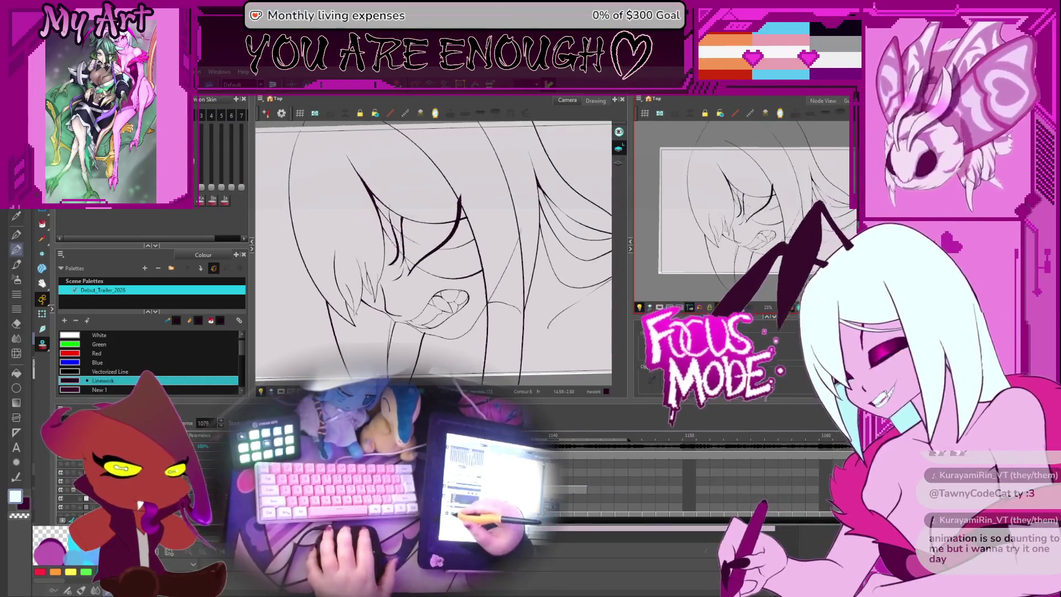
scroll(489, 256, "up", 2)
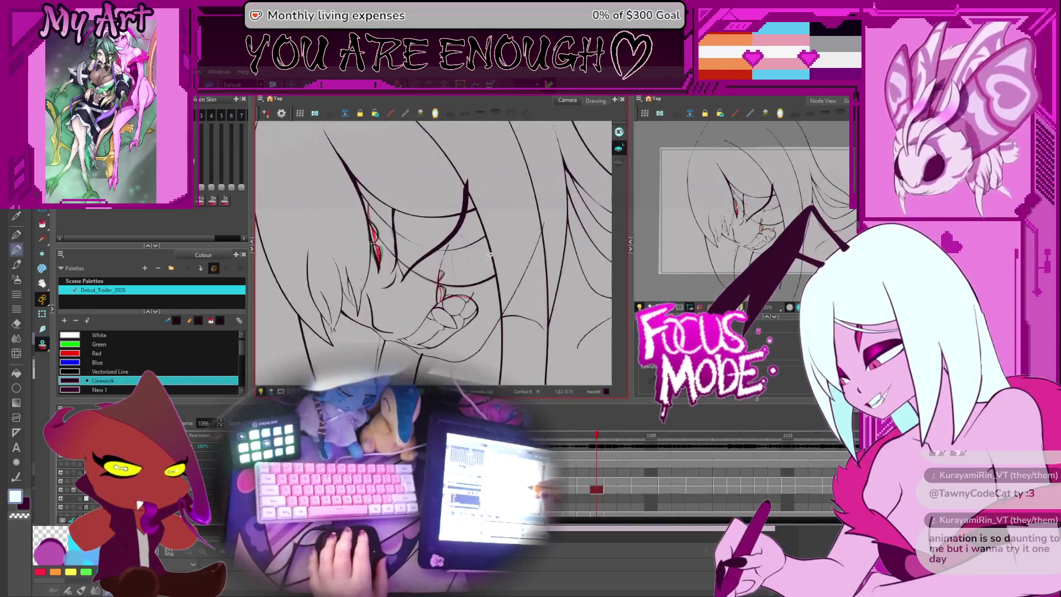
key("Return")
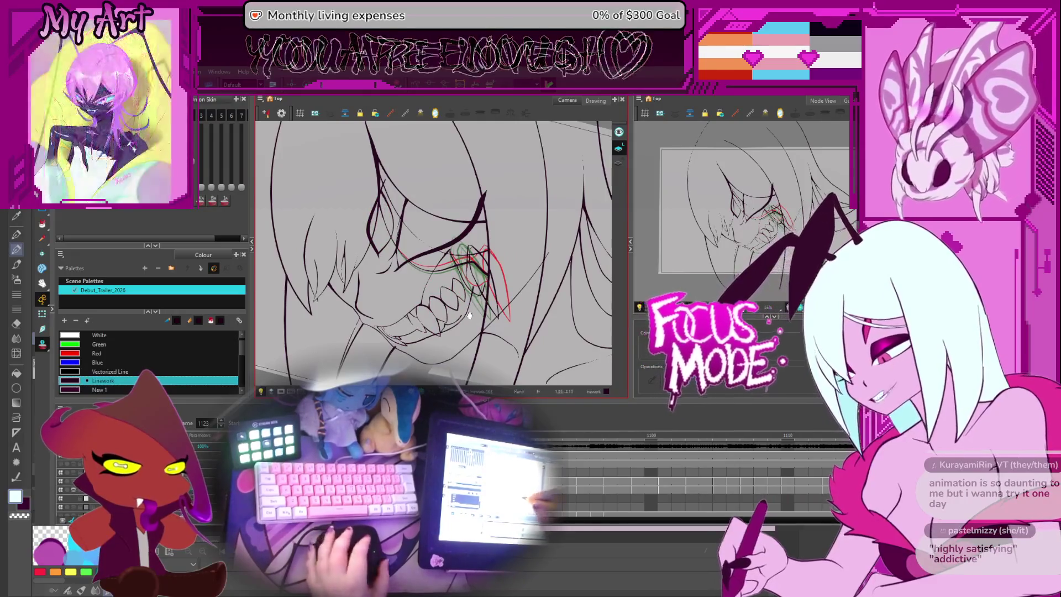
- Rotate and zoom onto the mouth, then step back frame by frame to 1133
left_click_drag(469, 315, 544, 258)
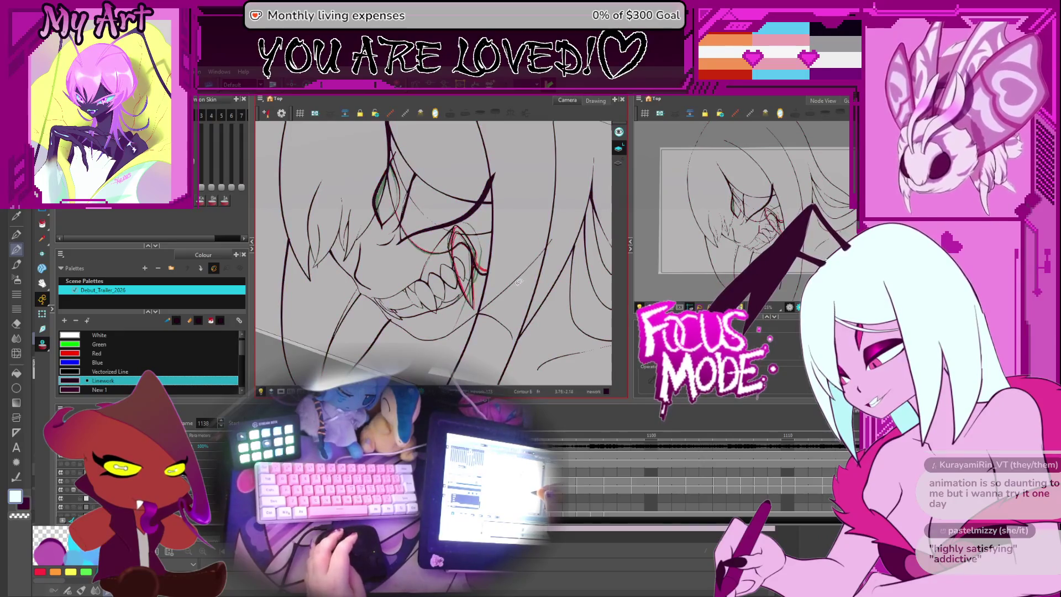
scroll(518, 283, "up", 3)
left_click_drag(518, 283, 542, 230)
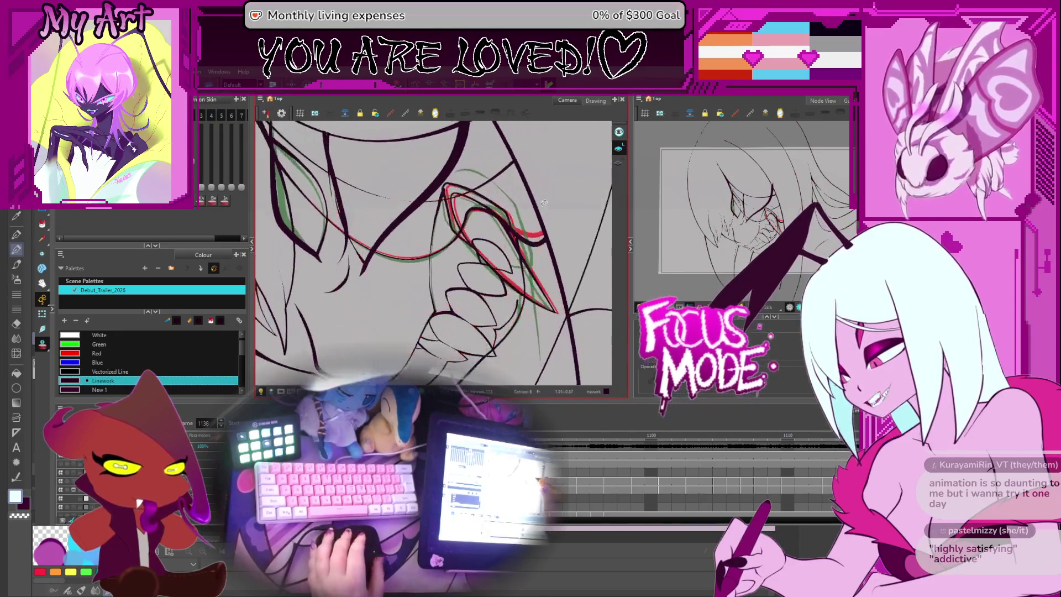
key("comma")
key("comma")
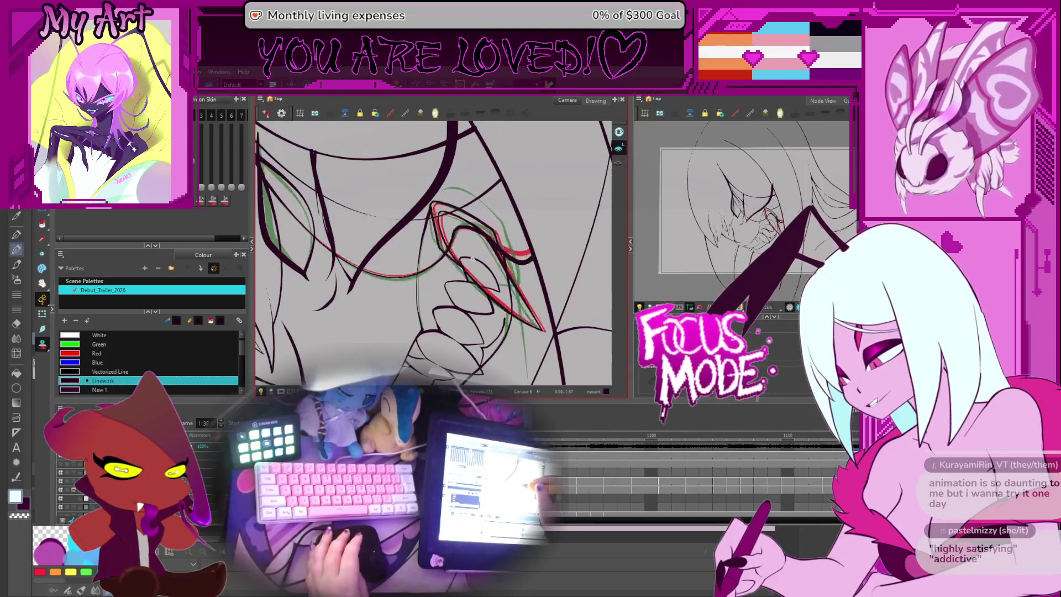
key("comma")
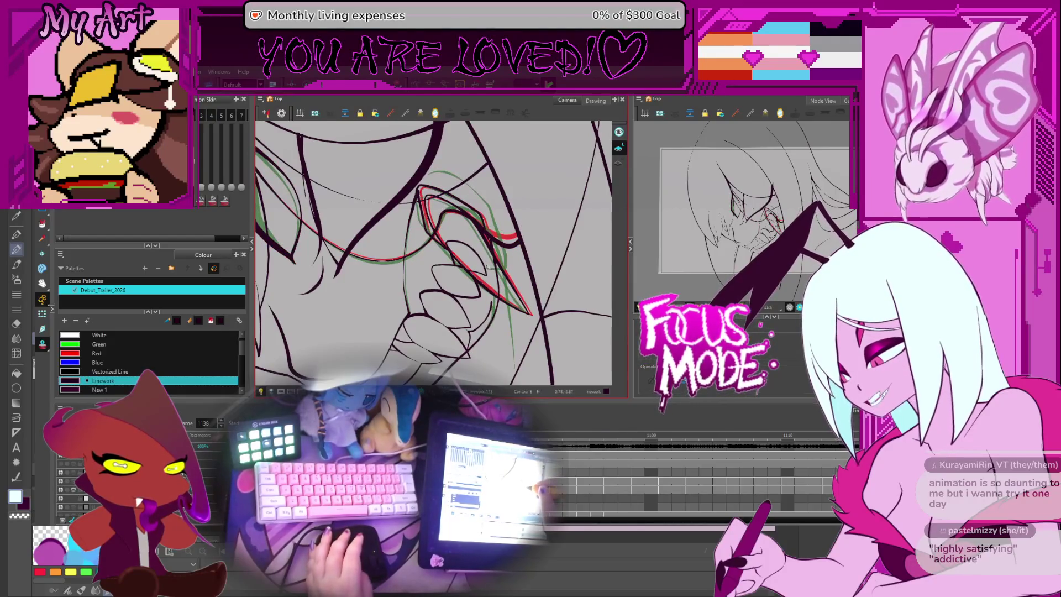
key("comma")
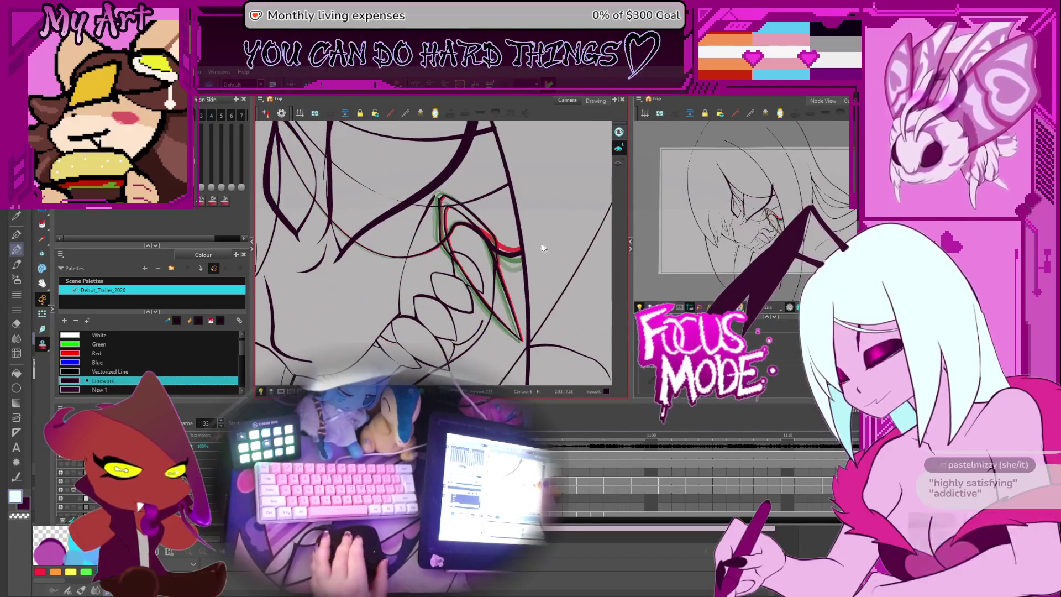
key("comma")
key("comma")
key("comma")
- Rotate the view to line up the fang, jump to frame 1080, and stop playback
left_click_drag(534, 227, 279, 374)
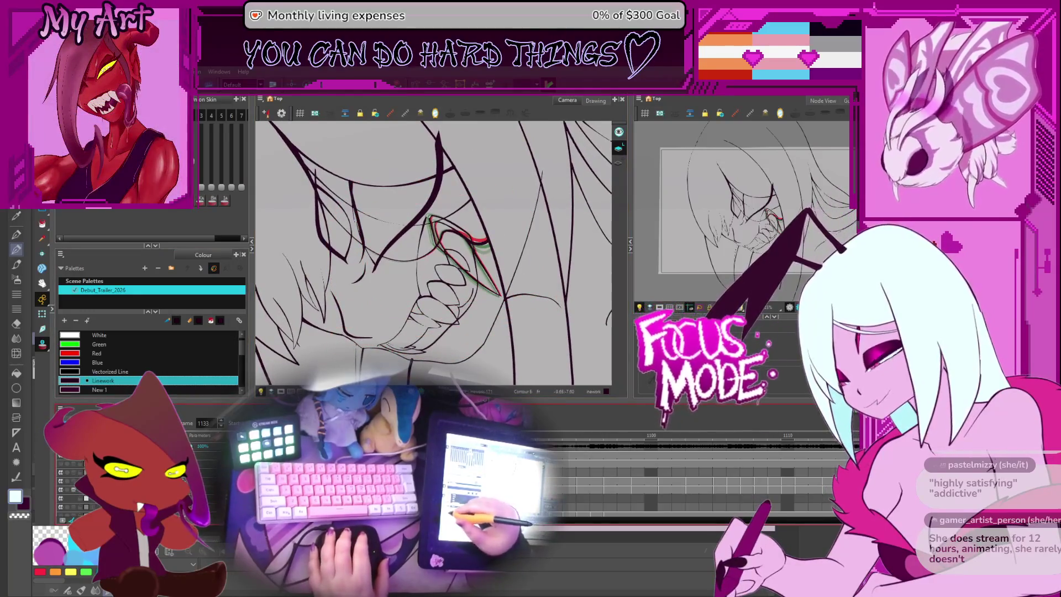
type("1080")
key("Return")
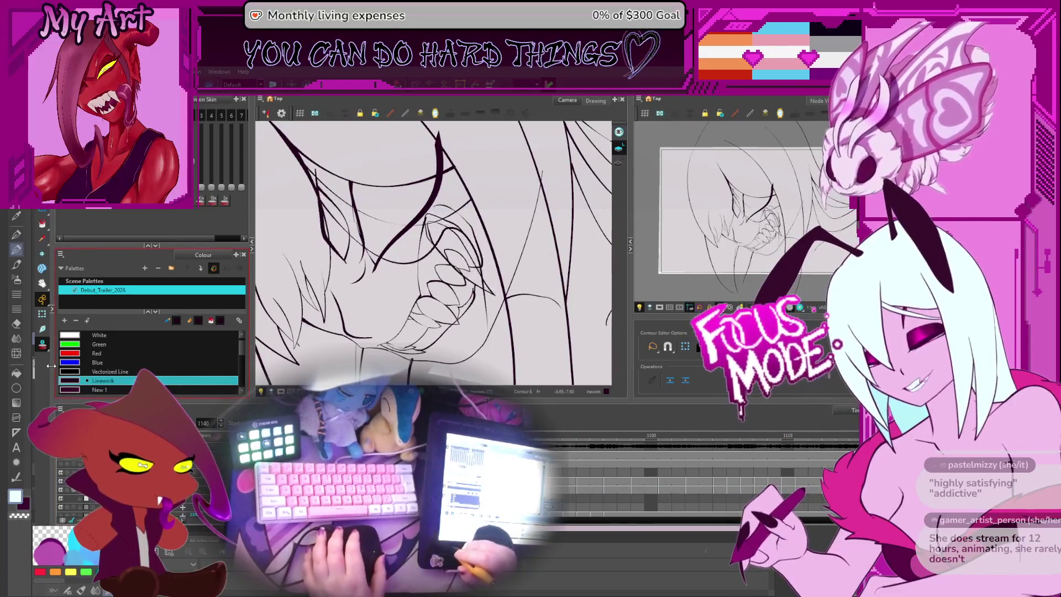
key("Return")
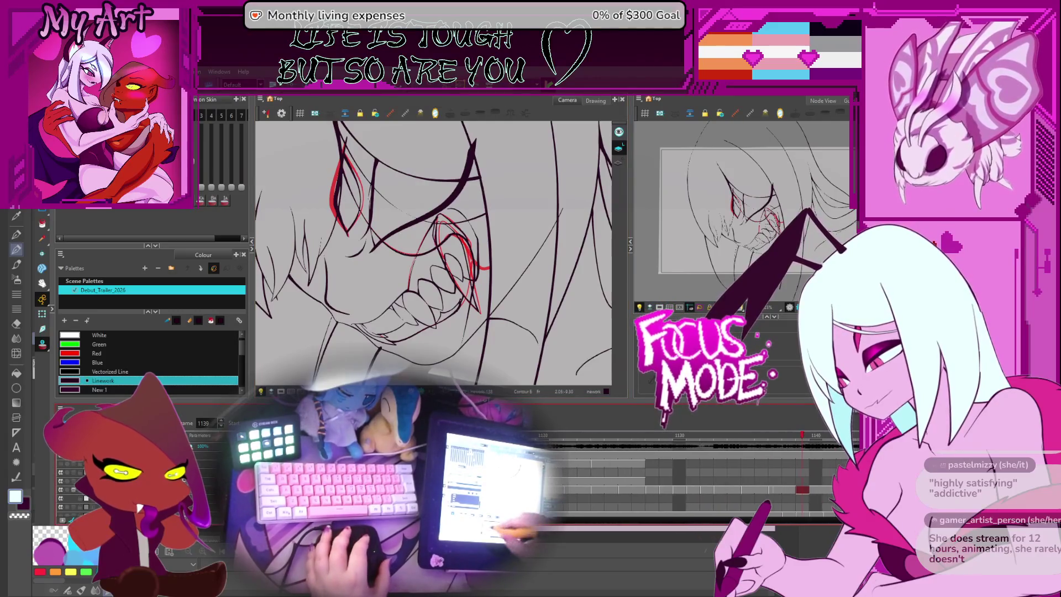
- Scroll the timeline and step back one frame to 1138
scroll(627, 471, "right", 3)
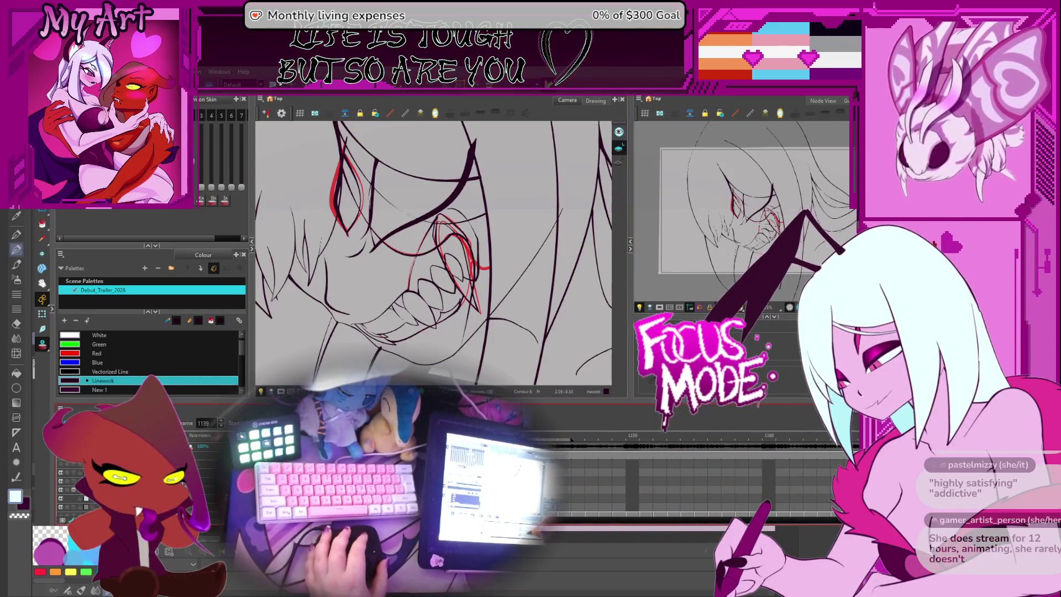
scroll(686, 471, "right", 1)
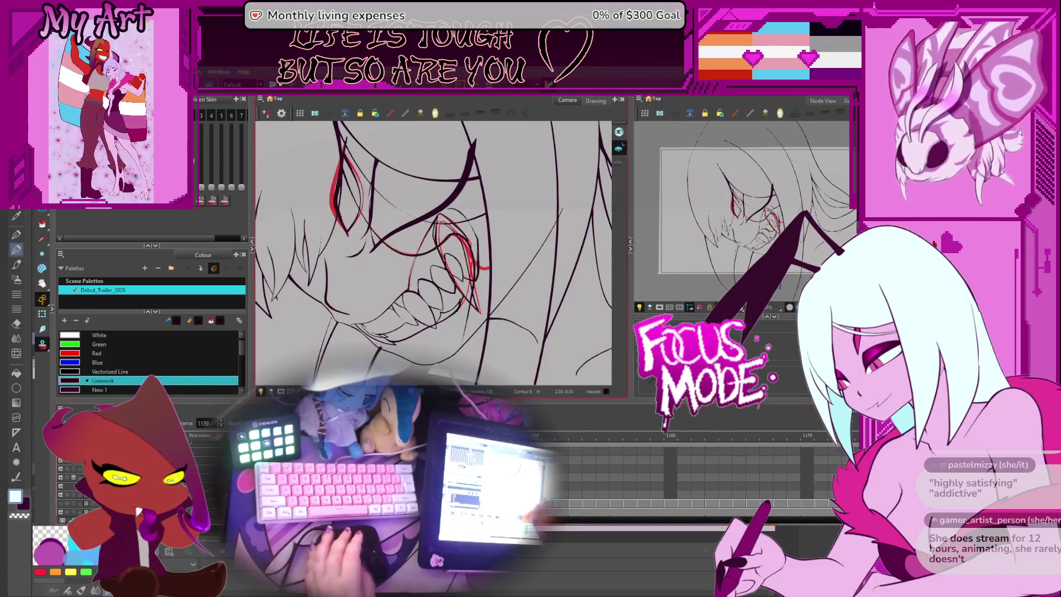
scroll(452, 259, "up", 5)
key("comma")
scroll(465, 260, "down", 3)
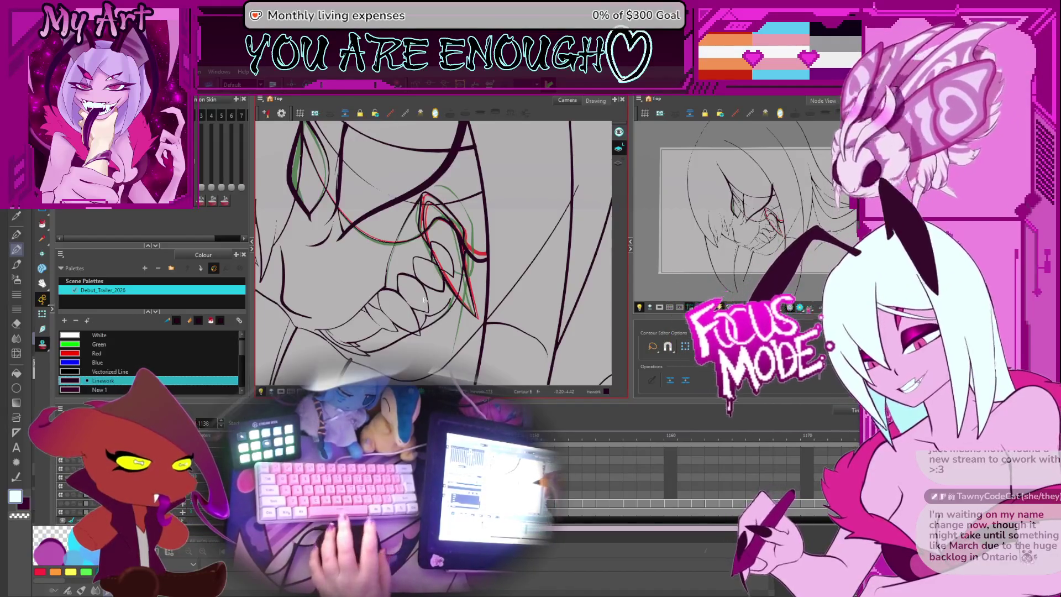
scroll(501, 258, "down", 1)
- Rotate and zoom onto the mouth, advance to the next teeth drawing, then return to frame 1139
key("ctrl+alt")
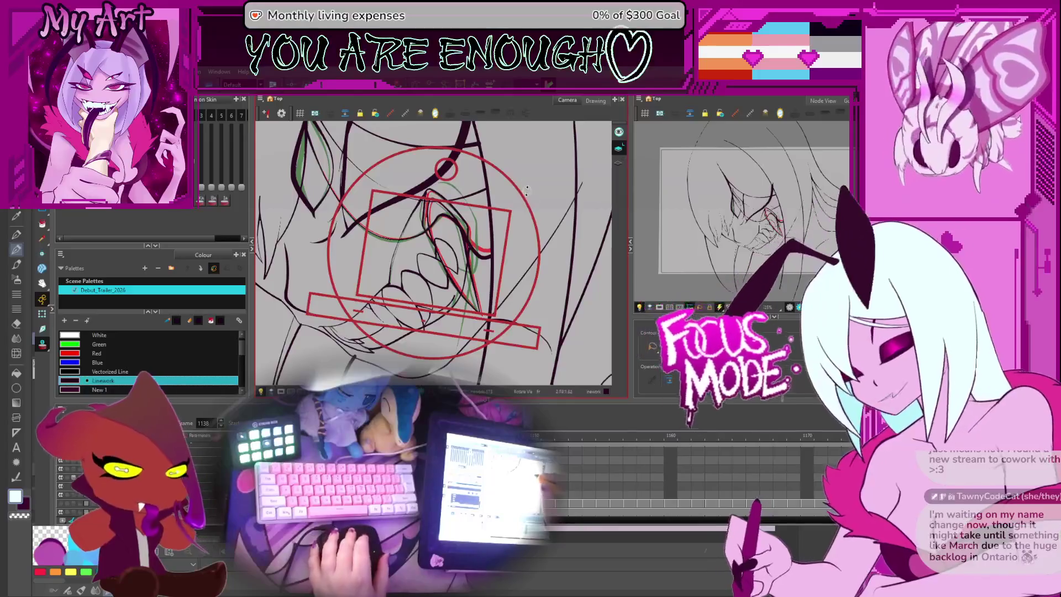
left_click_drag(545, 220, 503, 327)
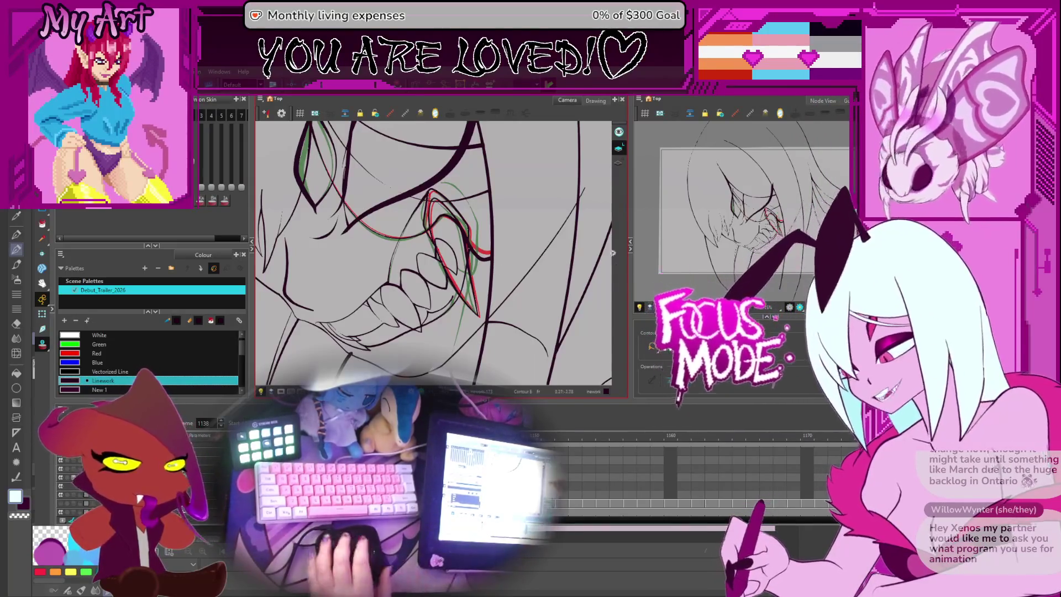
scroll(573, 241, "down", 3)
scroll(570, 233, "up", 3)
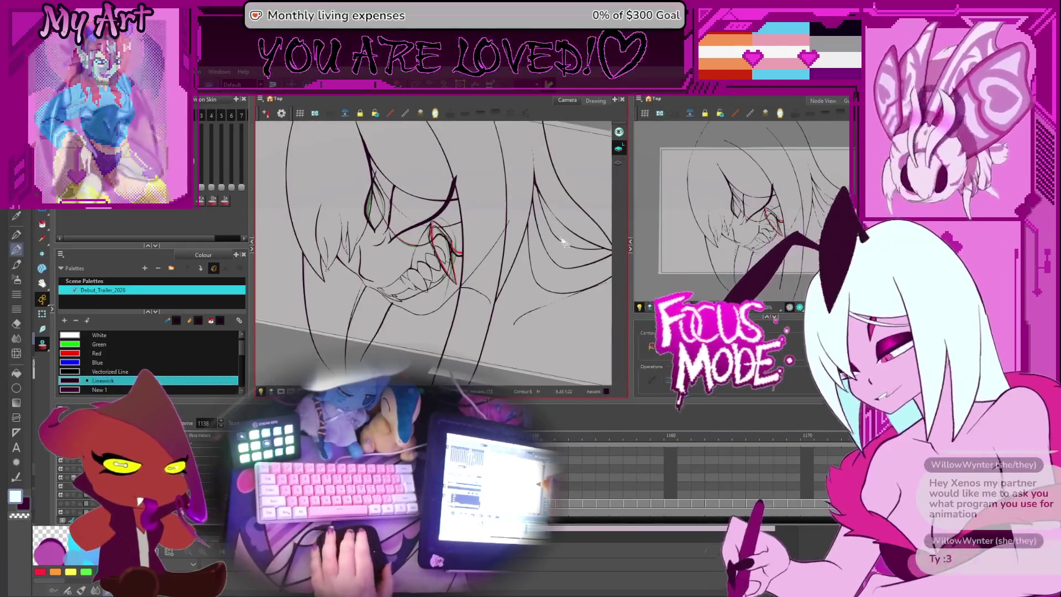
scroll(564, 221, "down", 3)
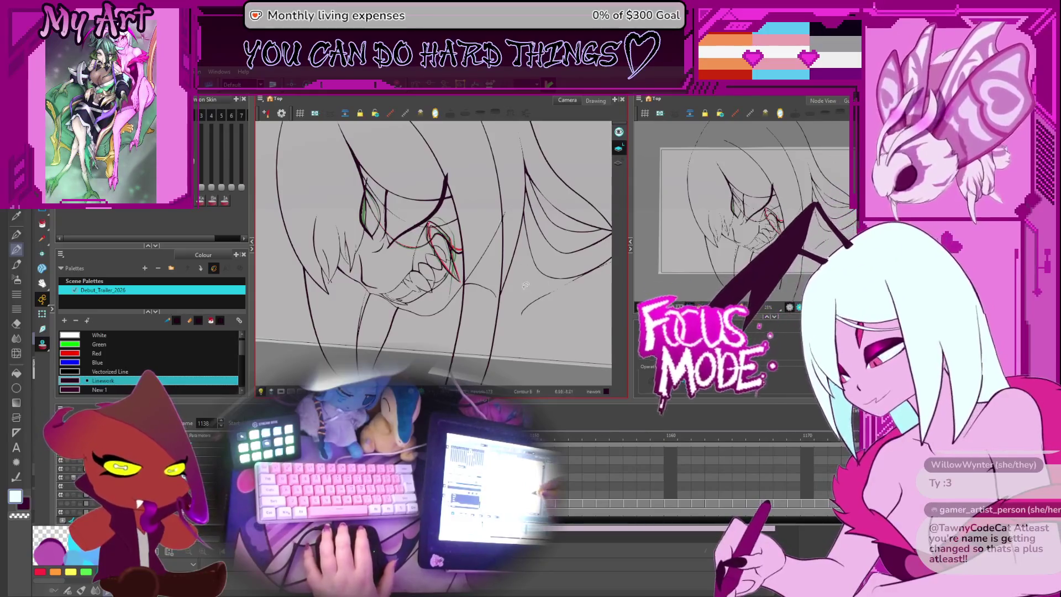
scroll(509, 255, "up", 5)
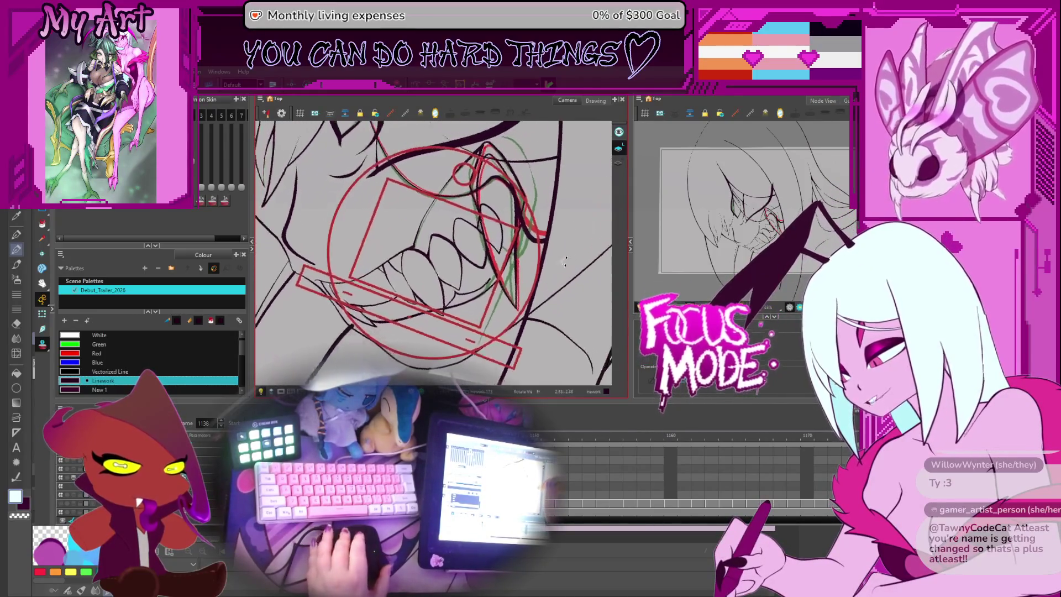
key("g")
key("comma")
key("comma")
key("comma")
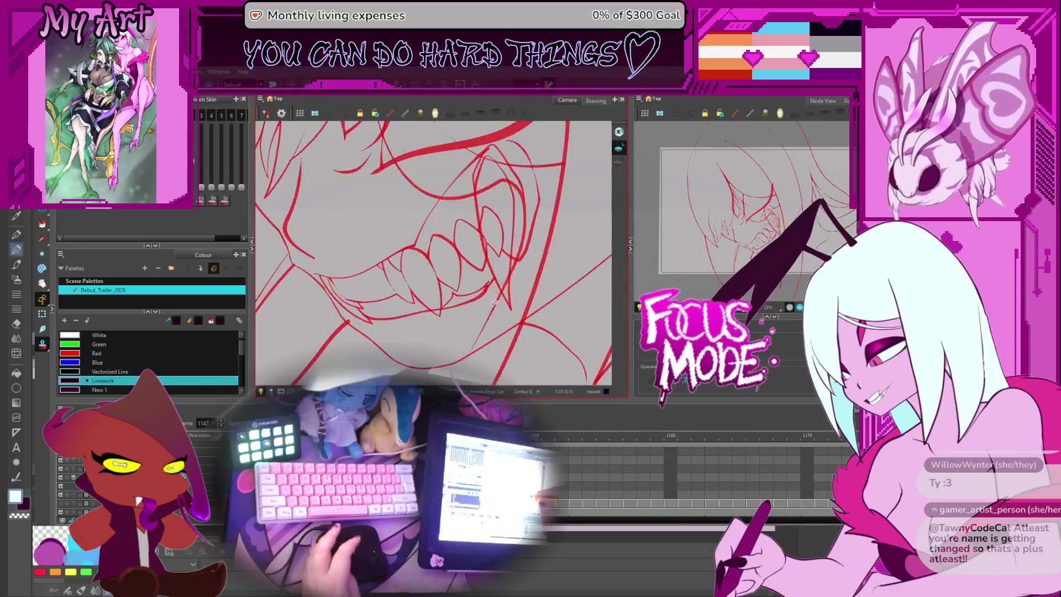
left_click_drag(483, 300, 466, 267)
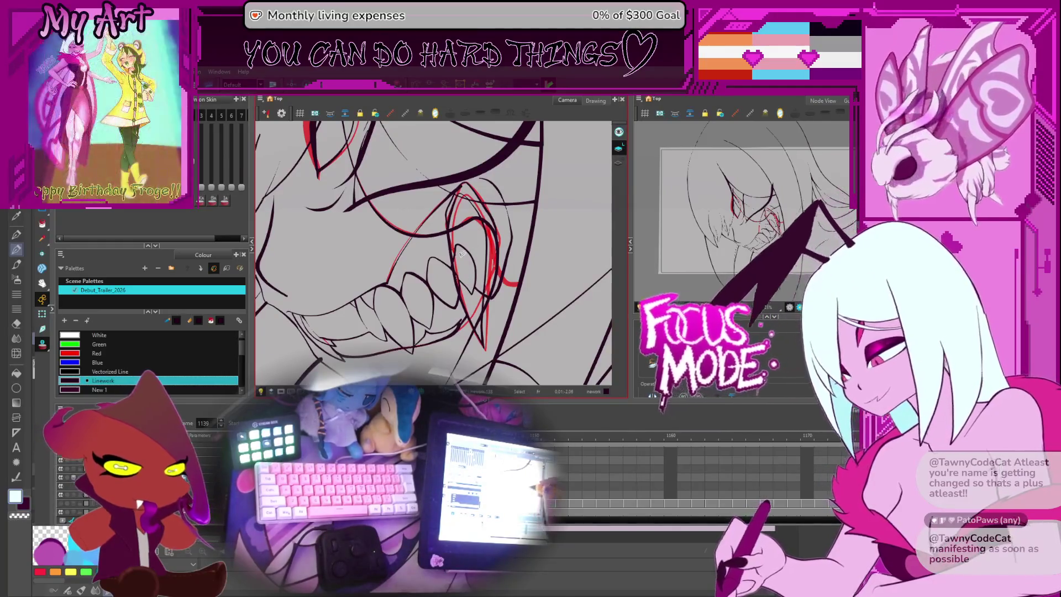
- Zoom in, select then deselect the fang stroke, and step back to frame 1137
scroll(469, 265, "up", 1)
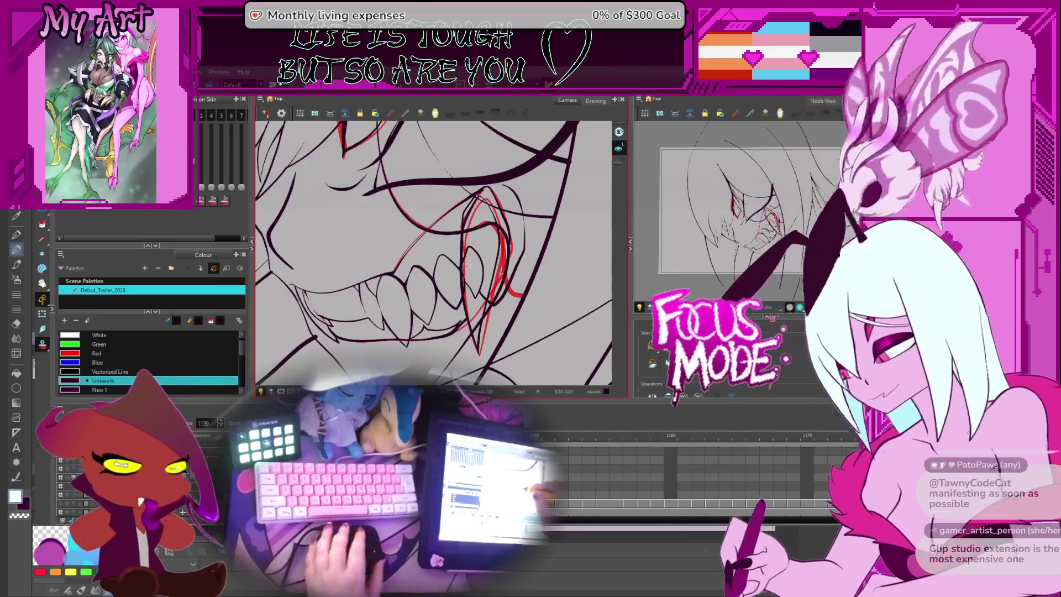
scroll(468, 265, "up", 1)
left_click(481, 292)
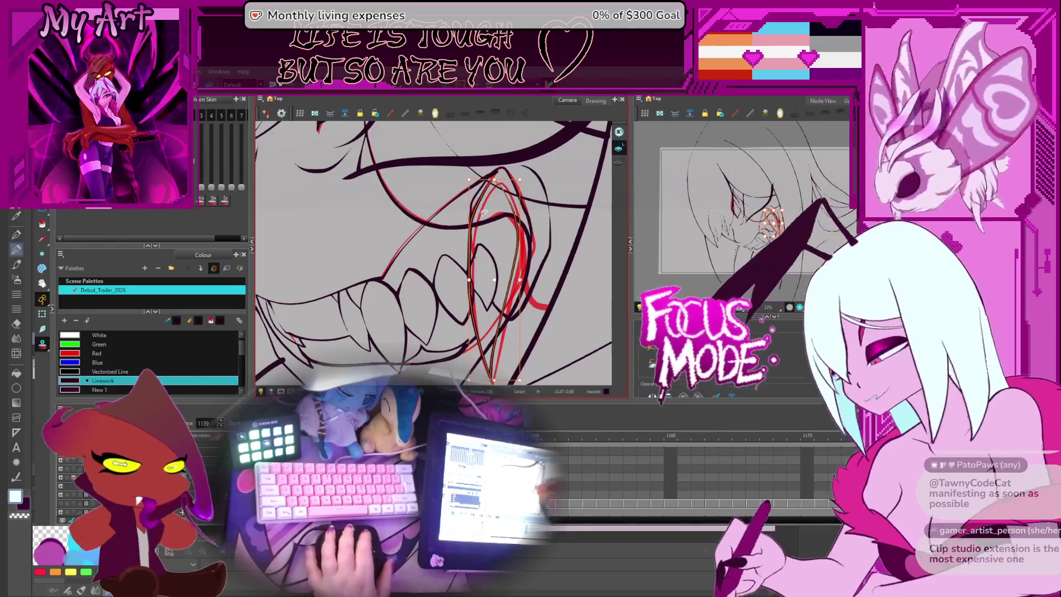
key("Escape")
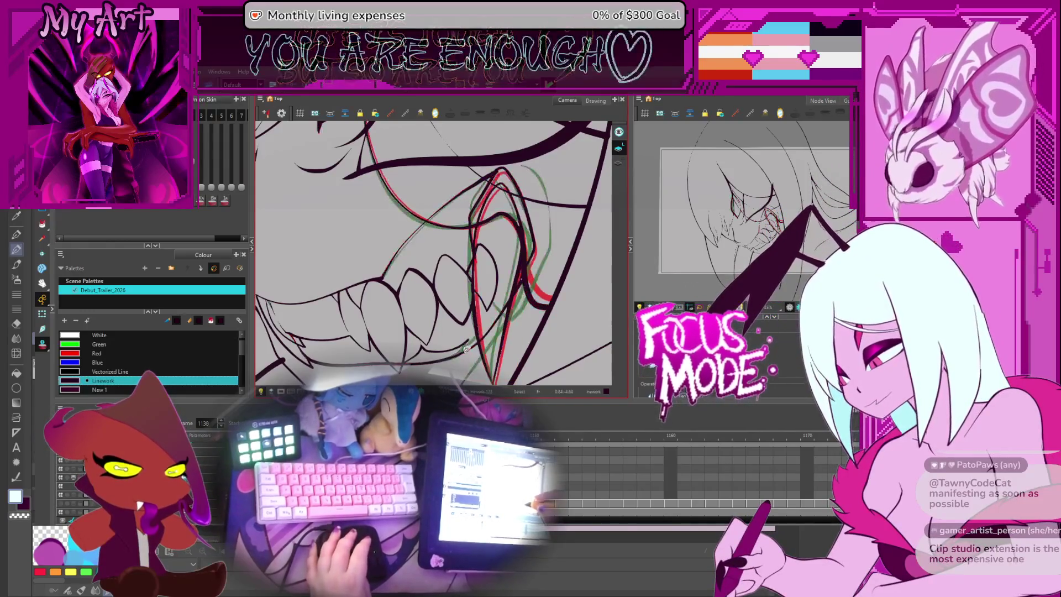
scroll(465, 329, "up", 2)
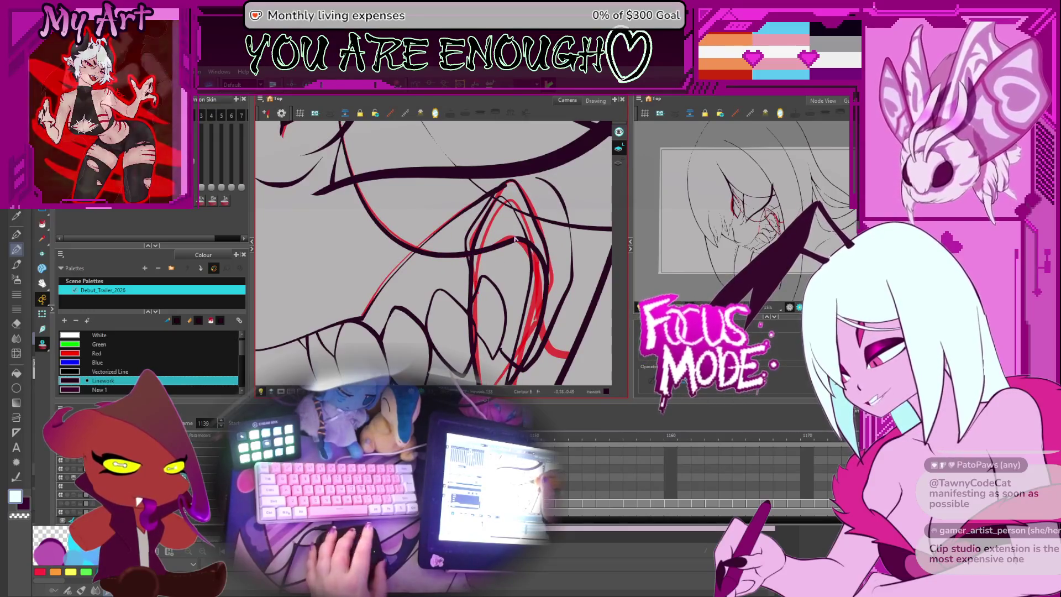
key("comma")
key("comma")
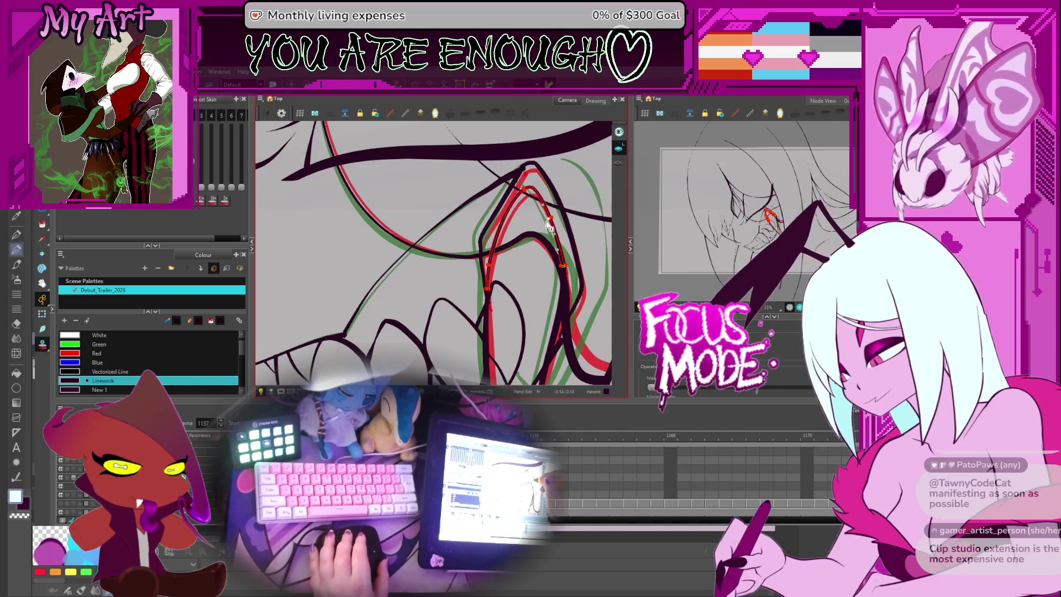
- Advance to frame 1139 and select the red fang contour in the Contour Editor
mouse_move(551, 224)
left_mouse_down()
mouse_move(581, 209)
mouse_move(510, 250)
left_mouse_up()
left_click(509, 250)
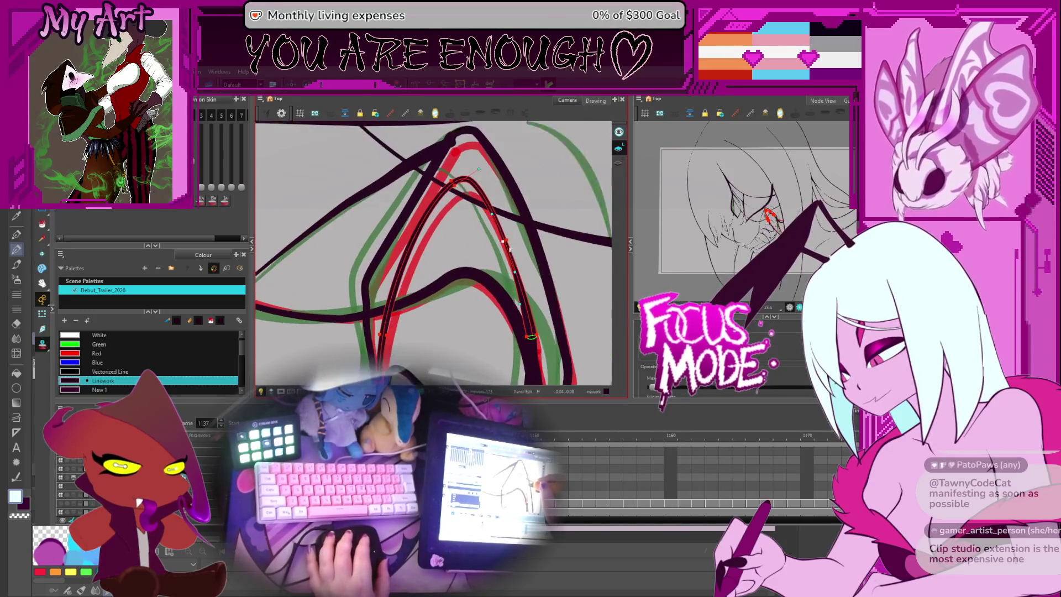
scroll(497, 257, "down", 2)
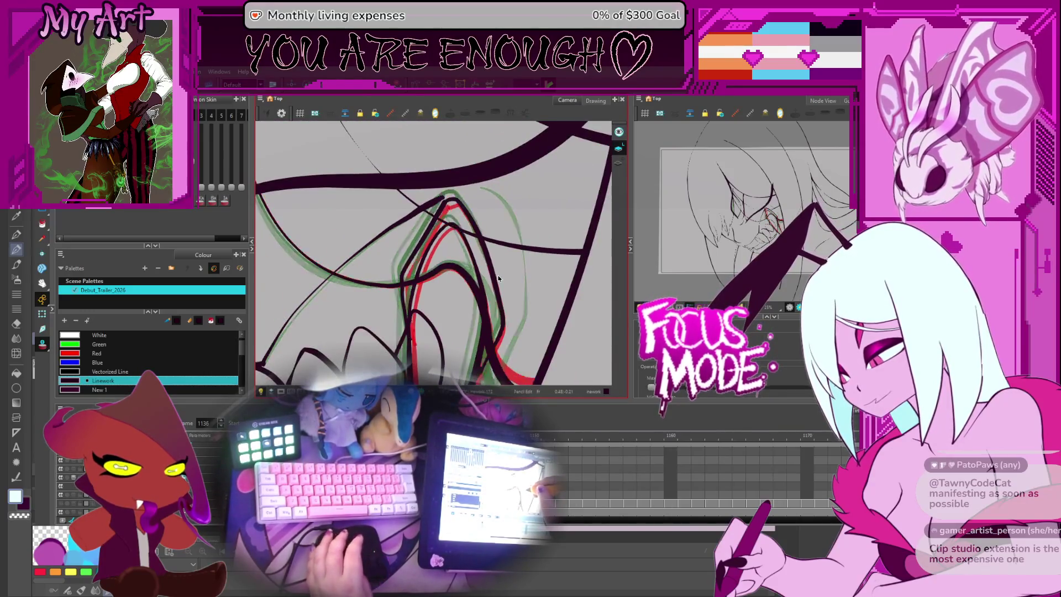
key("g")
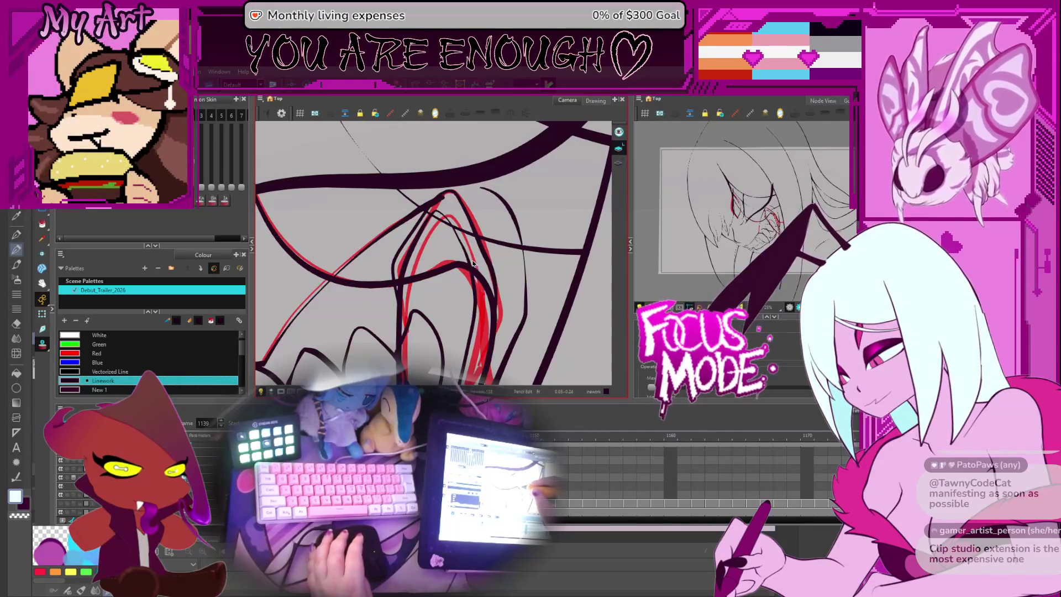
key("alt+q")
left_click(427, 231)
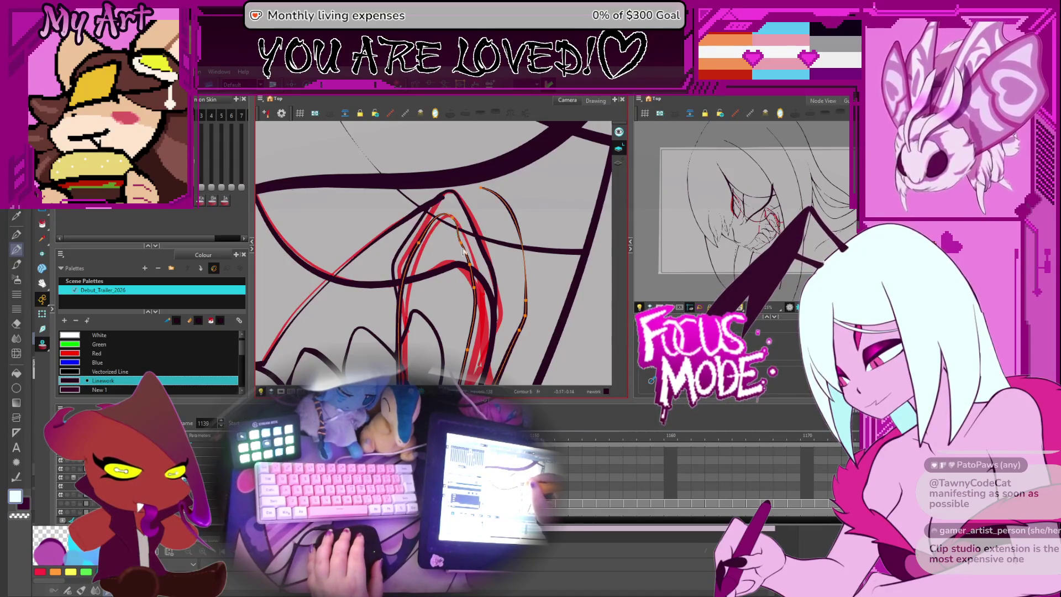
- Select the long red fang stroke and compare it across neighbouring onion-skinned frames
left_click_drag(468, 253, 469, 272)
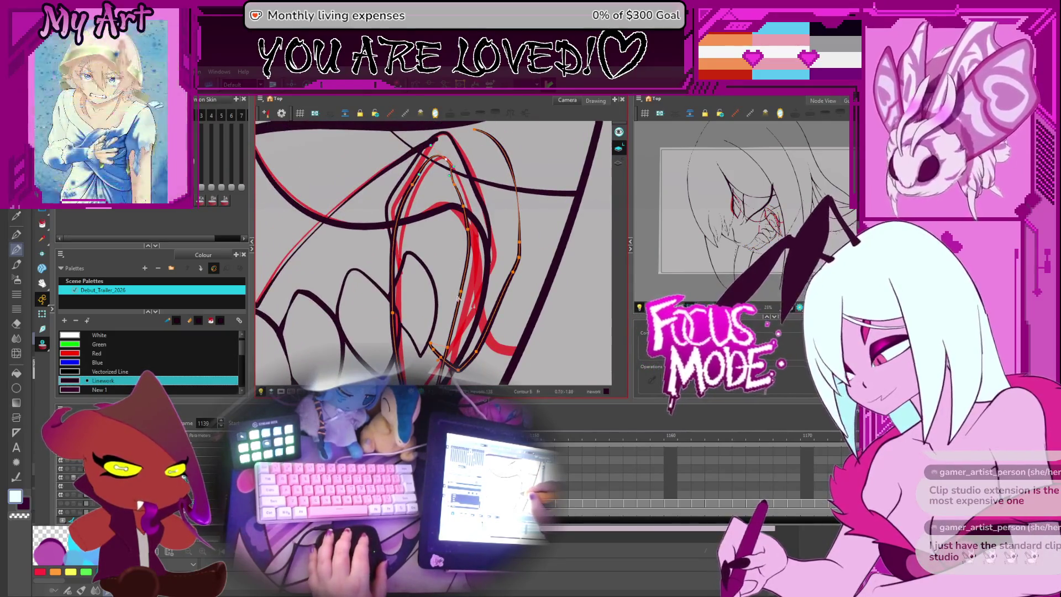
left_click(472, 235)
left_click(457, 190)
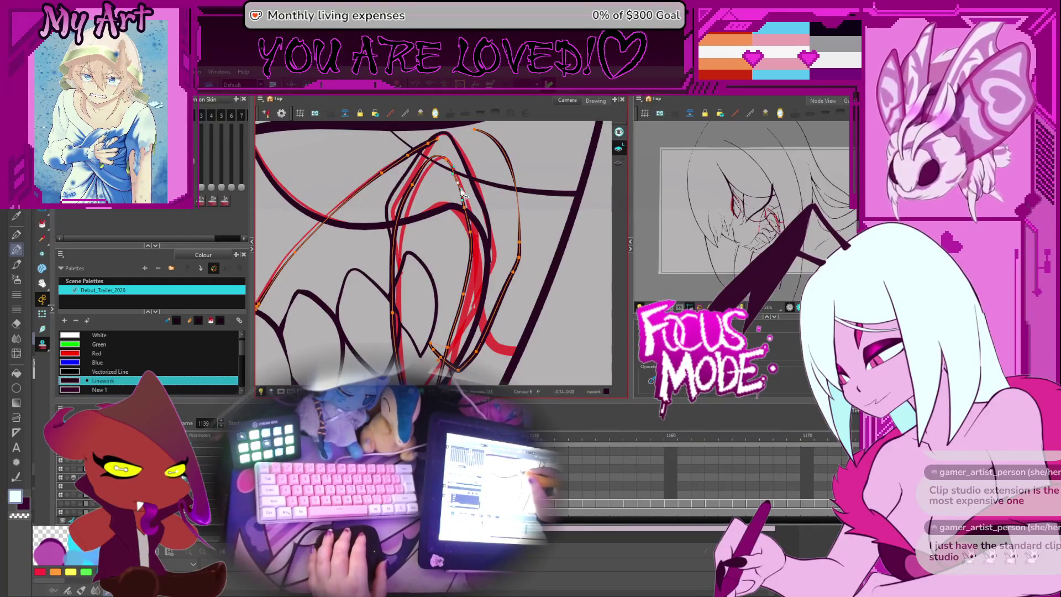
key("comma")
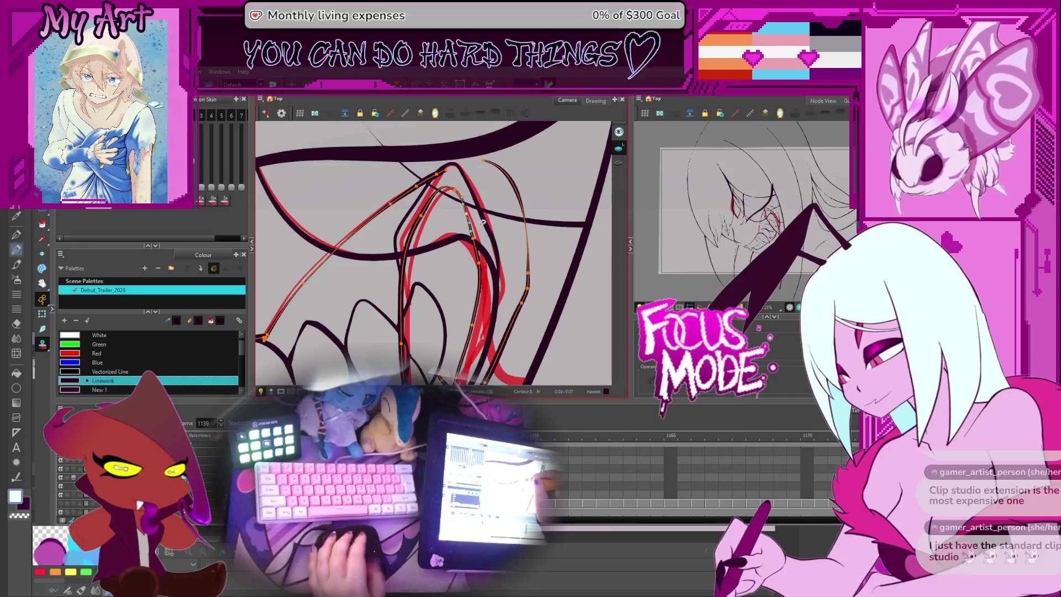
key("period")
key("comma")
key("period")
key("comma")
scroll(416, 284, "up", 3)
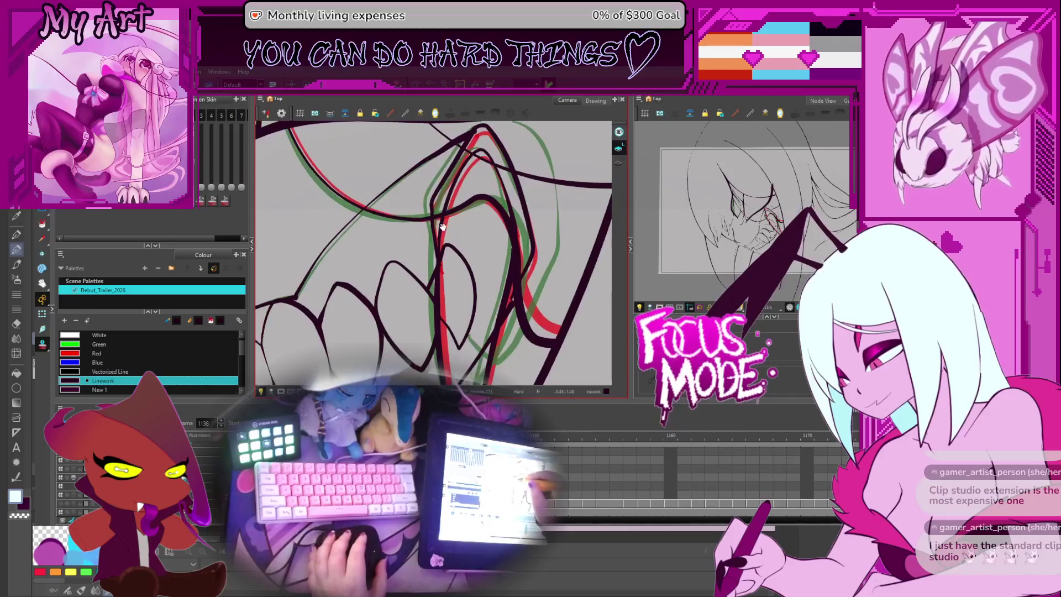
- Pull the fang curve's lower point slightly down, then move to frame 1140
left_click(448, 276)
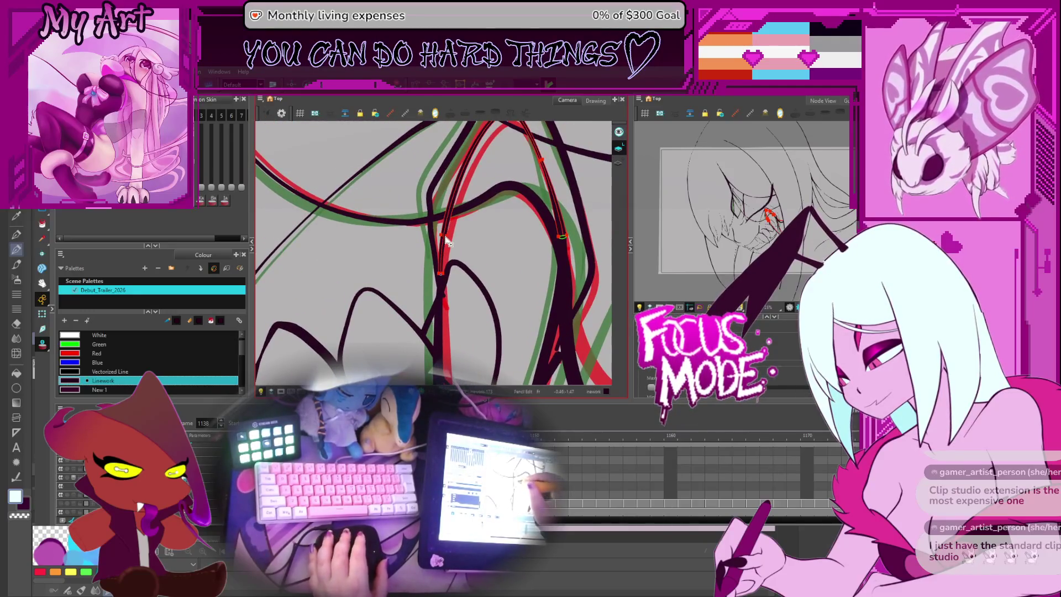
left_click_drag(444, 270, 447, 279)
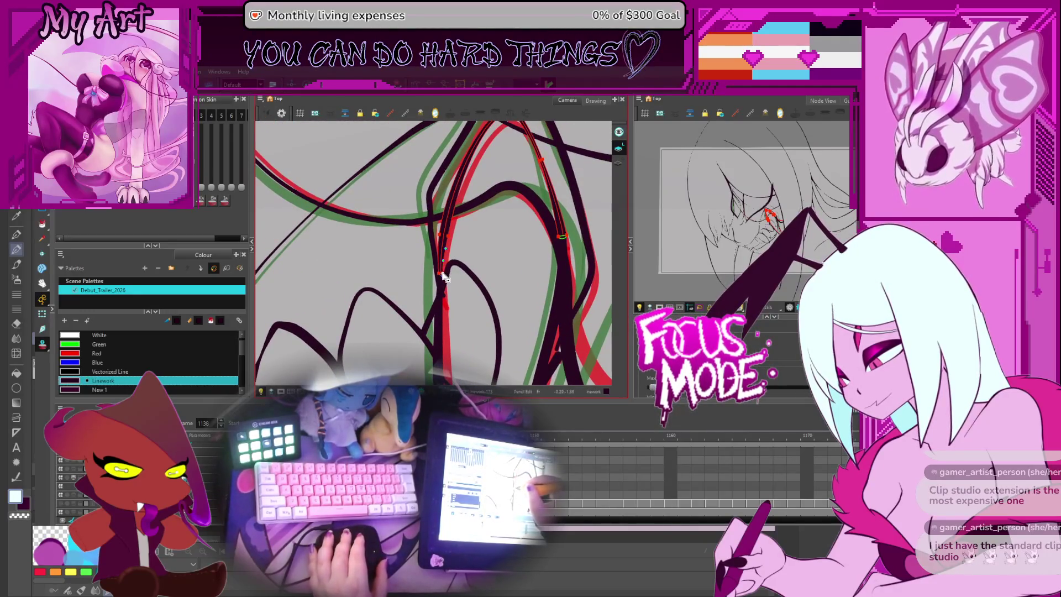
left_click(443, 285)
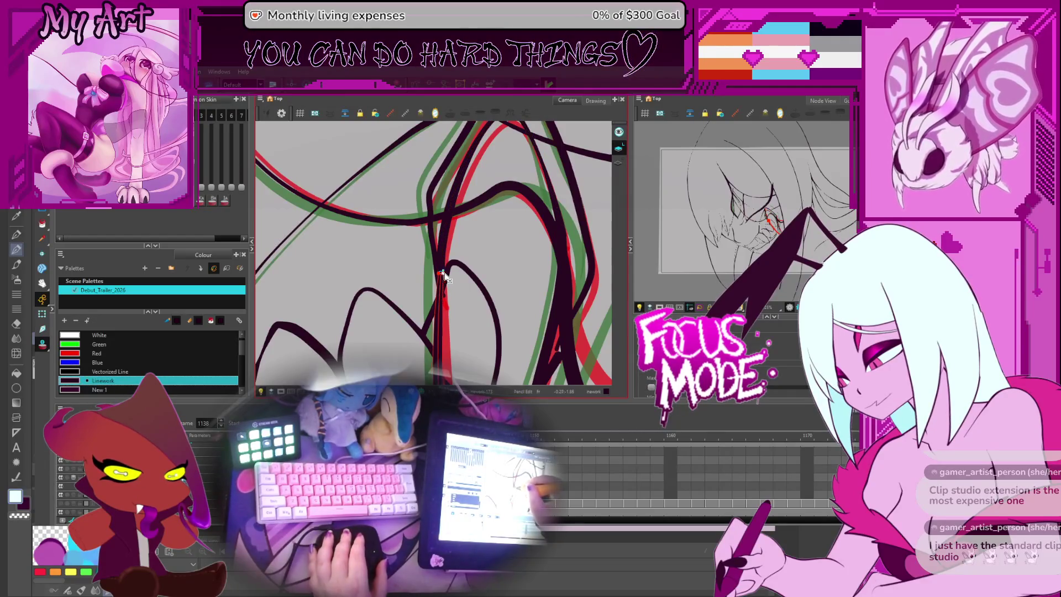
scroll(464, 243, "down", 3)
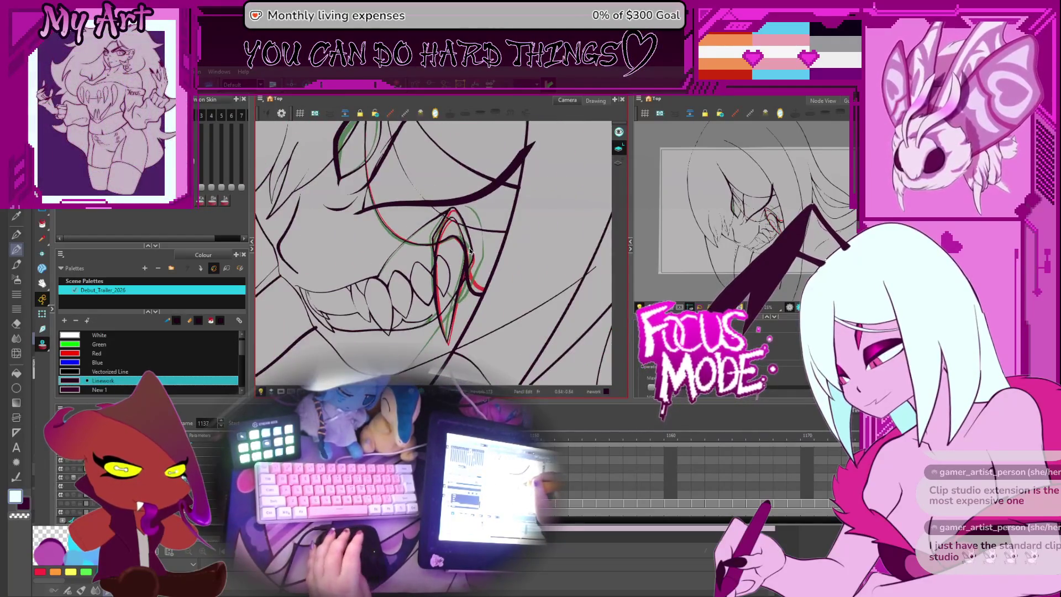
key("period")
key("period")
key("period")
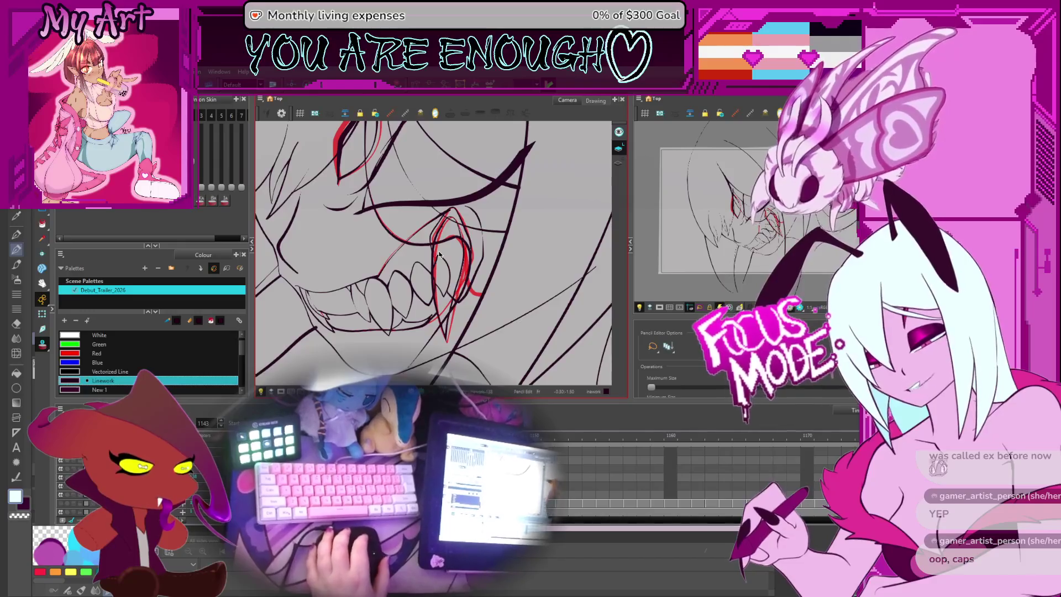
key("comma")
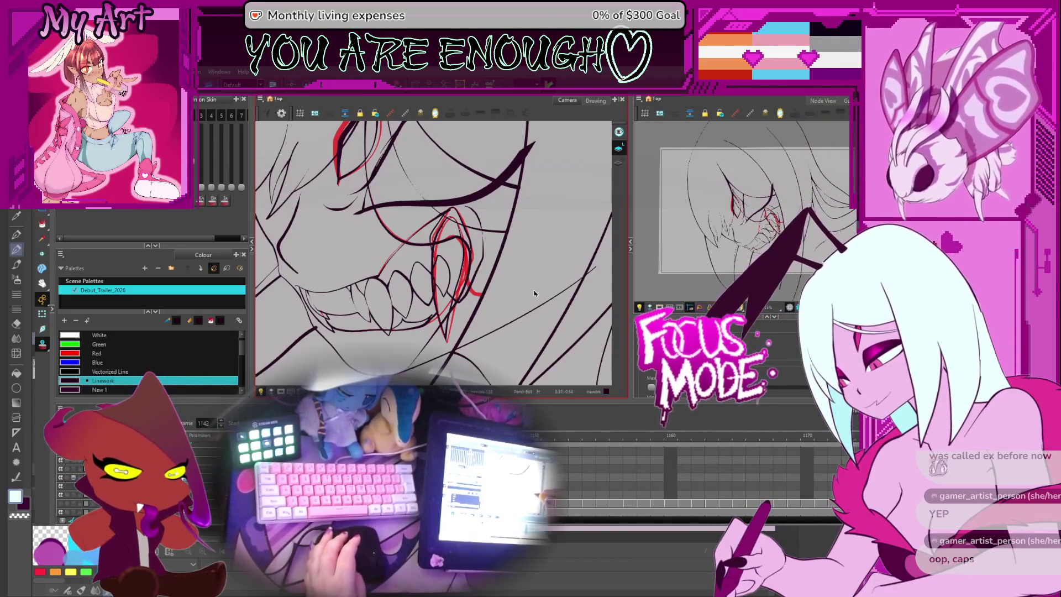
key("comma")
key("comma")
key("comma")
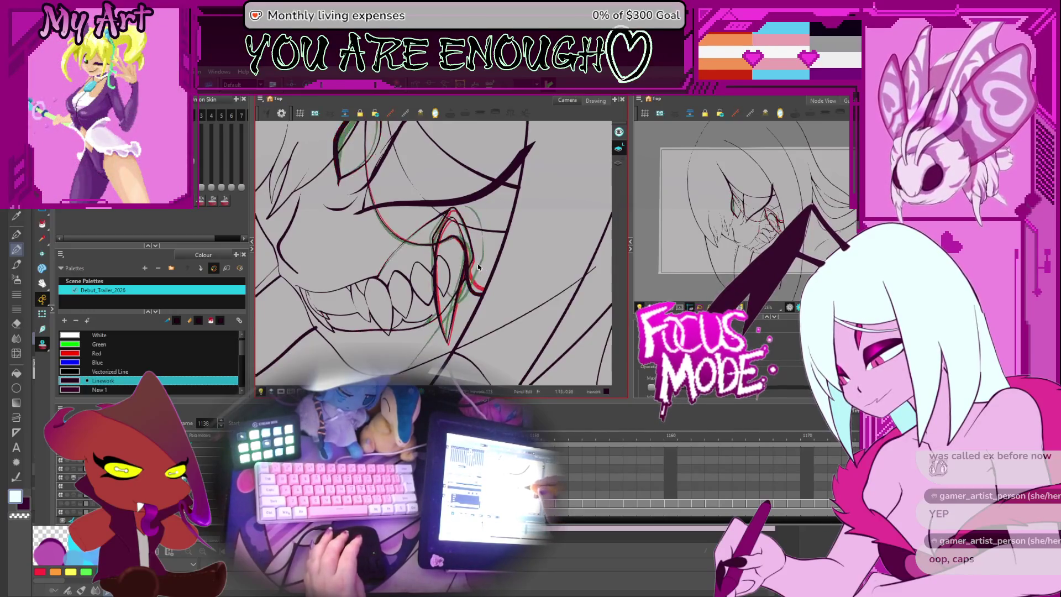
key("period")
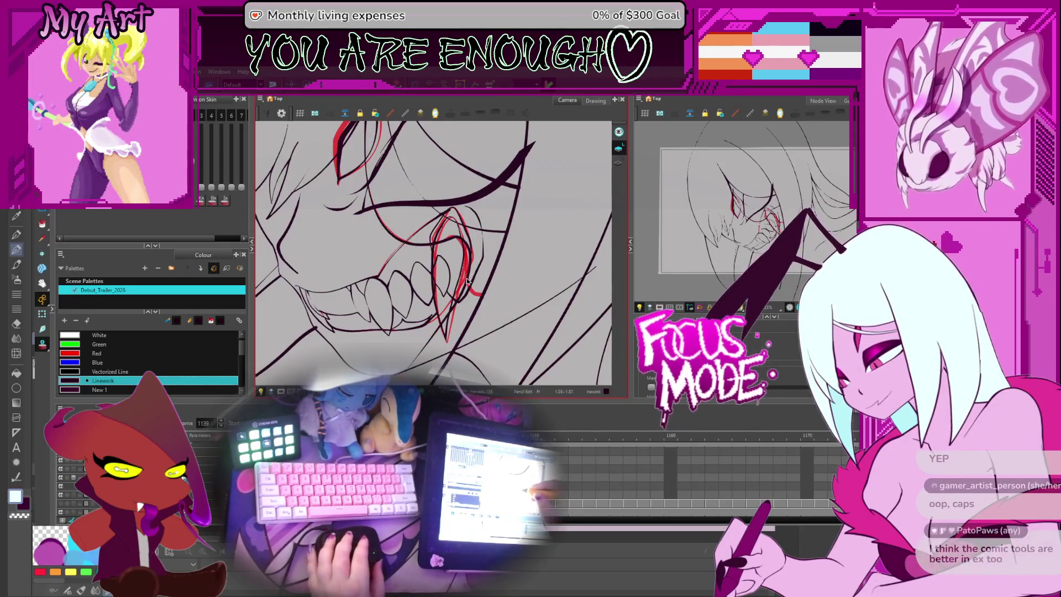
key("comma")
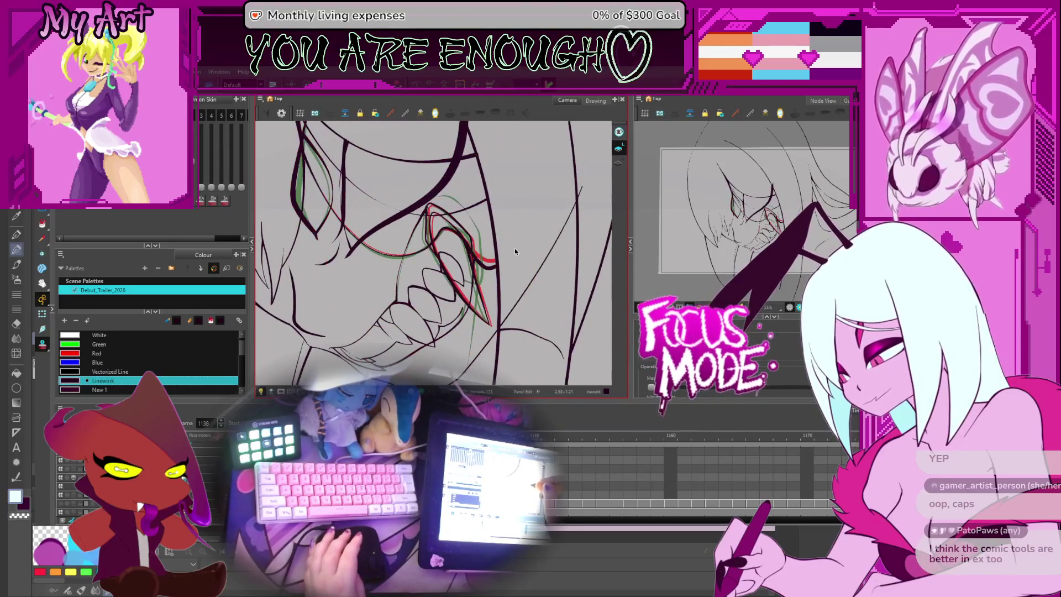
key("comma")
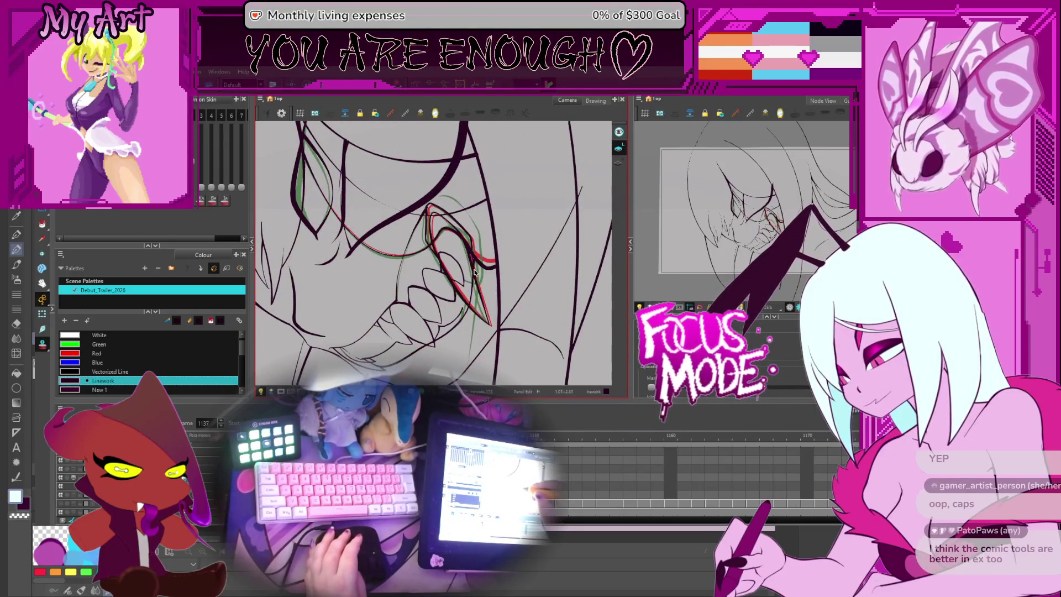
key("period")
key("period")
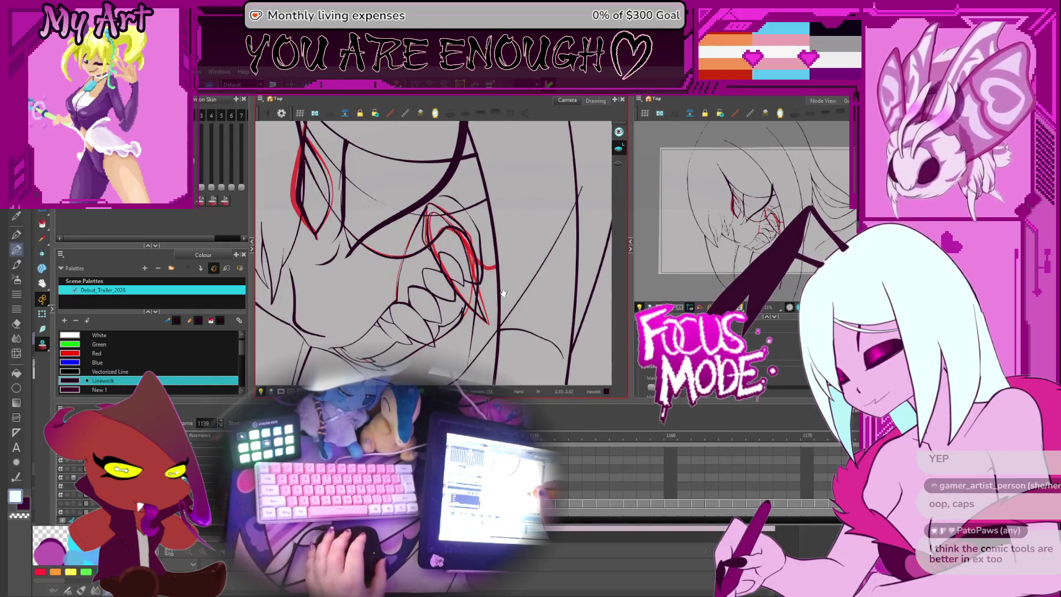
left_click_drag(503, 293, 533, 277)
left_click(420, 247)
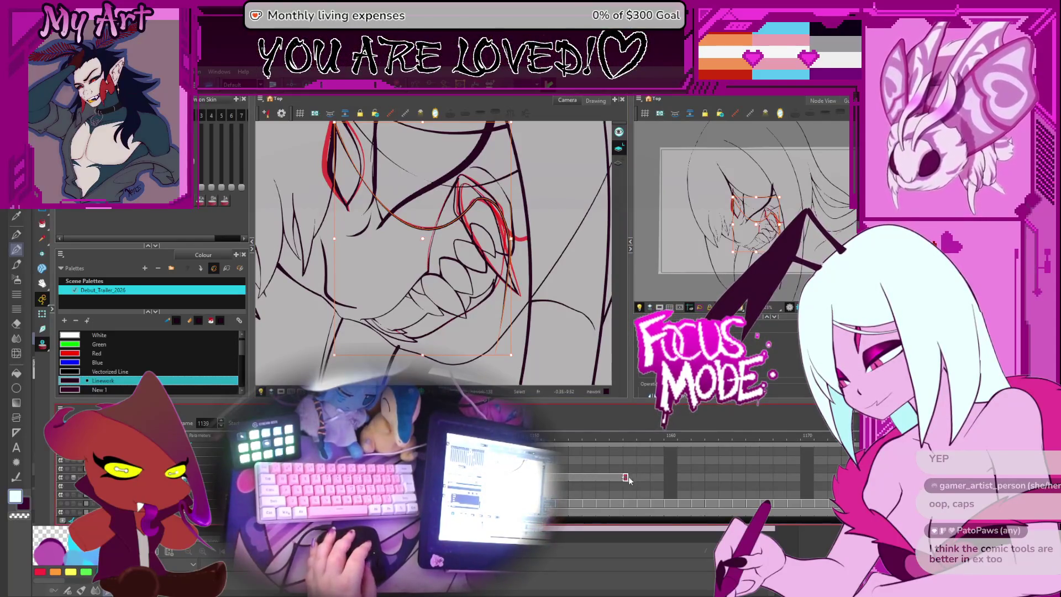
left_click(630, 479)
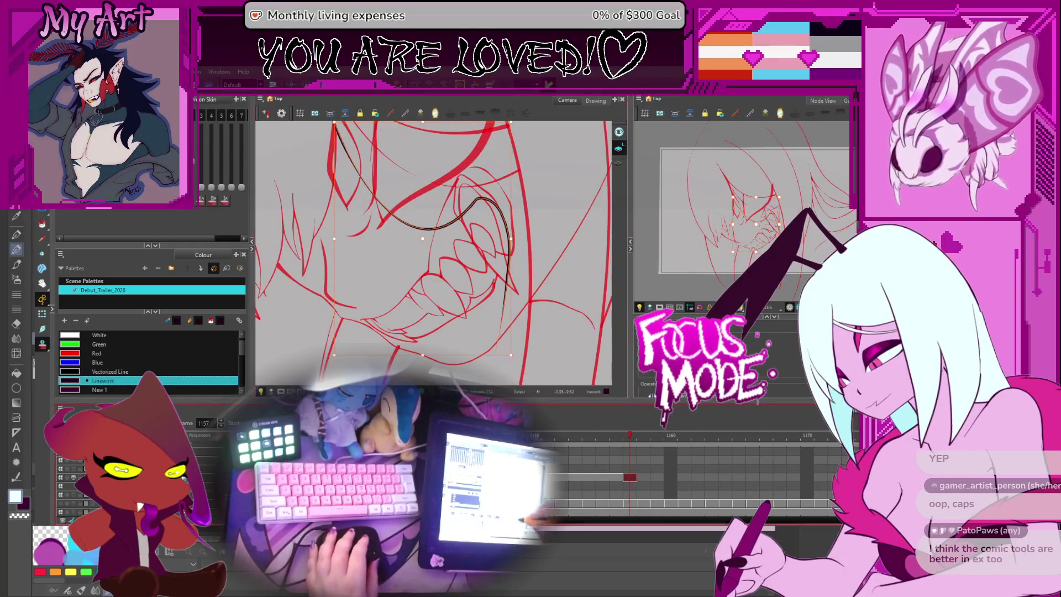
left_click(425, 479)
key("comma")
key("comma")
key("comma")
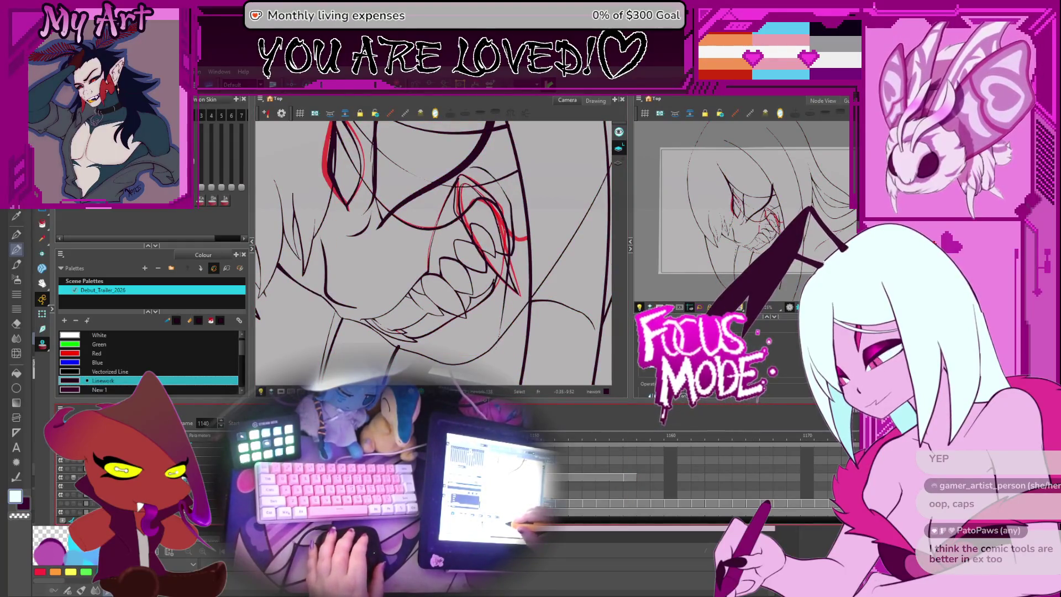
key("period")
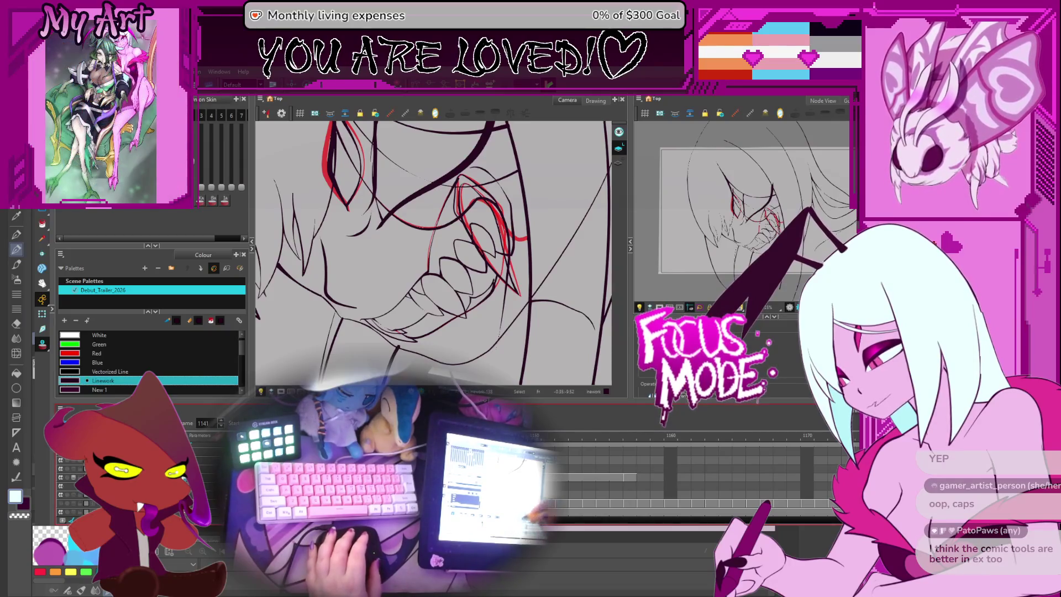
left_click(511, 304)
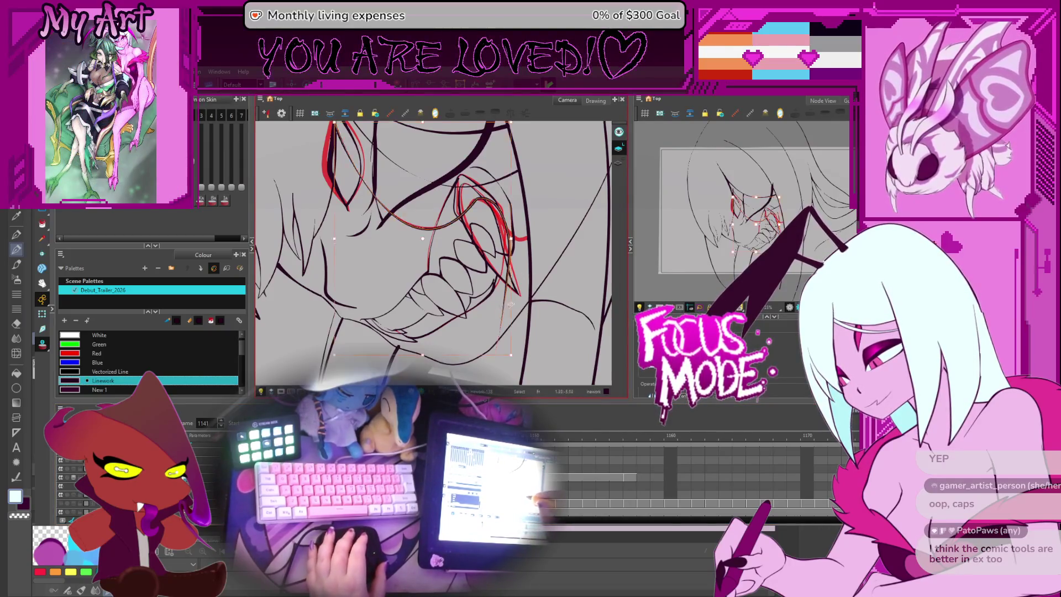
key("Escape")
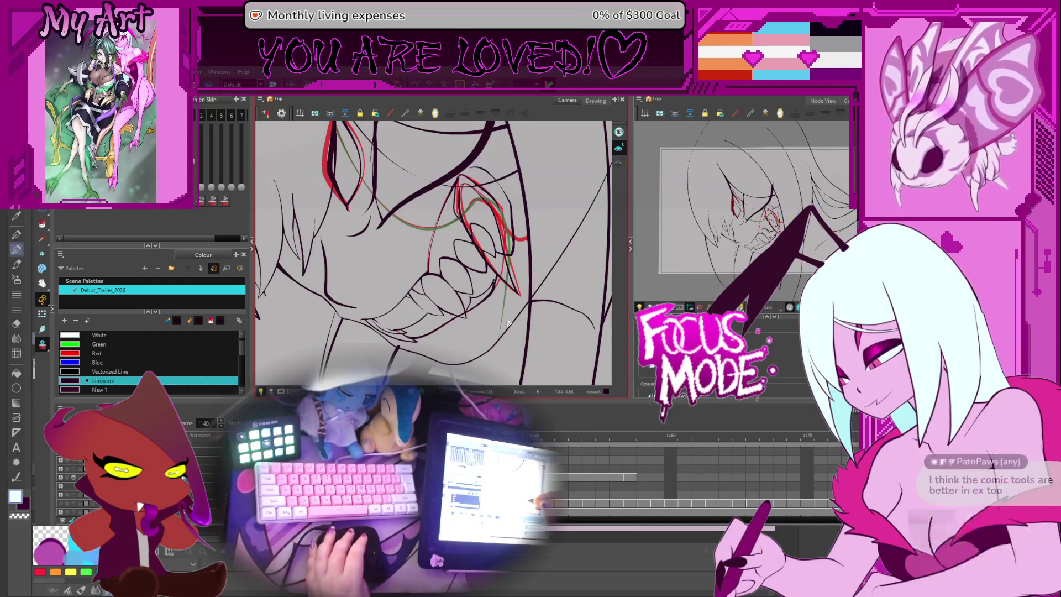
key("comma")
key("comma")
key("comma")
left_click(526, 237)
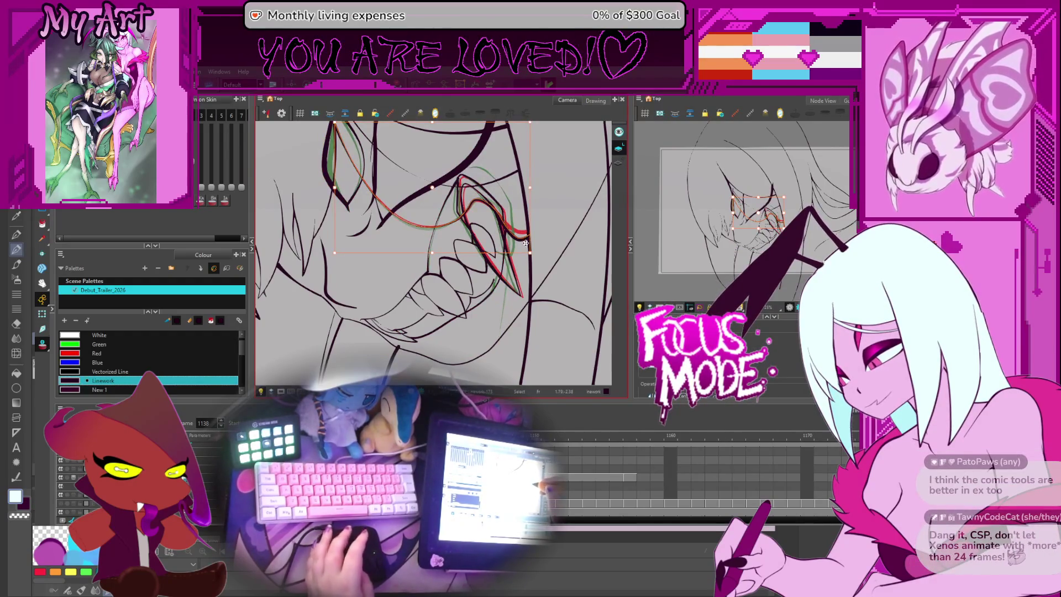
key("period")
key("period")
left_click(527, 243)
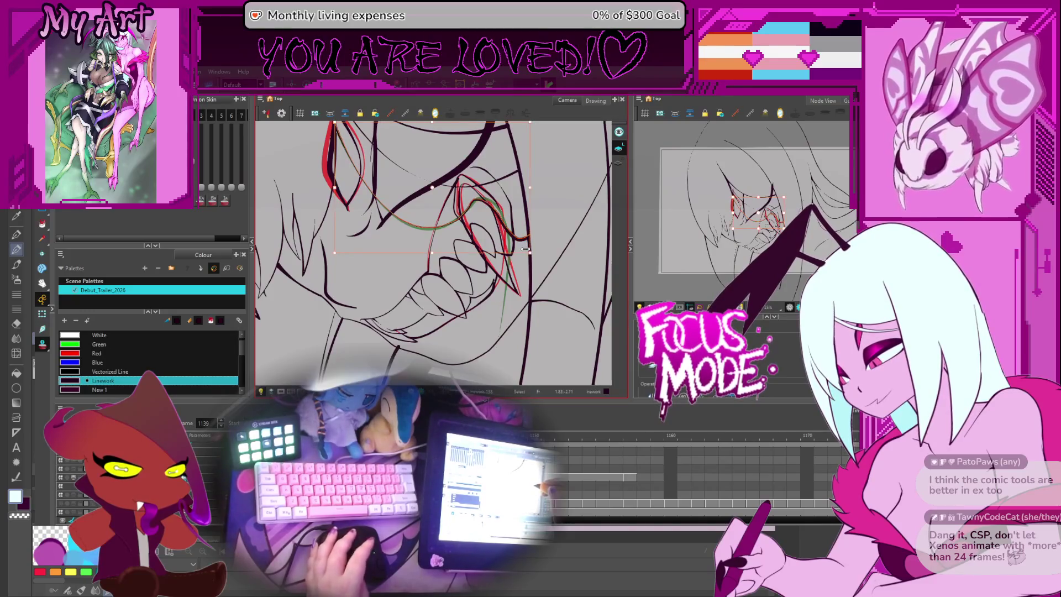
key("period")
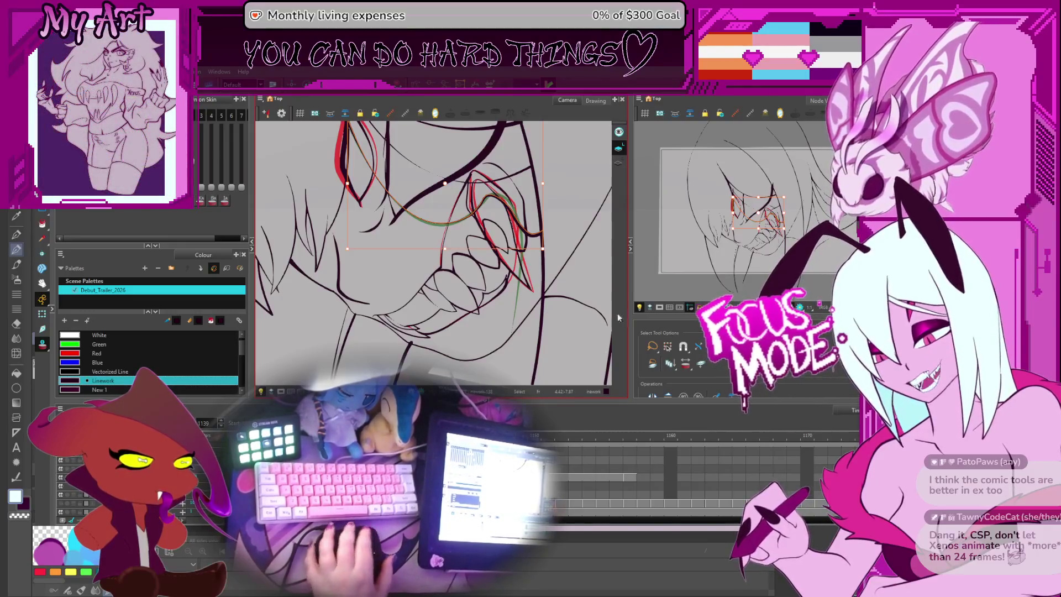
key("ctrl+alt")
mouse_move(583, 206)
left_mouse_down()
mouse_move(557, 301)
mouse_move(575, 241)
mouse_move(542, 251)
left_mouse_up()
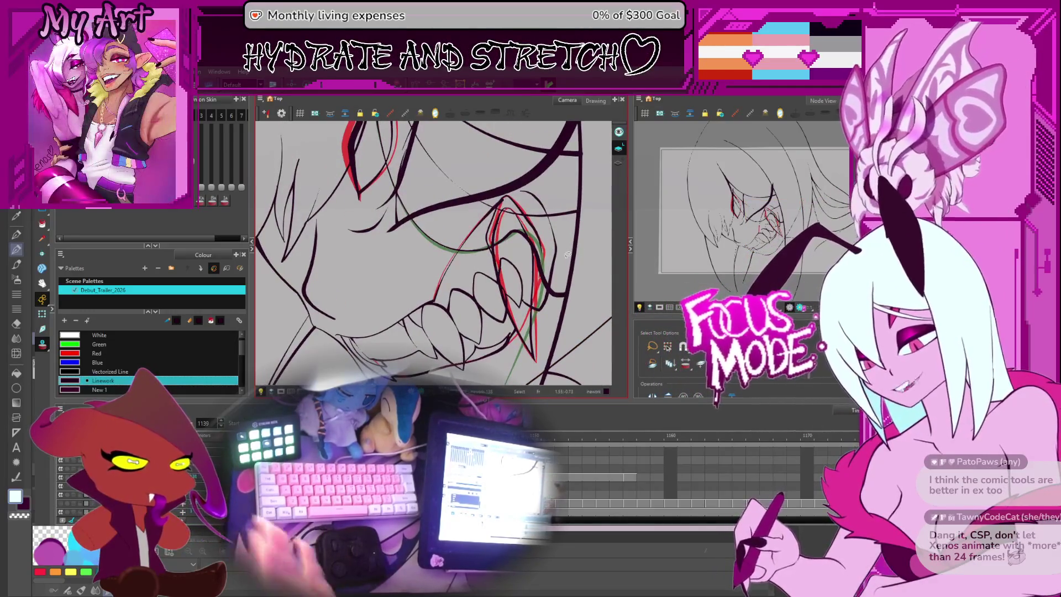
left_click_drag(541, 223, 491, 323)
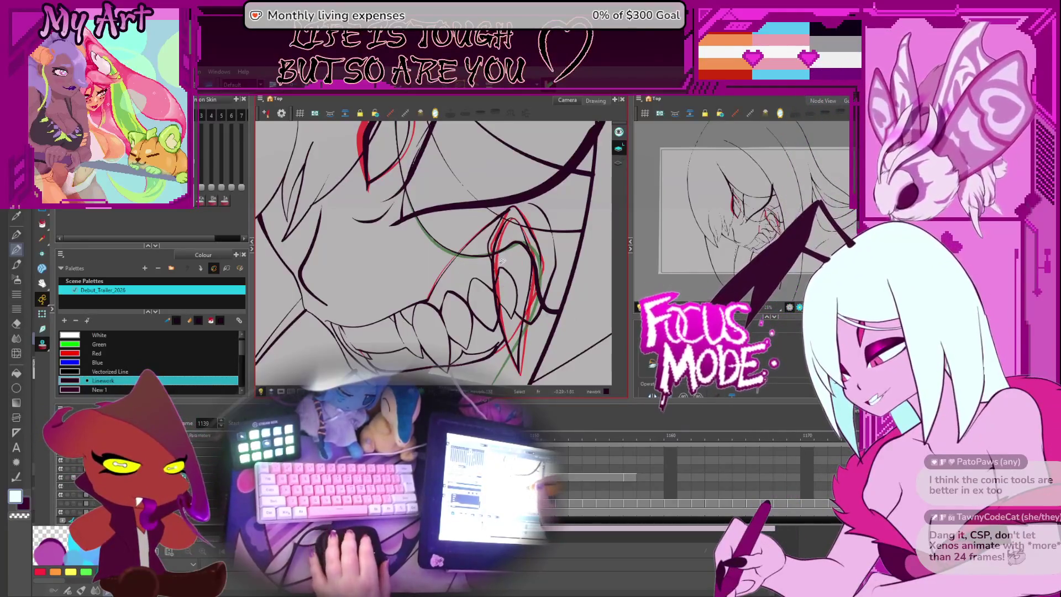
- On frame 1141, nudge the double-loop fang stroke slightly up and left
scroll(502, 262, "up", 3)
key("comma")
key("period")
key("comma")
key("comma")
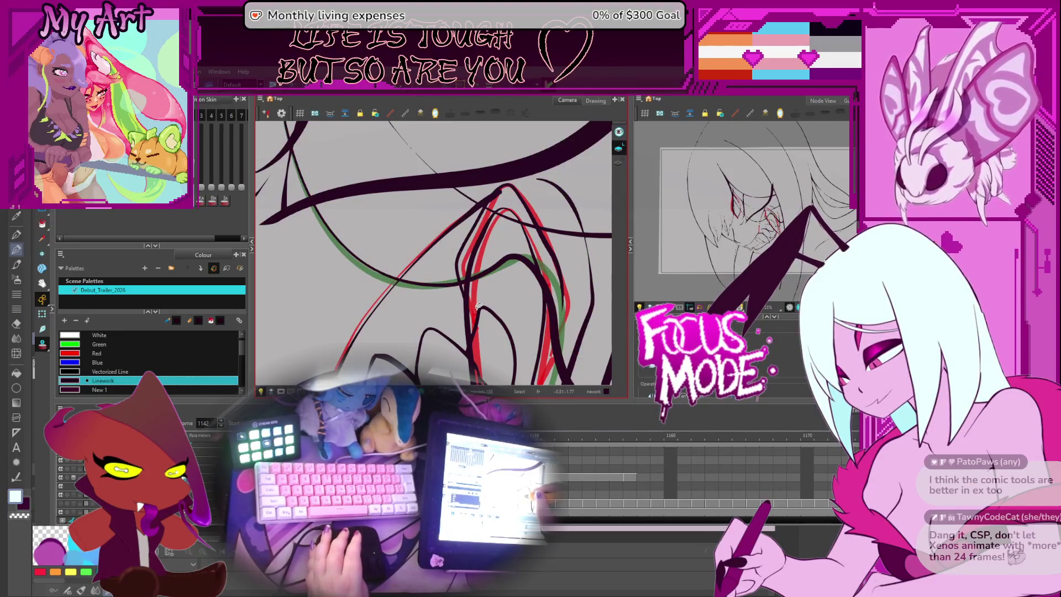
key("comma")
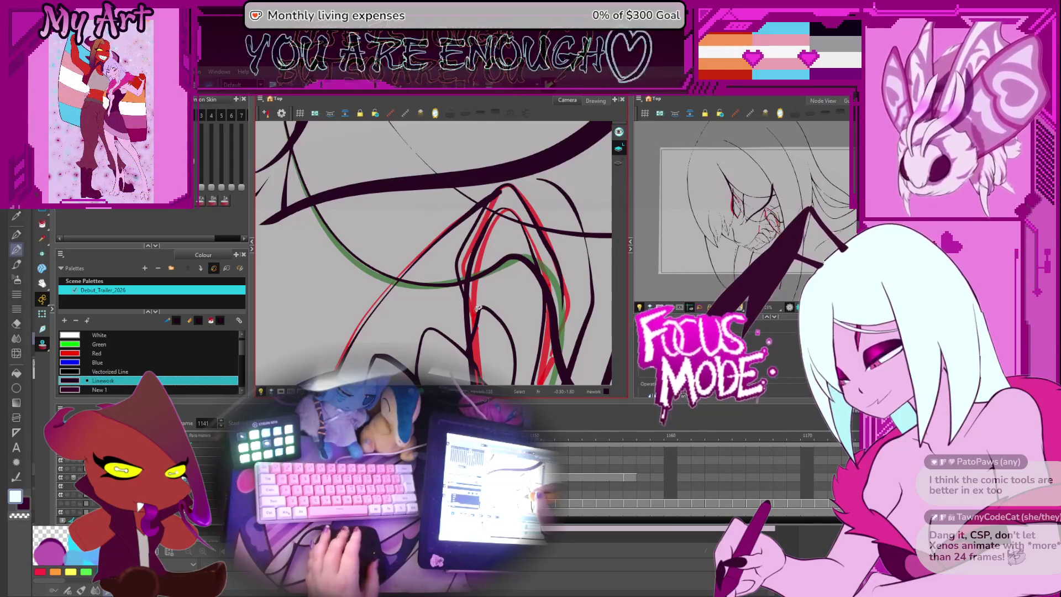
mouse_move(478, 308)
left_mouse_down()
mouse_move(458, 283)
mouse_move(485, 303)
mouse_move(477, 286)
mouse_move(489, 292)
left_mouse_up()
left_click(451, 201)
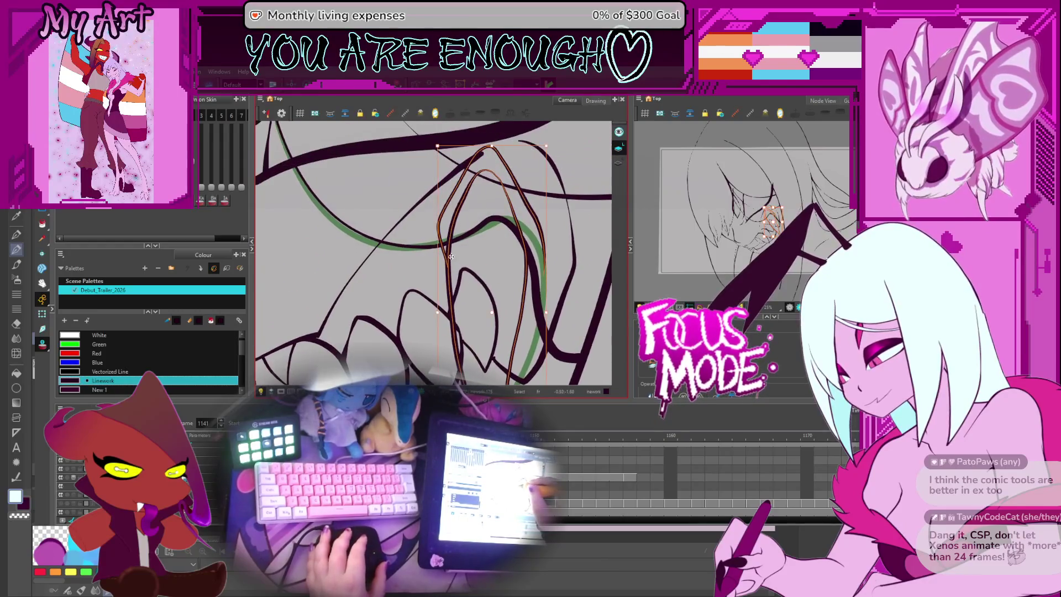
left_click_drag(449, 256, 452, 250)
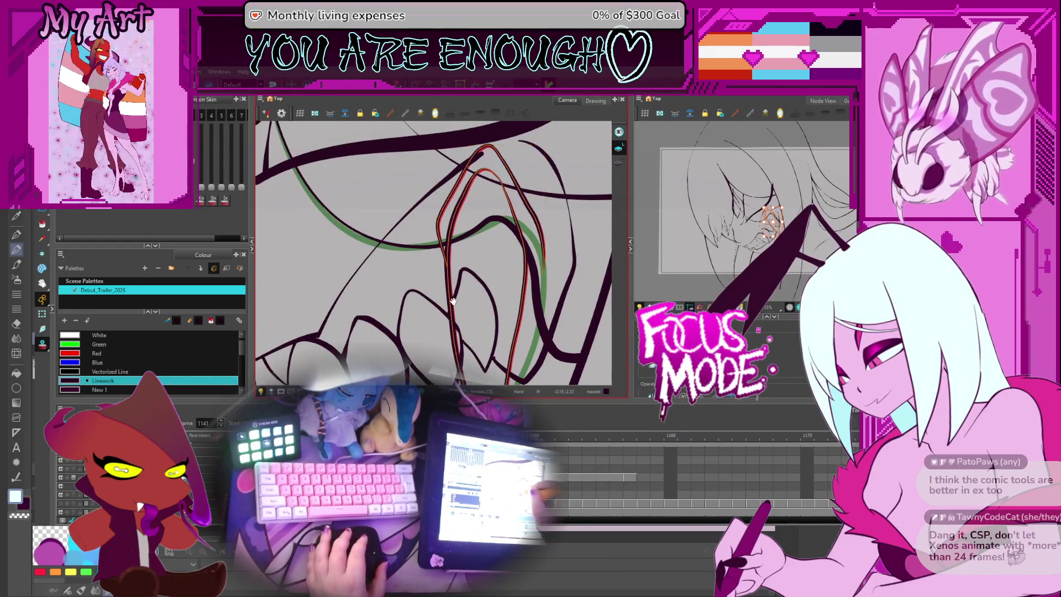
- Reshape the lower fang curve beneath it to match the onion-skin guide
left_click_drag(452, 302, 451, 276)
left_click(446, 255)
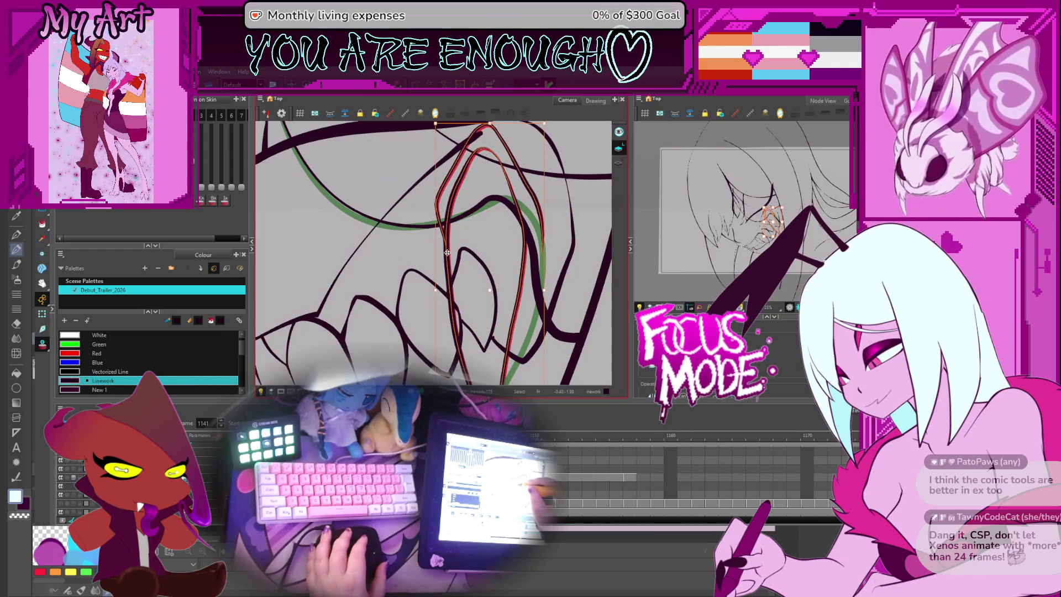
left_click_drag(452, 292, 443, 242)
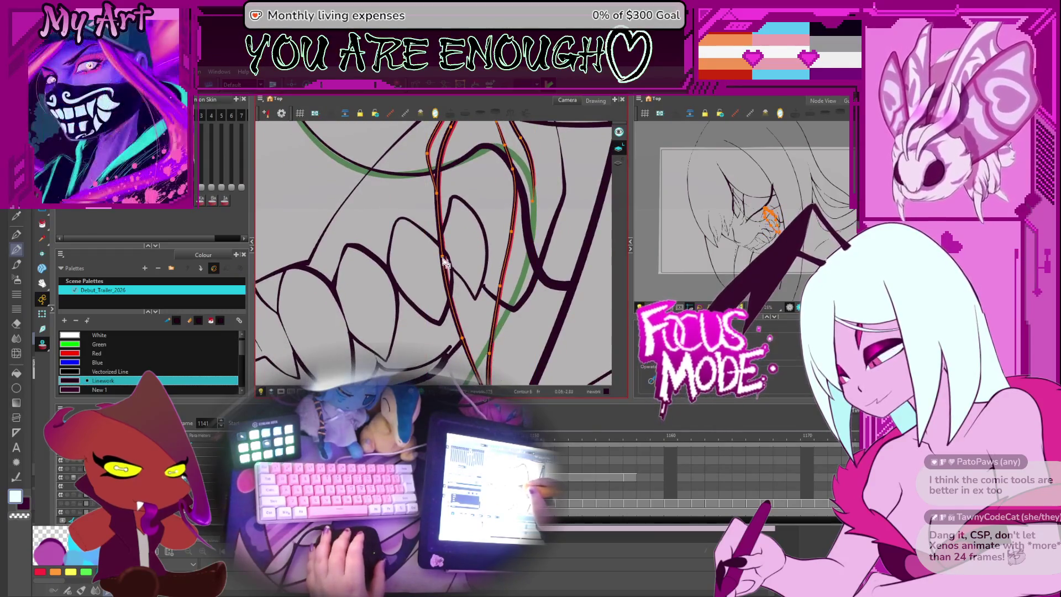
mouse_move(442, 248)
left_mouse_down()
mouse_move(434, 307)
mouse_move(420, 293)
mouse_move(492, 232)
mouse_move(522, 255)
left_mouse_up()
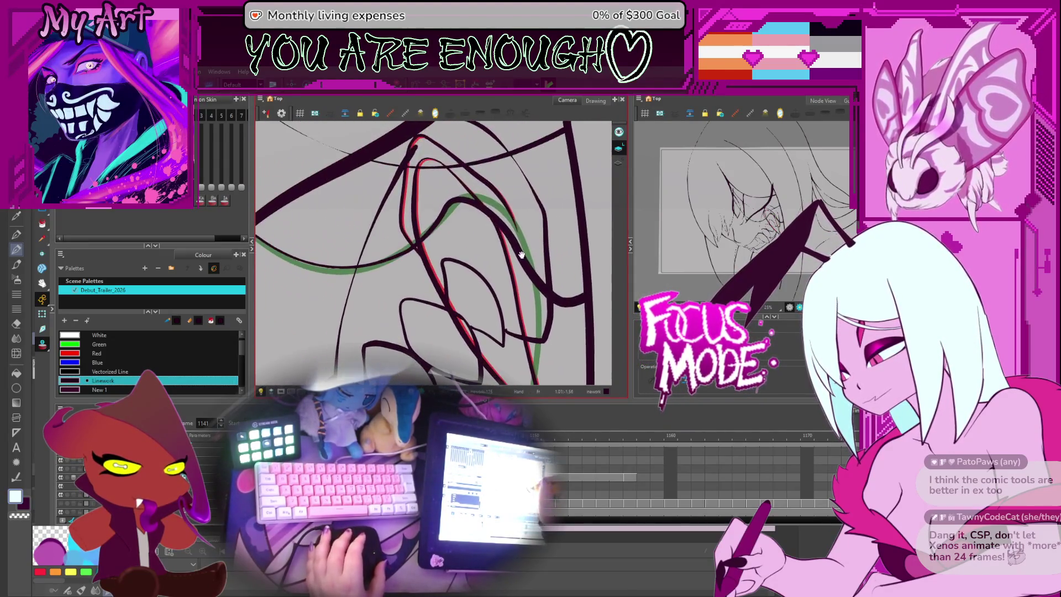
left_click(446, 210)
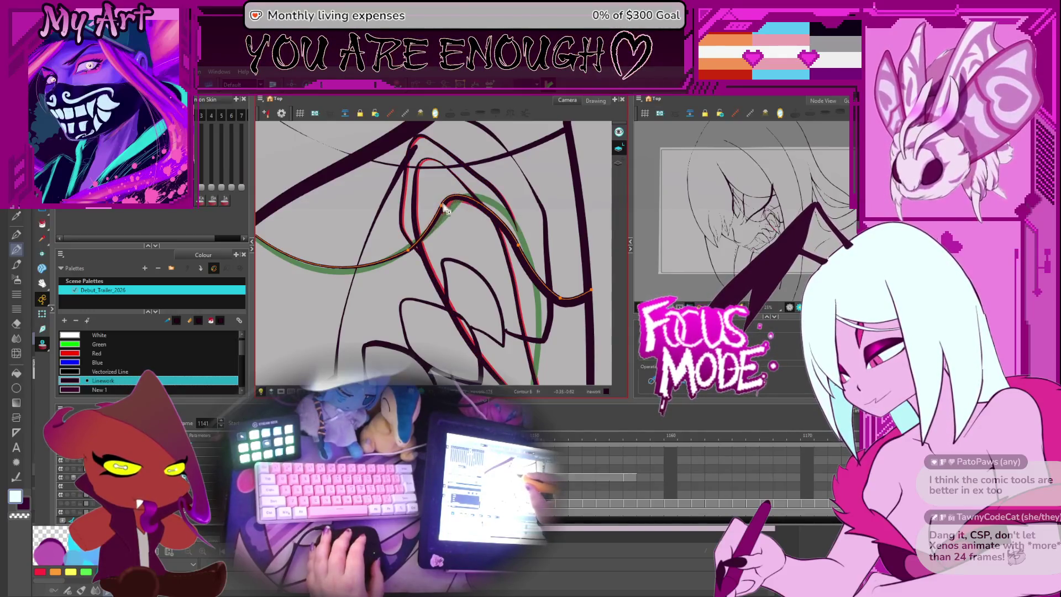
left_click_drag(450, 205, 500, 207)
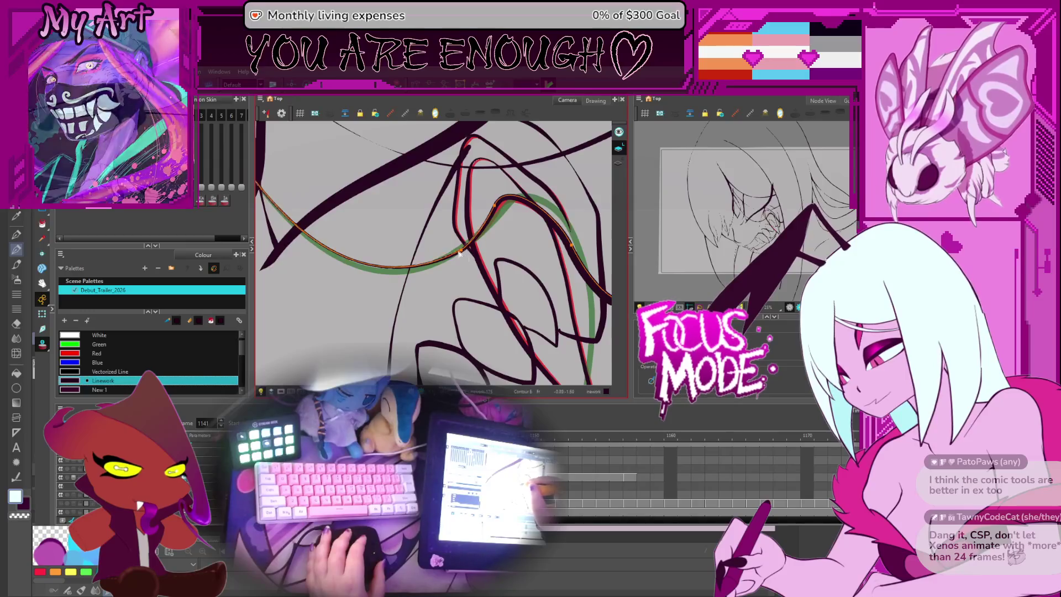
left_click_drag(456, 255, 460, 258)
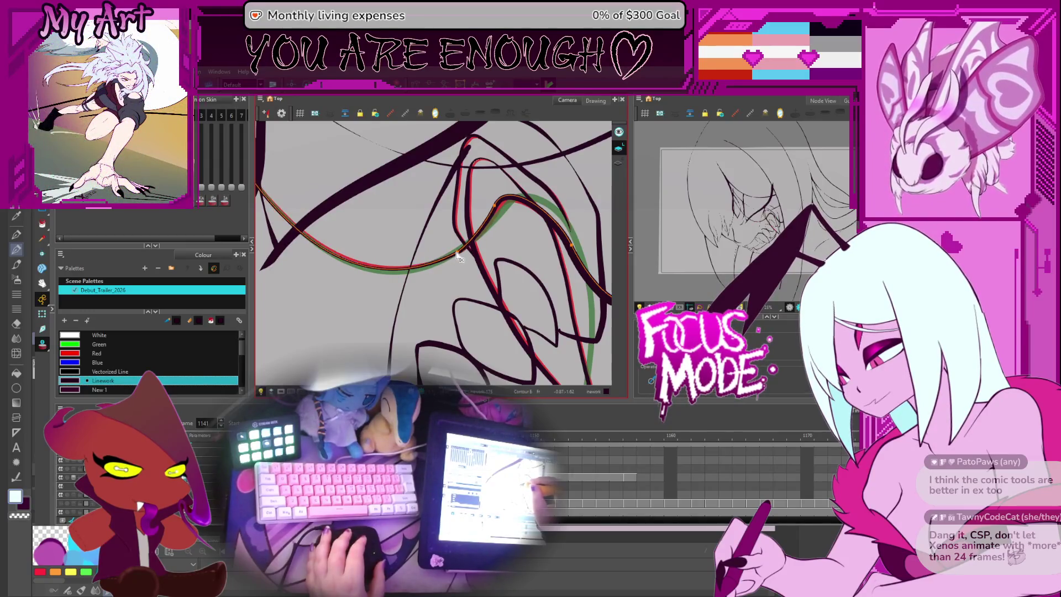
- Reframe the linework and select the black fang contour stroke
mouse_move(577, 245)
left_mouse_down()
mouse_move(480, 239)
mouse_move(496, 224)
left_mouse_up()
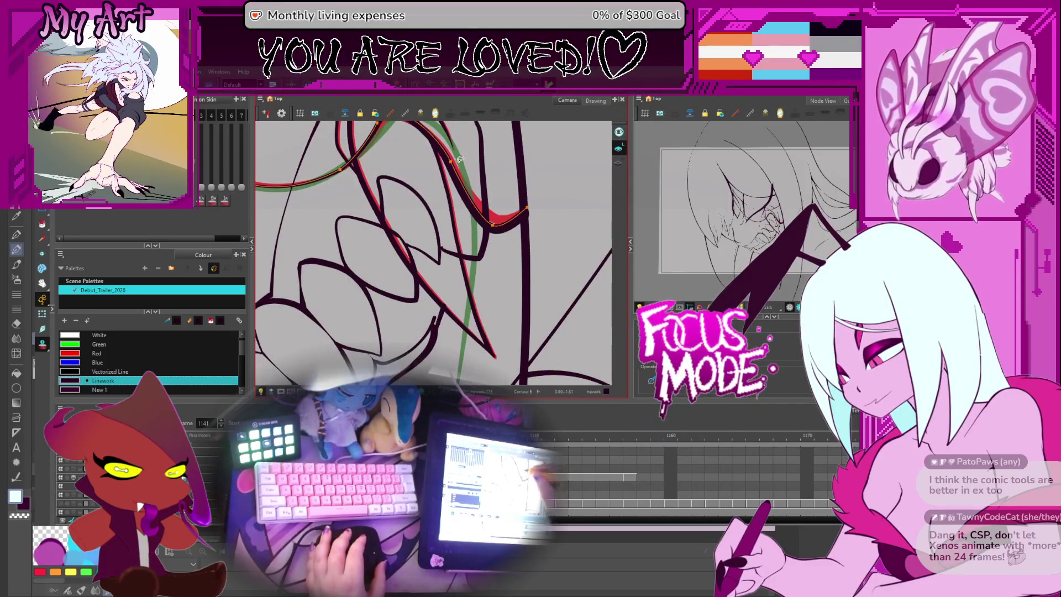
left_click_drag(453, 160, 460, 227)
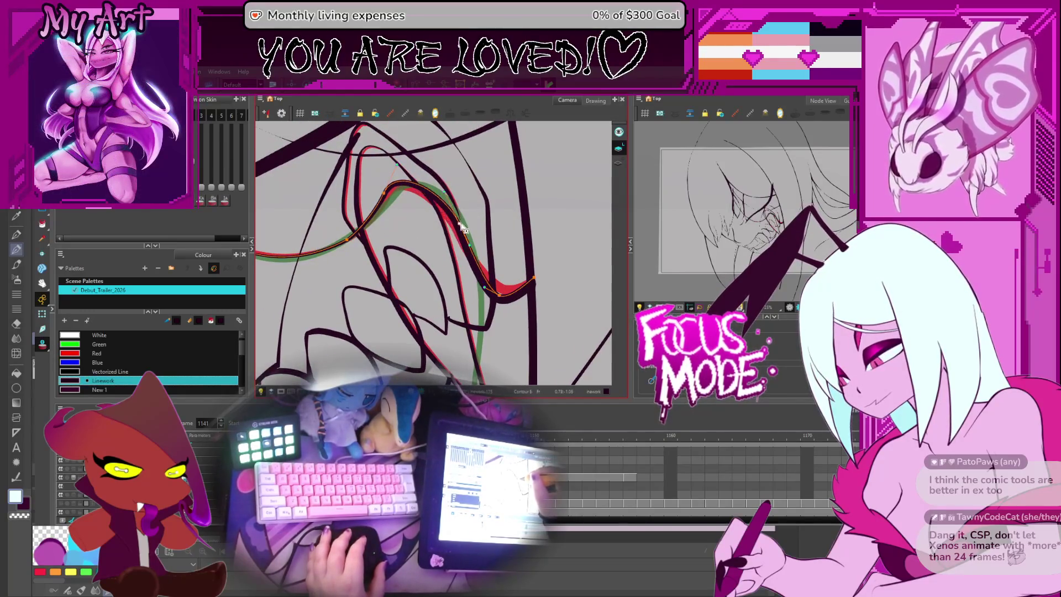
mouse_move(448, 193)
left_mouse_down()
mouse_move(448, 237)
mouse_move(445, 225)
left_mouse_up()
left_click_drag(470, 282, 468, 259)
left_click(485, 312)
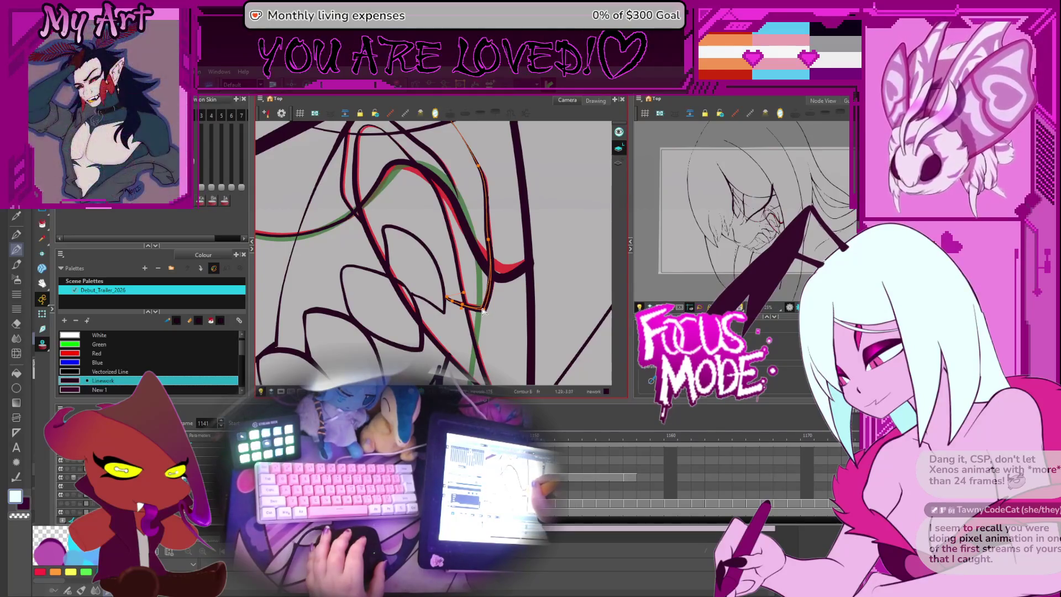
- Pull the fang curve's endpoint slightly down, then undo that reshape
left_click_drag(485, 308, 512, 369)
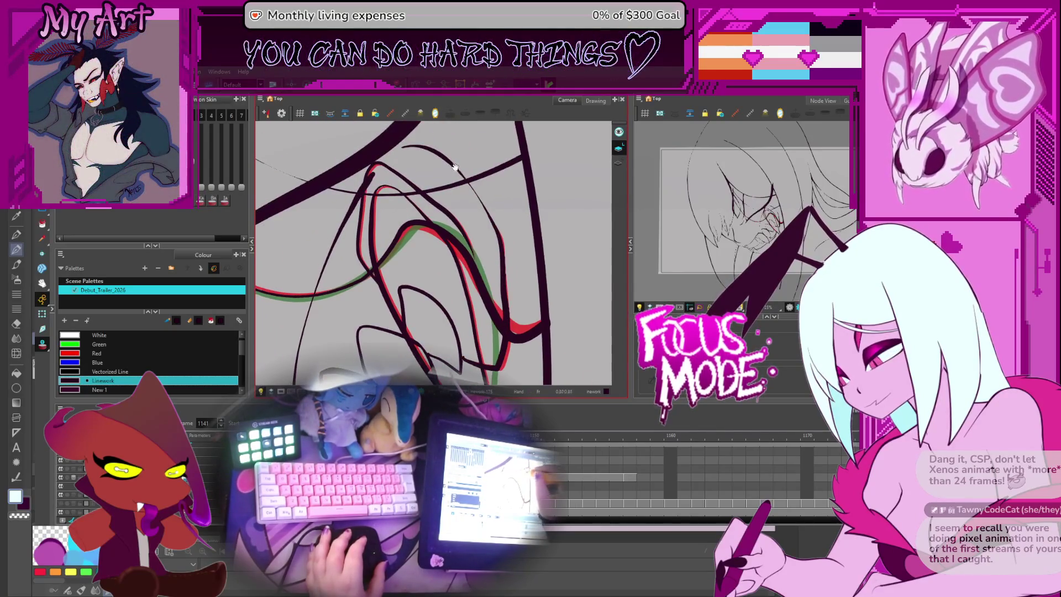
left_click_drag(497, 259, 450, 188)
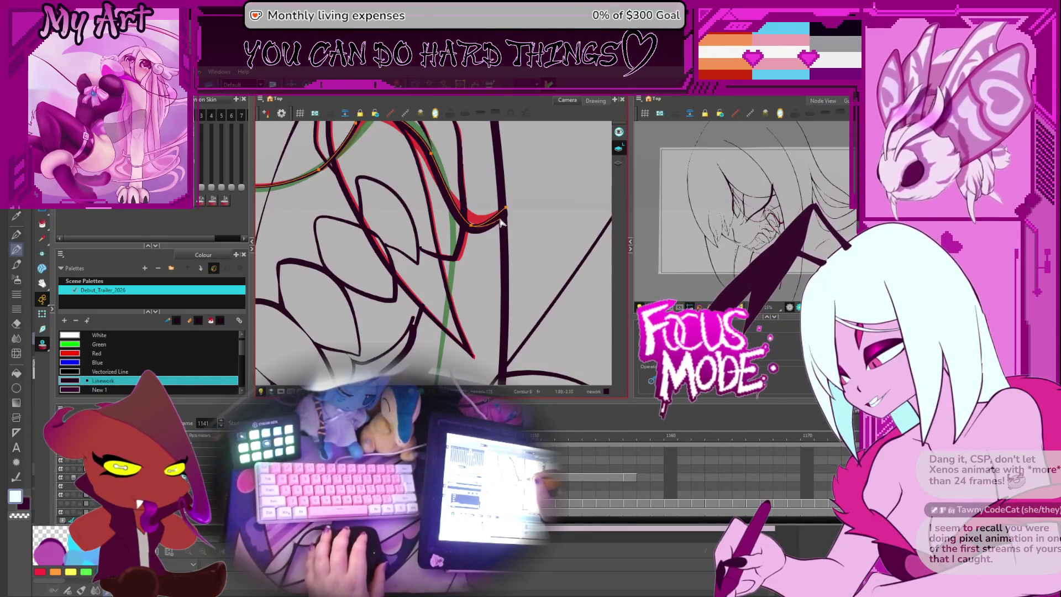
left_click_drag(501, 222, 500, 229)
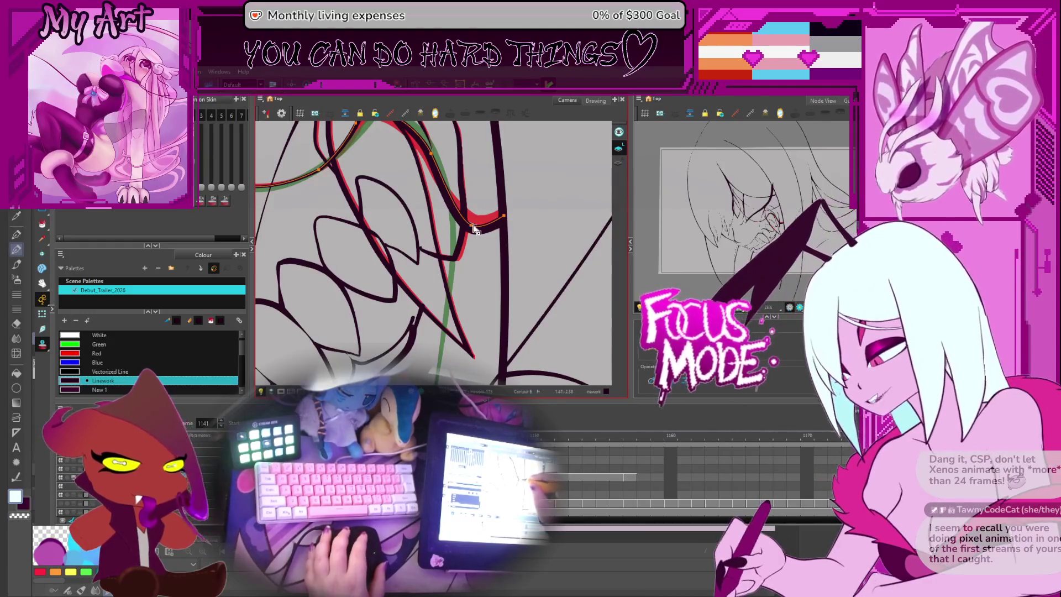
key(".")
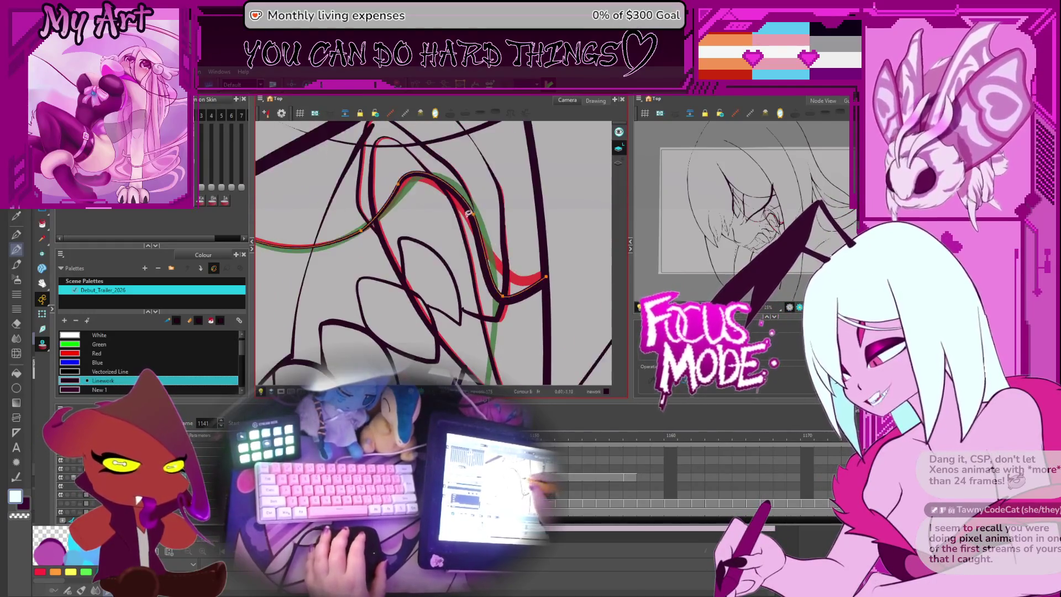
left_click_drag(477, 222, 471, 179)
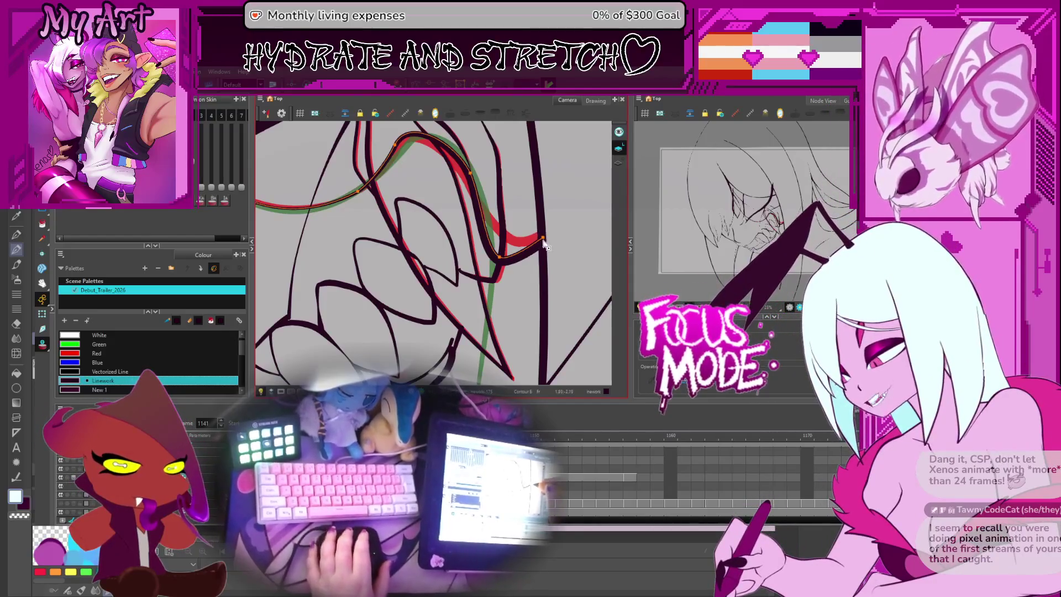
key("ctrl+z")
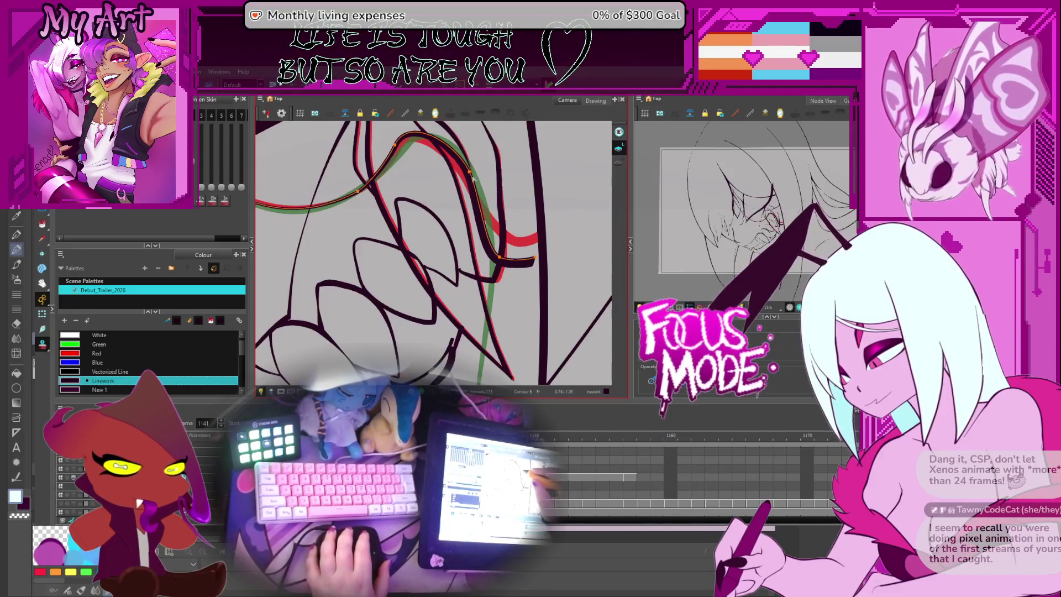
- Compare against frame 1140, then reshape the black fang stroke's tail on frame 1141
key("comma")
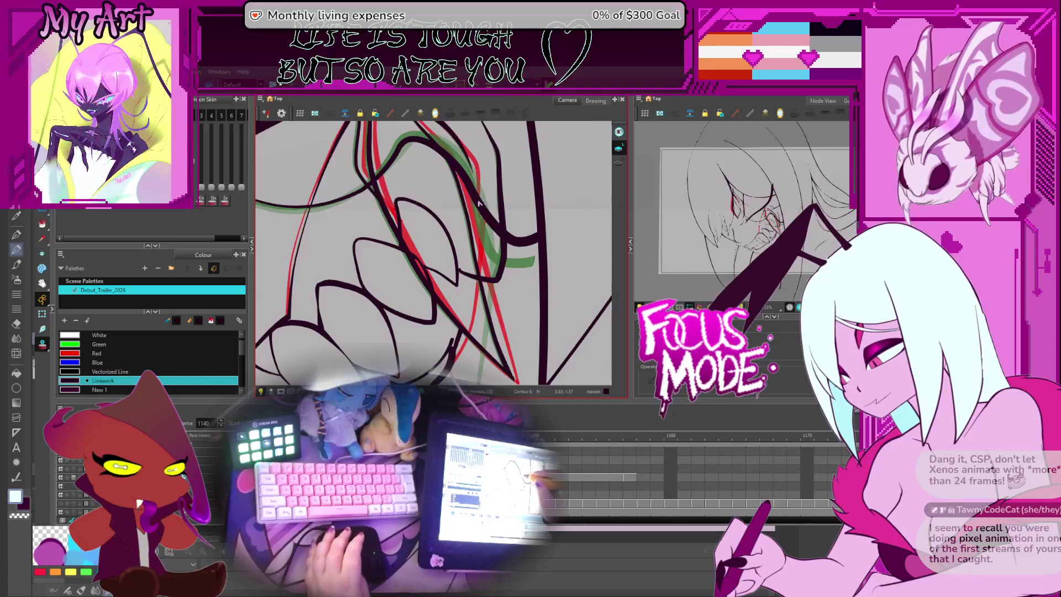
key("period")
left_click(484, 222)
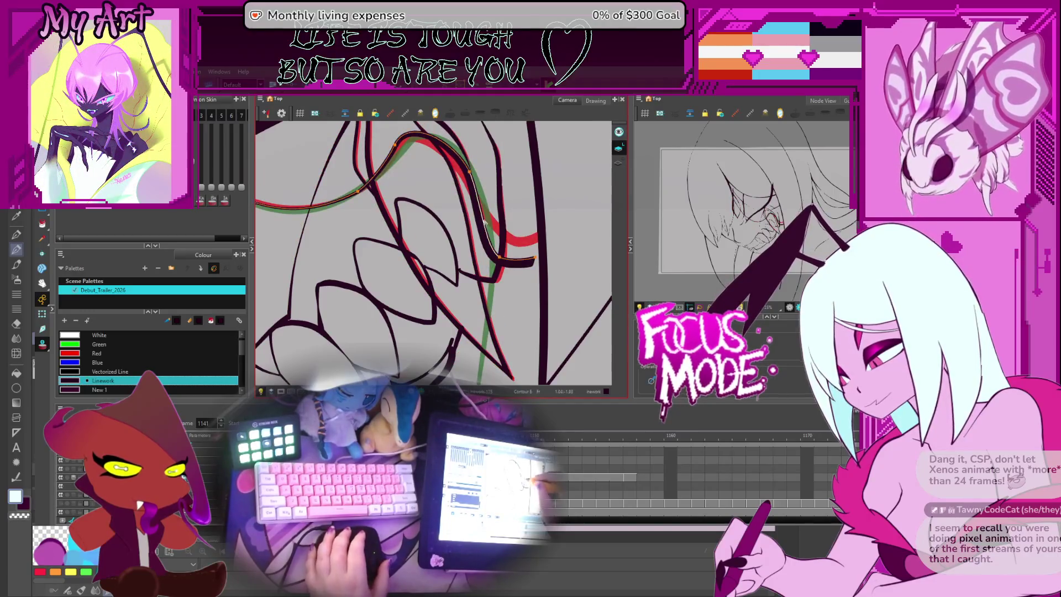
mouse_move(499, 270)
left_mouse_down()
mouse_move(501, 259)
mouse_move(531, 257)
left_mouse_up()
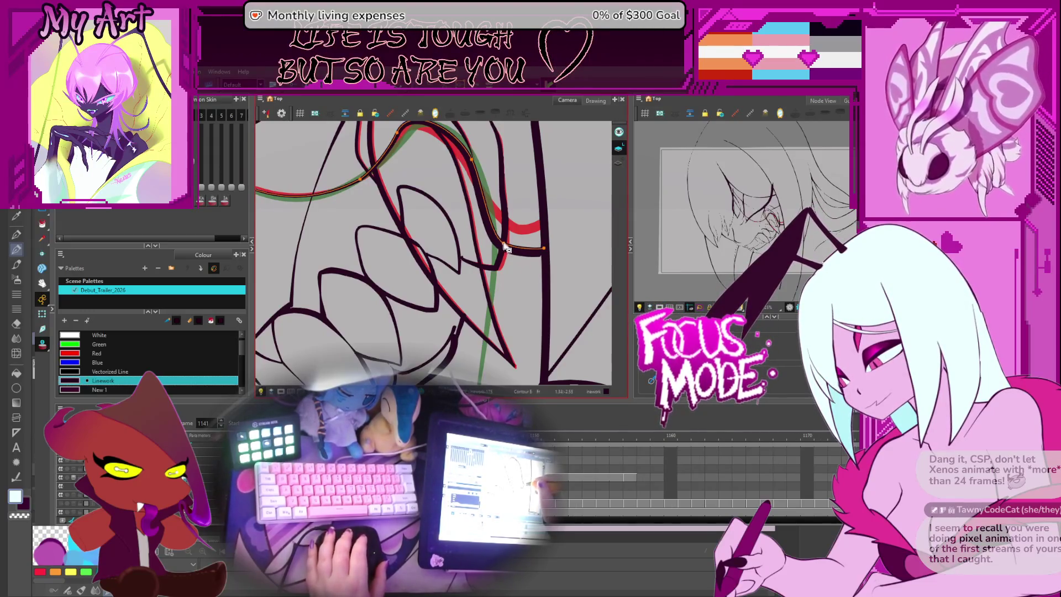
left_click(505, 247)
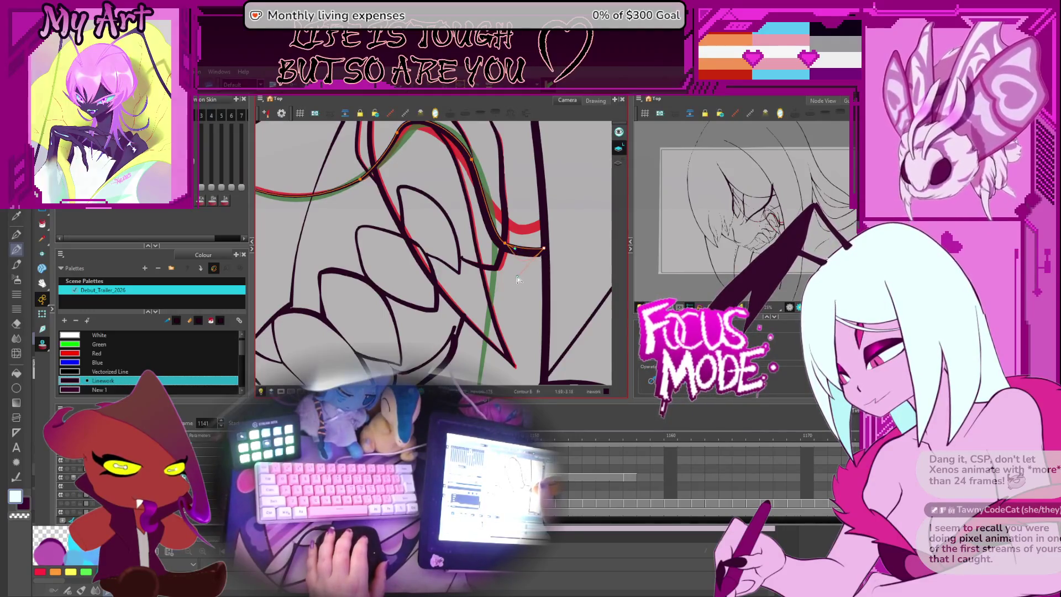
left_click_drag(517, 279, 518, 277)
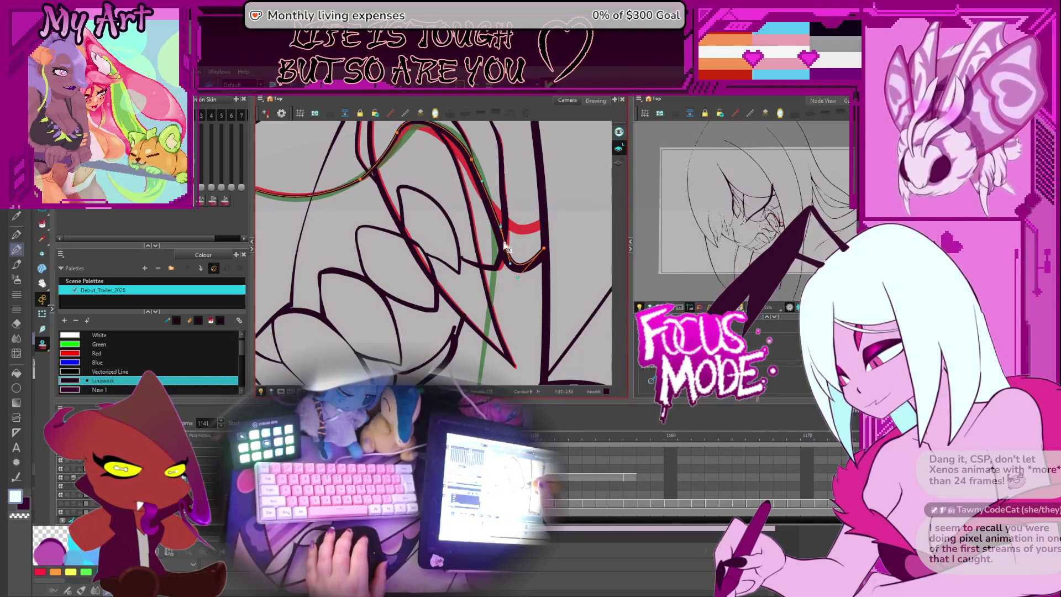
mouse_move(496, 249)
left_mouse_down()
mouse_move(513, 213)
mouse_move(535, 262)
left_mouse_up()
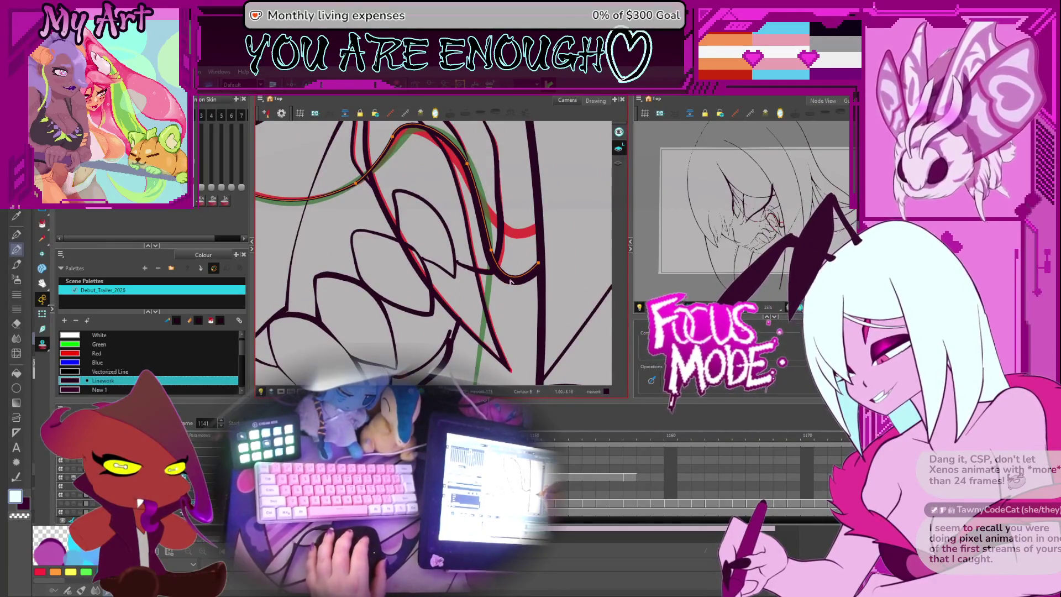
key("alt+shift+q")
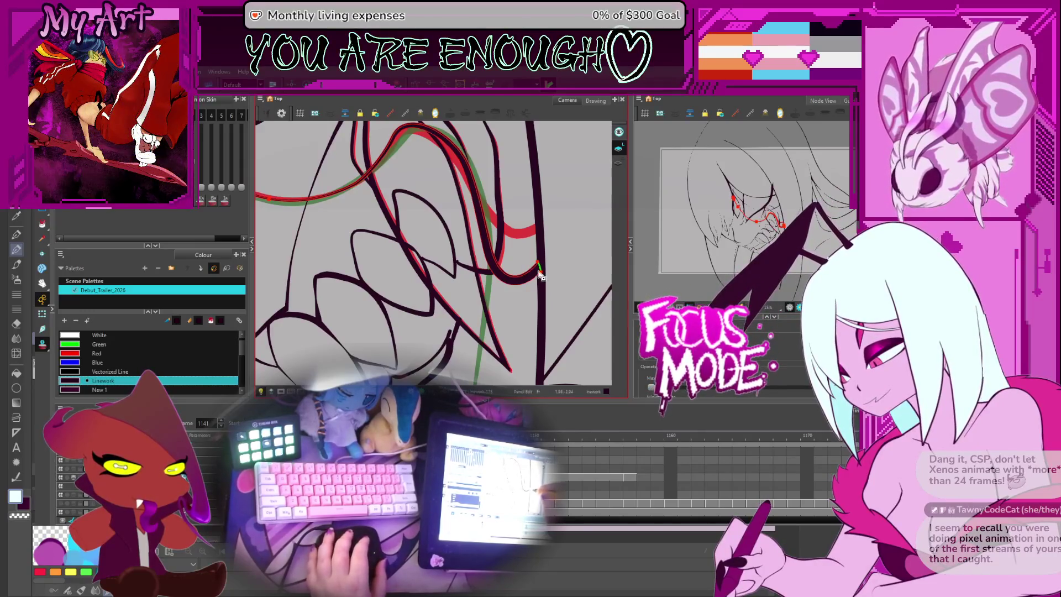
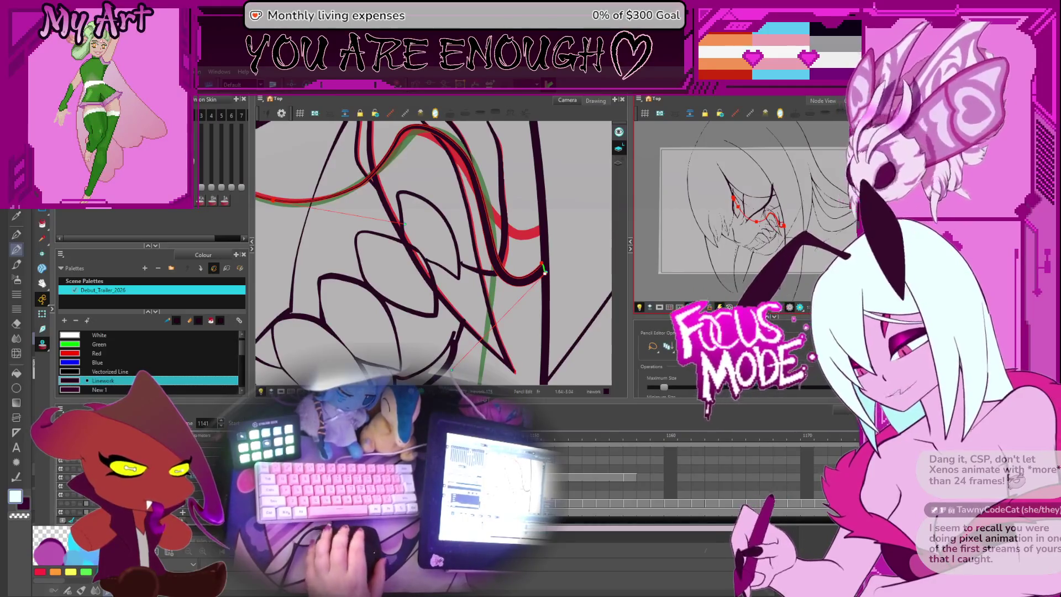
- Select the lip curve beside the fang and lift its end point slightly upward
left_click(539, 299)
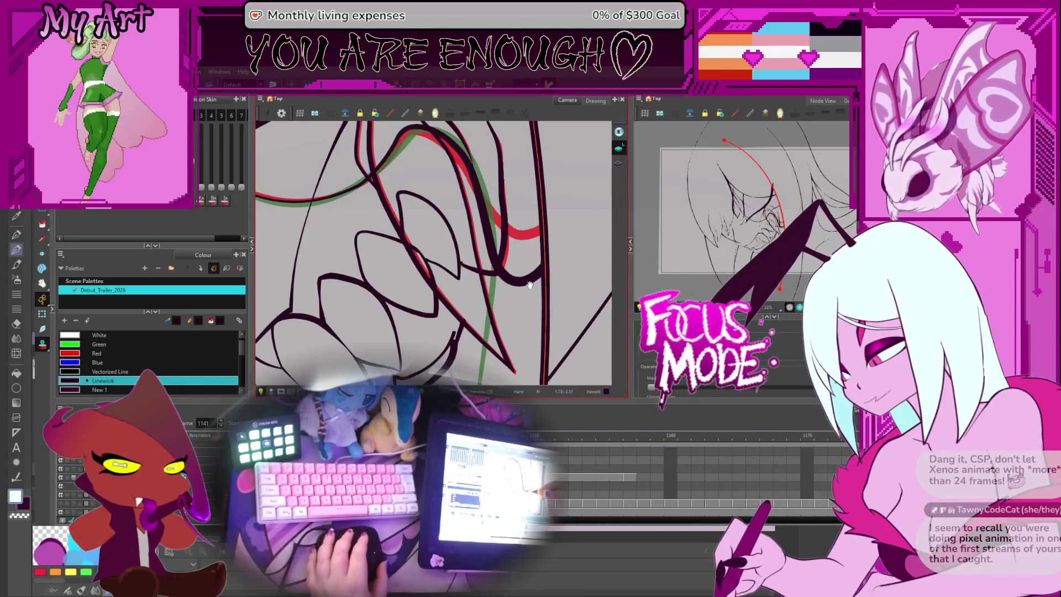
left_click_drag(530, 285, 538, 277)
left_click(550, 264)
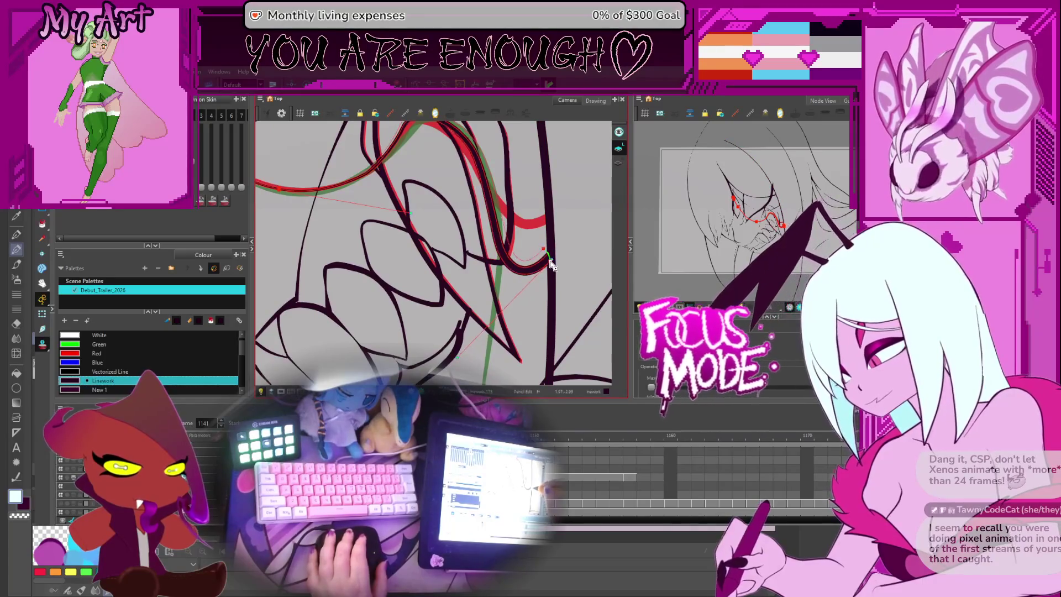
left_click_drag(486, 185, 514, 233)
left_click_drag(529, 285, 522, 264)
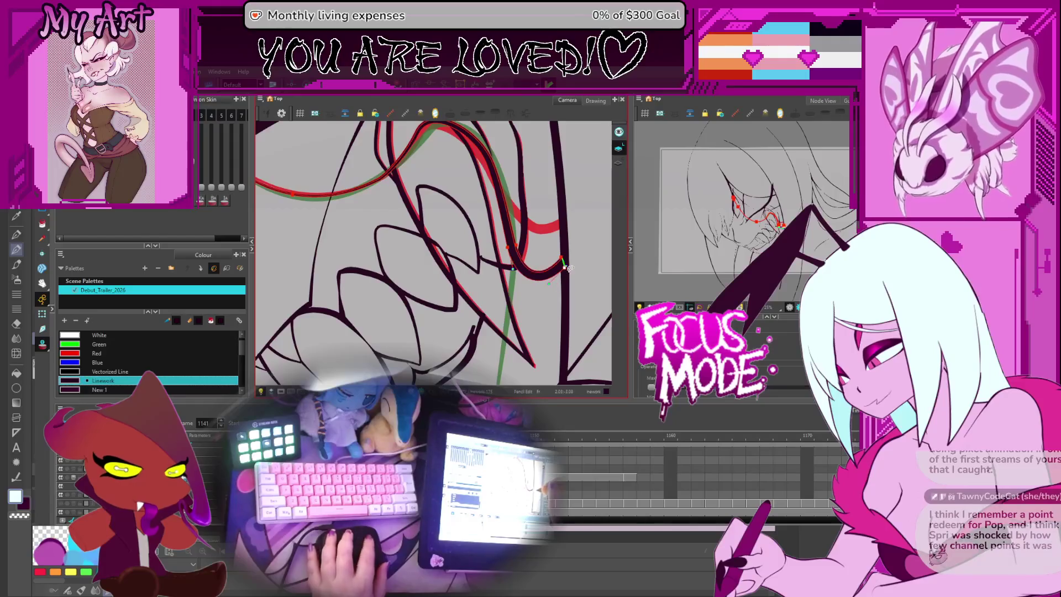
scroll(558, 263, "up", 3)
left_click_drag(557, 259, 432, 275)
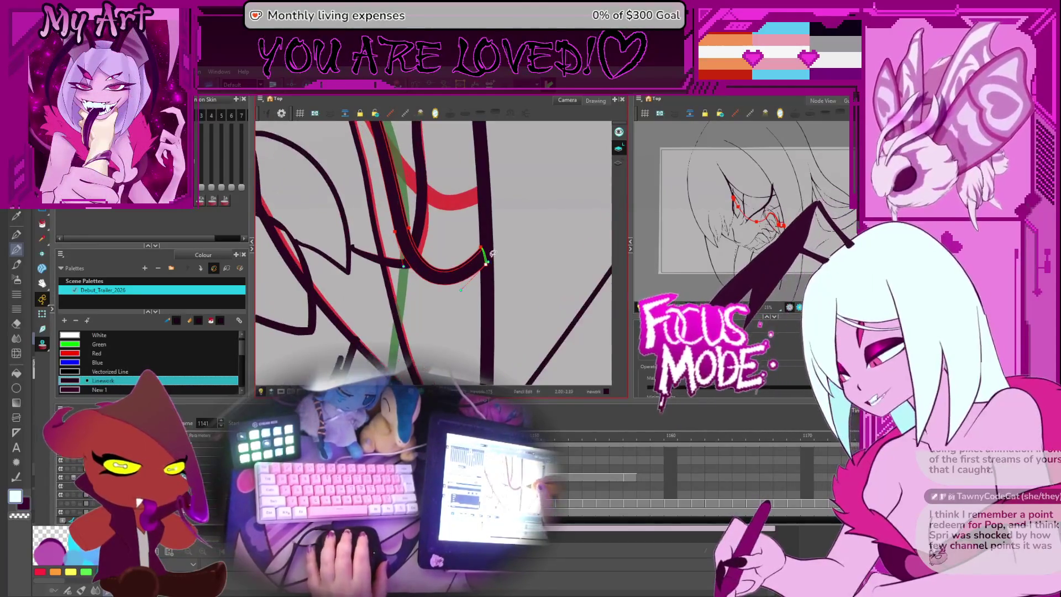
left_click_drag(487, 267, 486, 266)
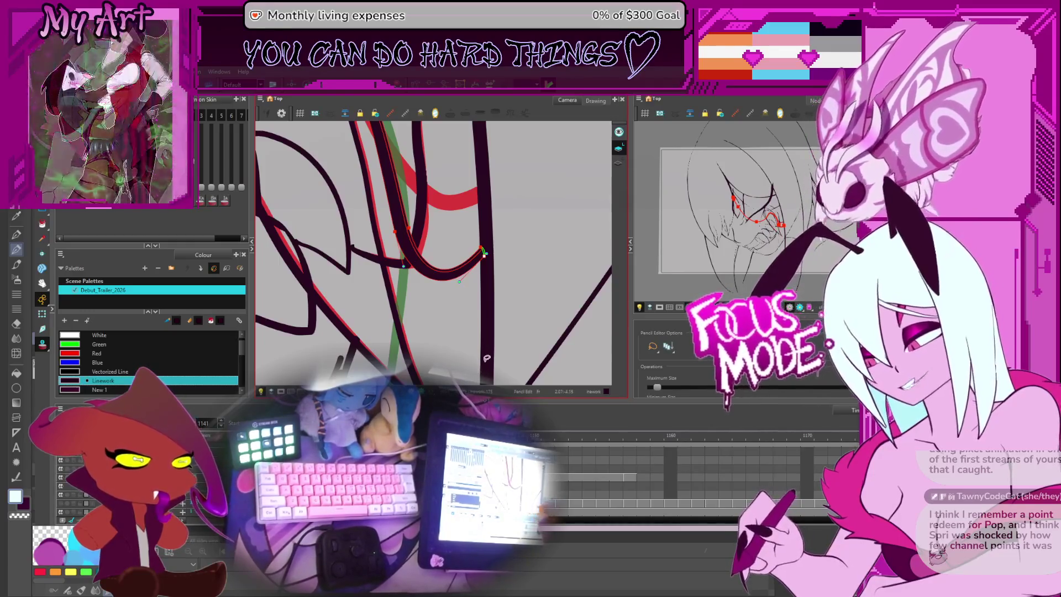
- Zoom out and select strokes near the teeth, comparing them with the neighbouring frames
scroll(440, 261, "down", 4)
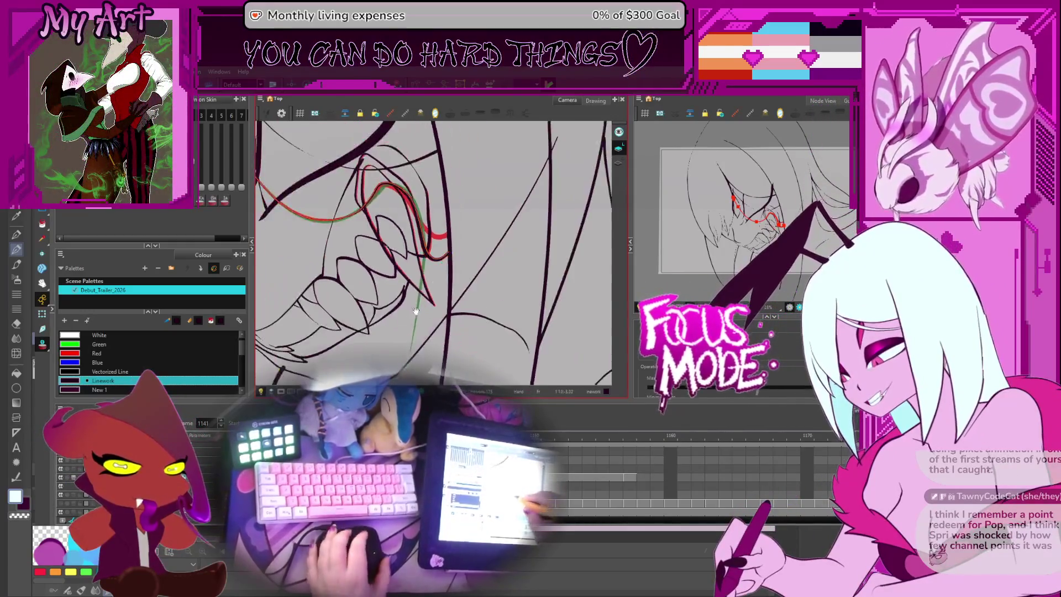
left_click(435, 296)
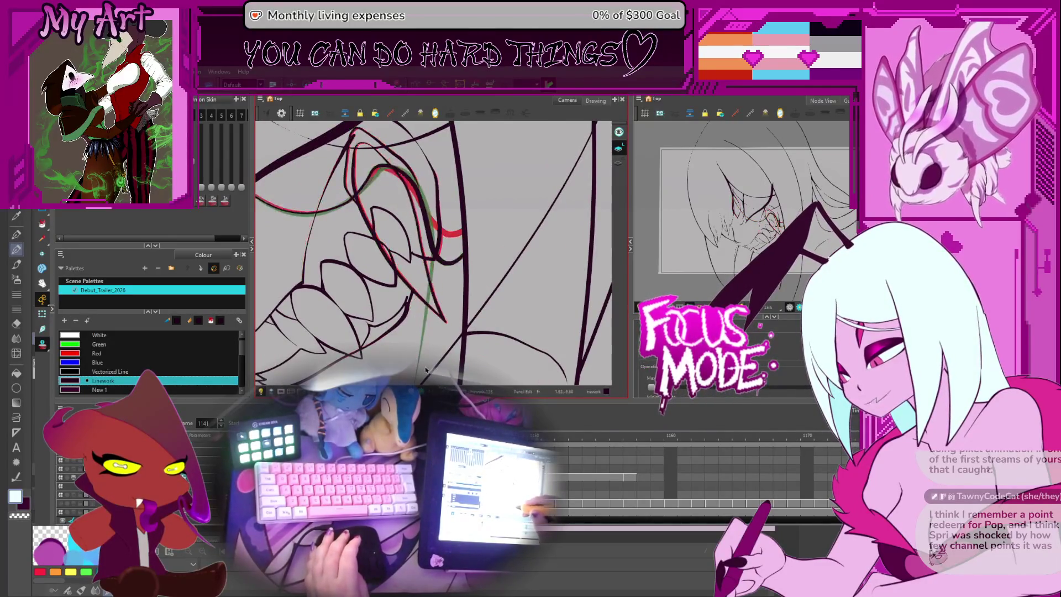
key("comma")
key("period")
key("period")
key("period")
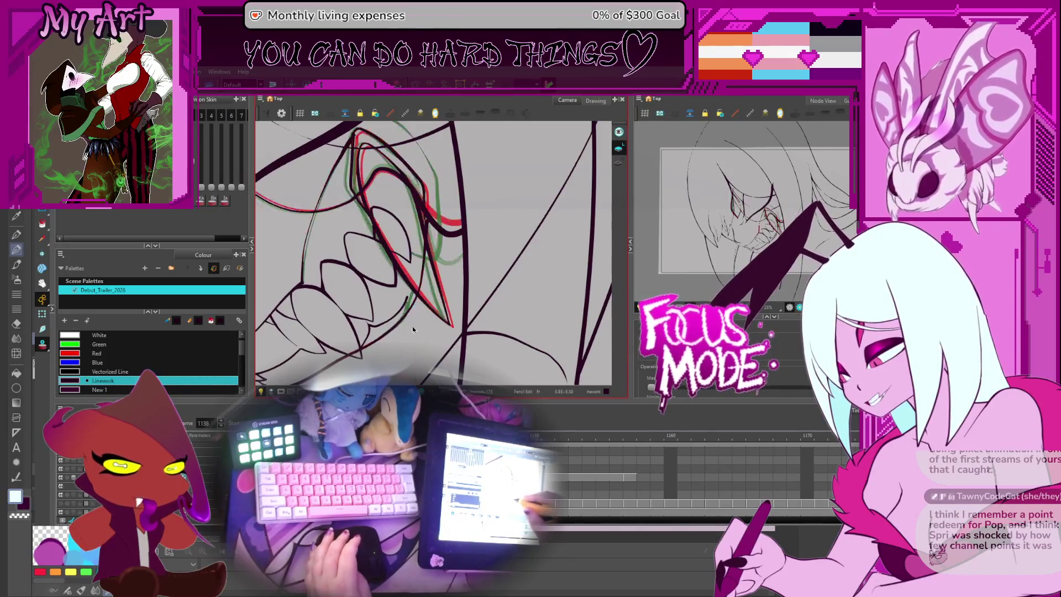
scroll(454, 252, "up", 2)
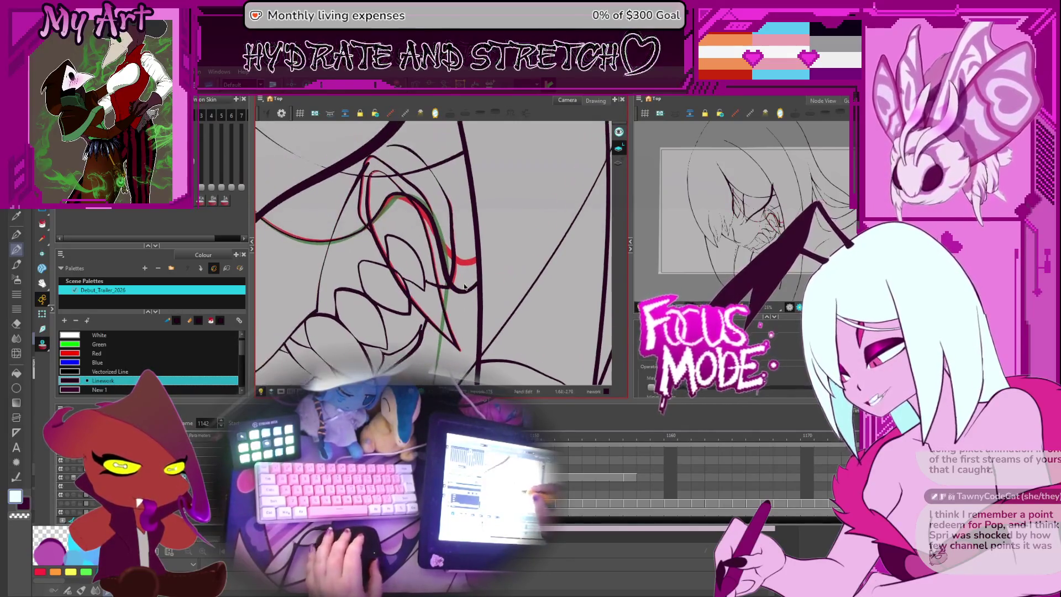
left_click(451, 285)
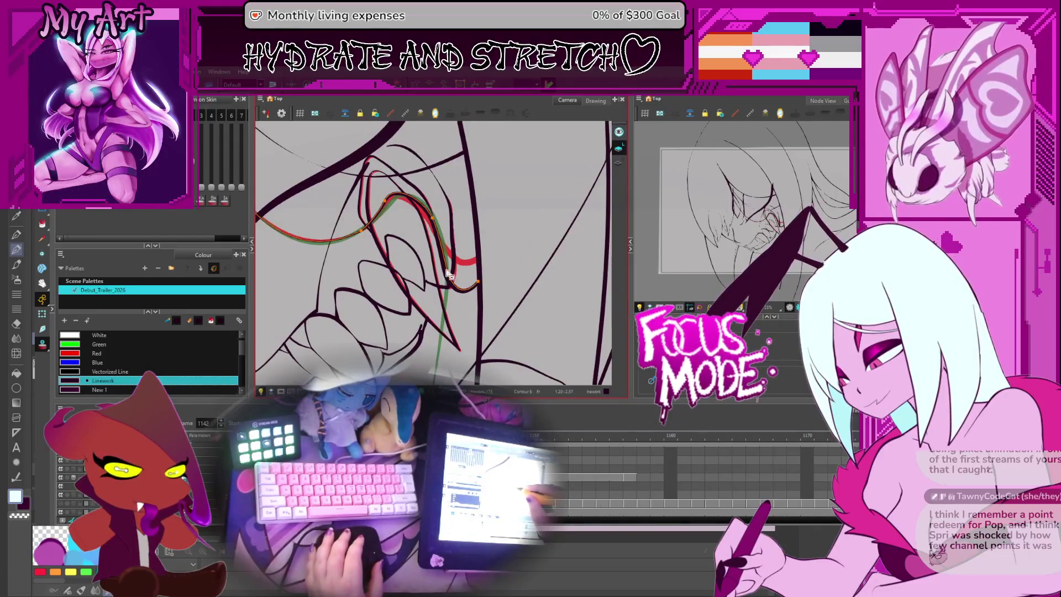
- Rotate the view and flip back and forth through frames to check the lip curve
mouse_move(479, 280)
left_mouse_down()
mouse_move(525, 293)
mouse_move(532, 262)
left_mouse_up()
key("comma")
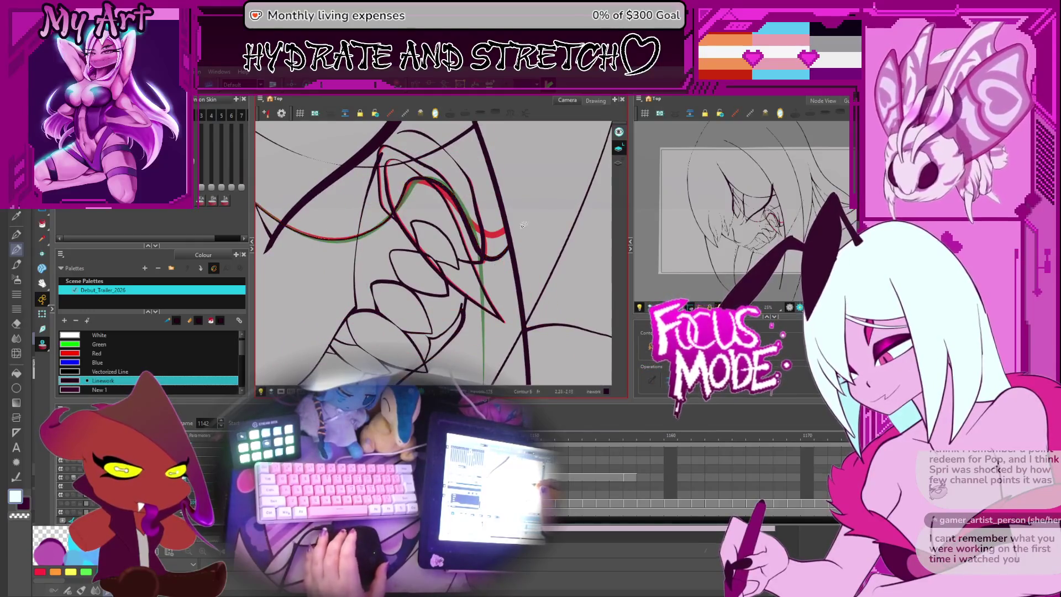
key("comma")
key("comma")
key("comma")
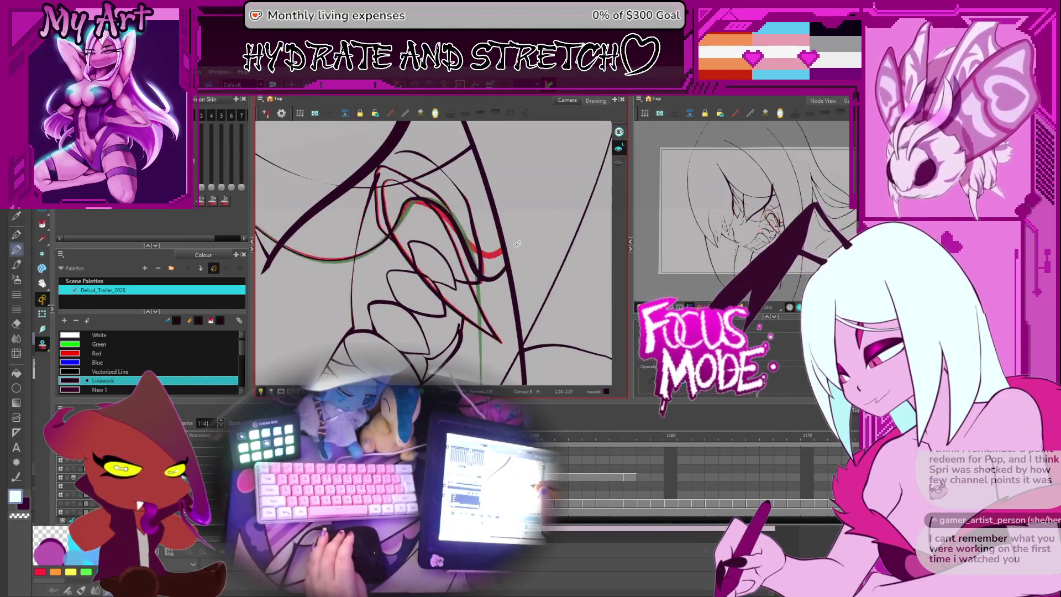
key("period")
key("period")
key("period")
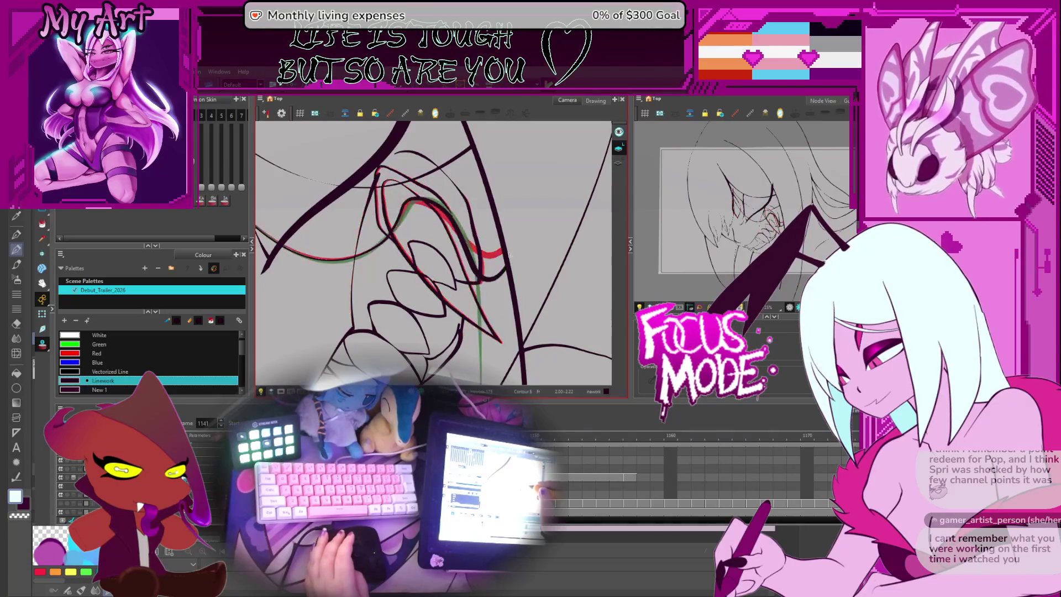
left_click_drag(492, 257, 452, 241)
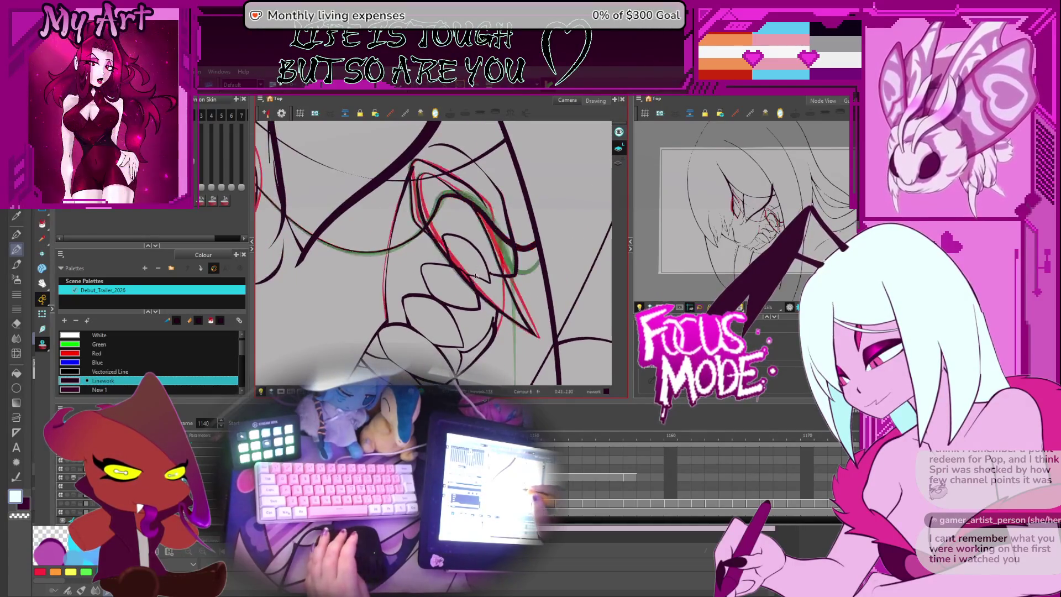
left_click(437, 202)
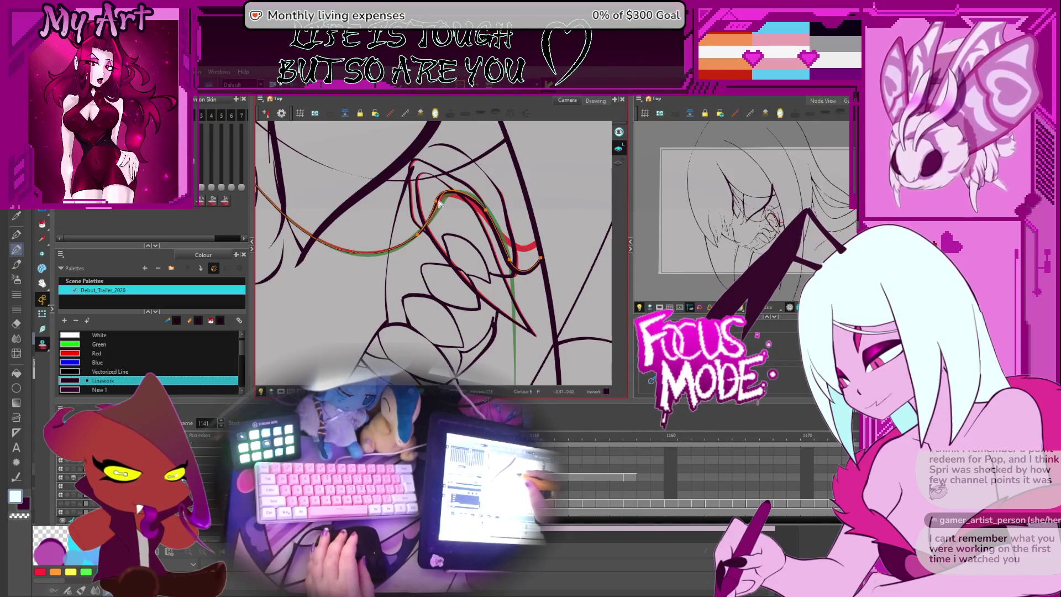
left_click(487, 213)
key("period")
key("comma")
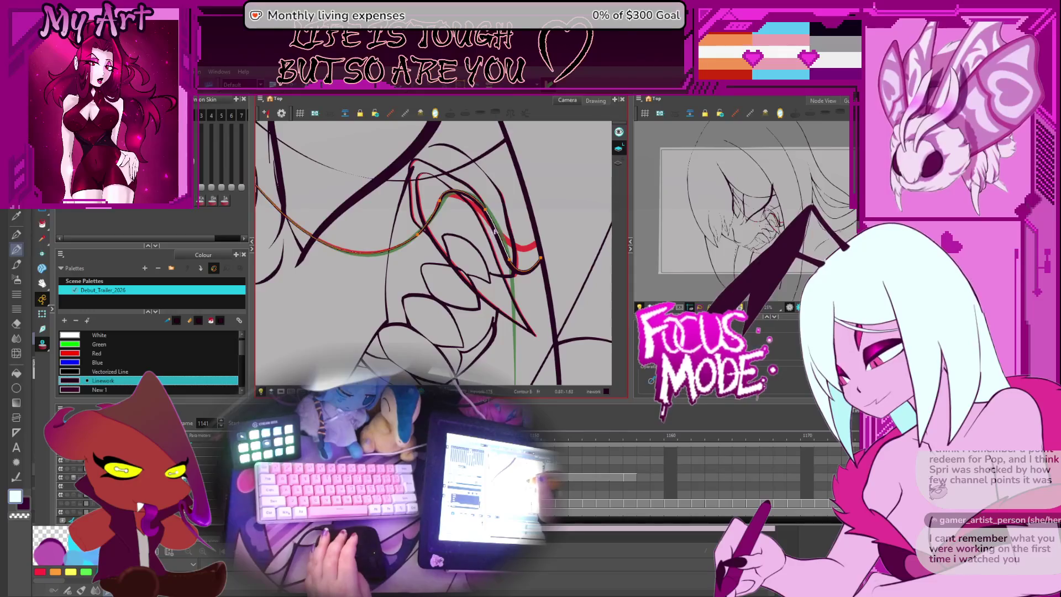
- Deselect the lip curve and advance to the next drawing of the mouth
left_click(506, 259)
mouse_move(505, 252)
left_mouse_down()
mouse_move(489, 198)
mouse_move(530, 266)
left_mouse_up()
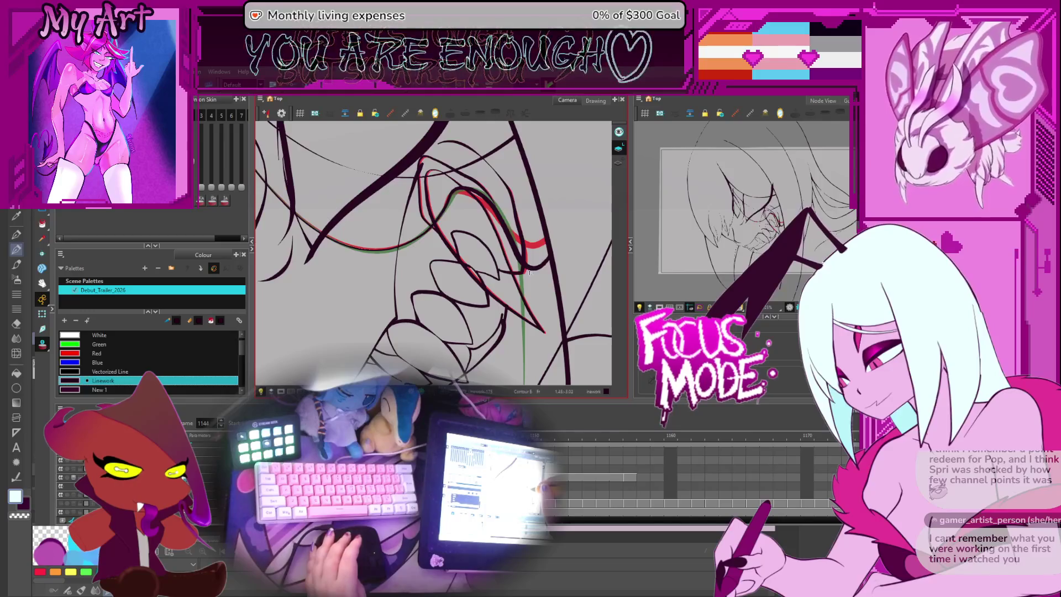
key("comma")
key("comma")
key("period")
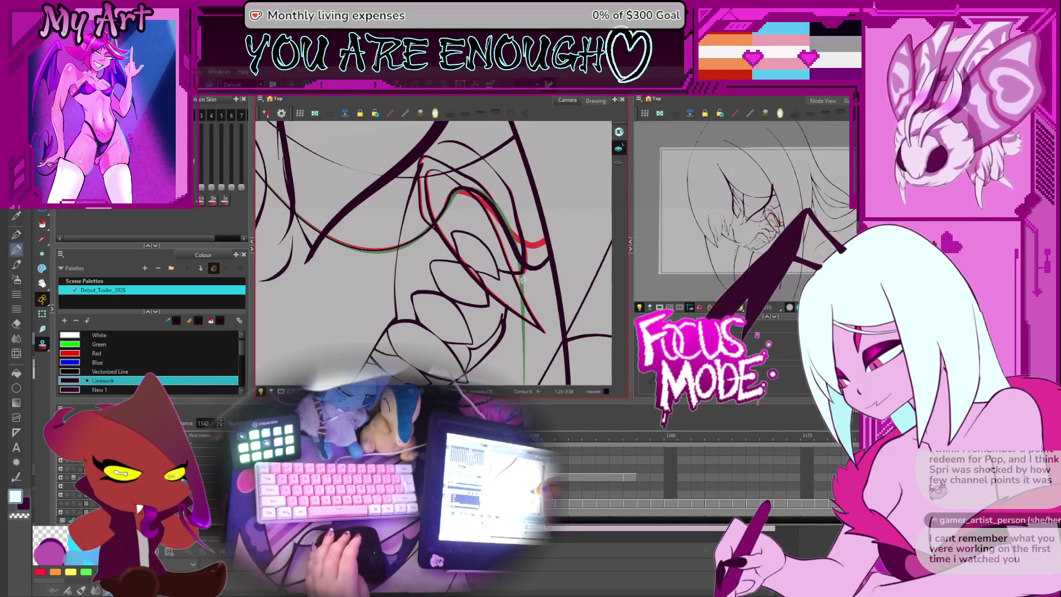
key("period")
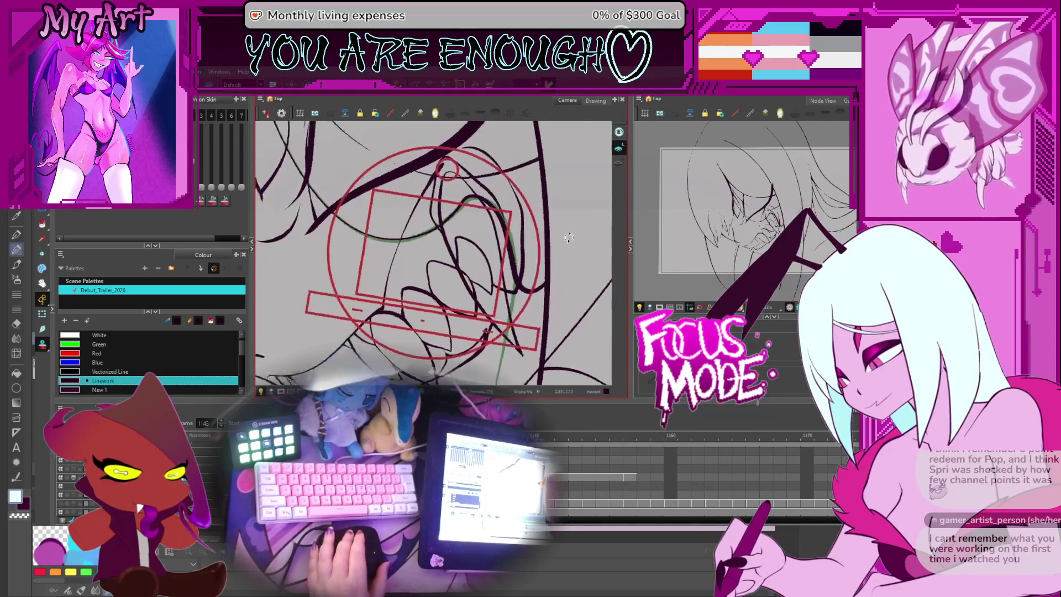
- Select the long fang stroke and scale it shorter from its bottom handle
left_click(462, 218)
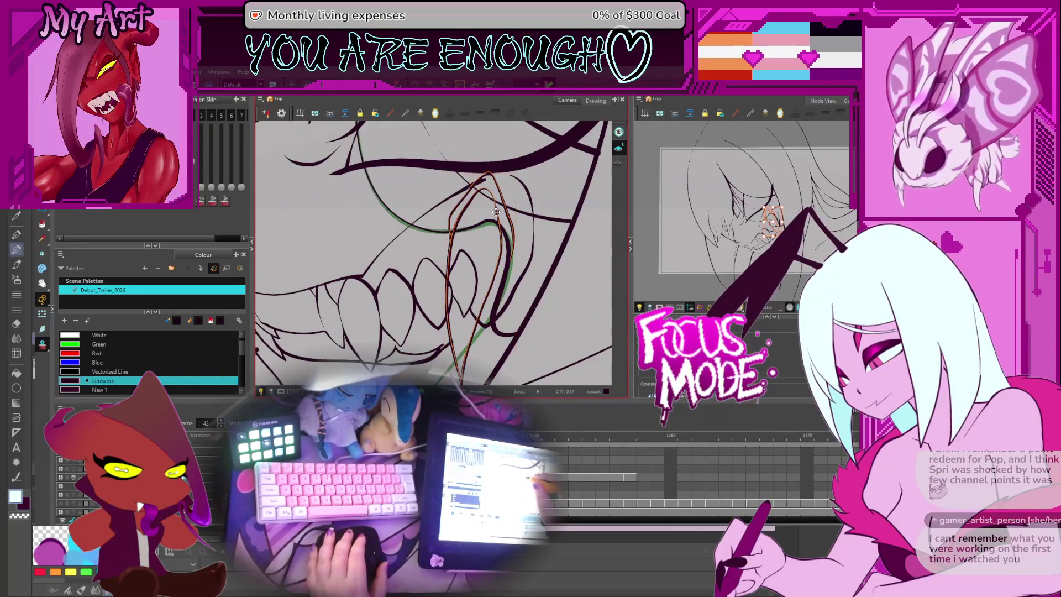
scroll(496, 212, "down", 2)
left_click_drag(482, 350, 482, 284)
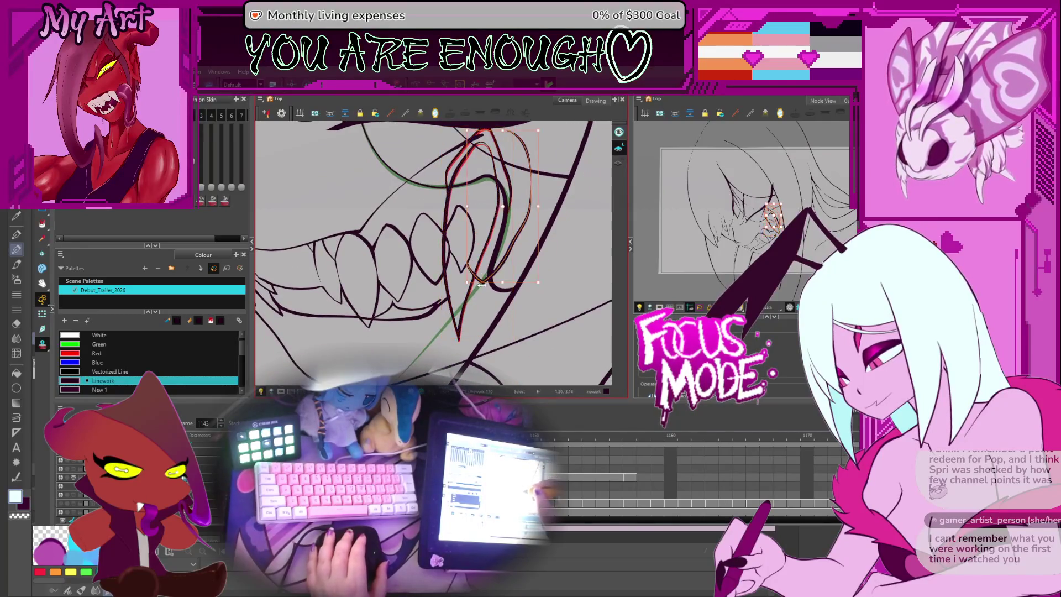
- Reshape the fang's lower tip with the Contour Editor
key("alt+q")
scroll(492, 275, "up", 1)
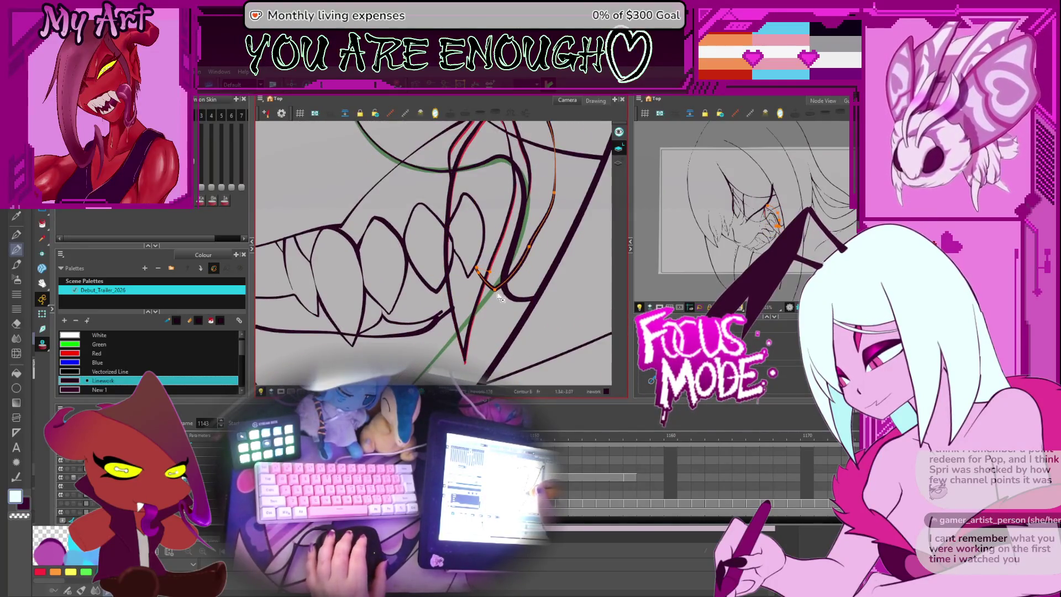
left_click_drag(496, 293, 514, 271)
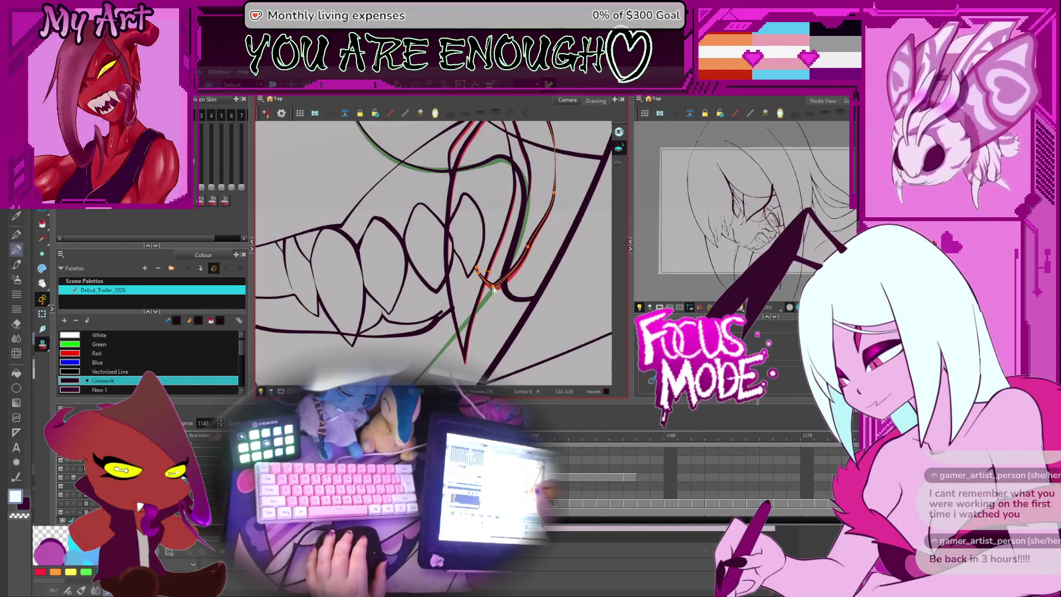
left_click_drag(529, 254, 543, 235)
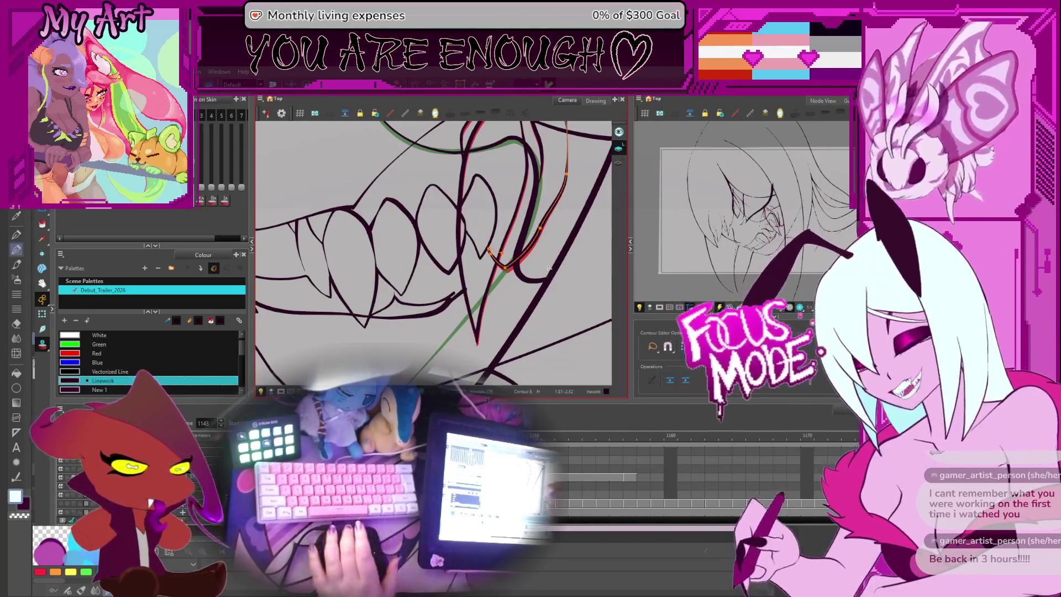
mouse_move(548, 268)
left_mouse_down()
mouse_move(514, 216)
mouse_move(552, 267)
left_mouse_up()
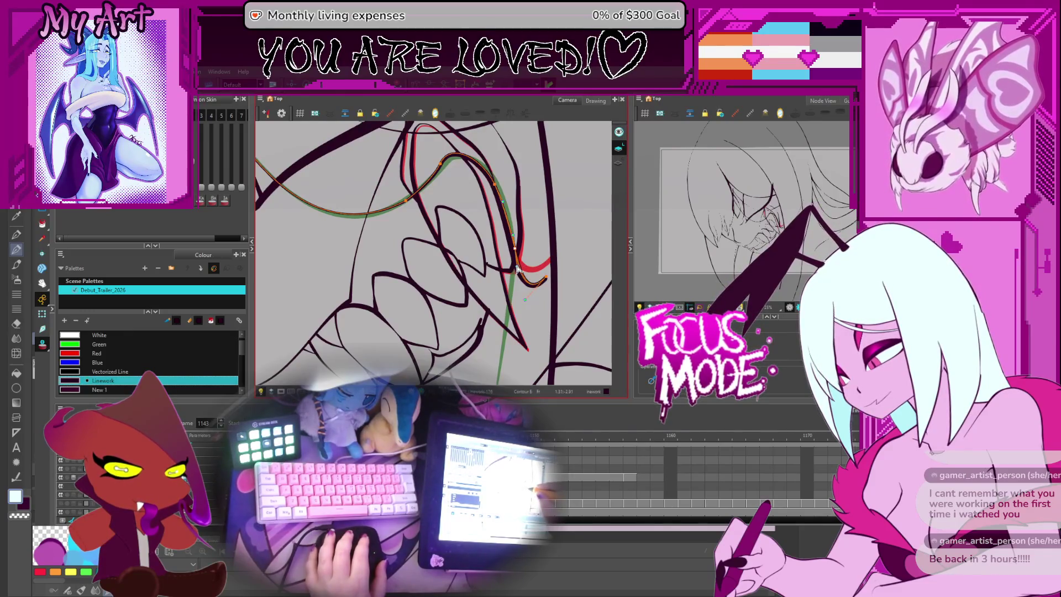
mouse_move(549, 296)
left_mouse_down()
mouse_move(540, 251)
mouse_move(554, 266)
left_mouse_up()
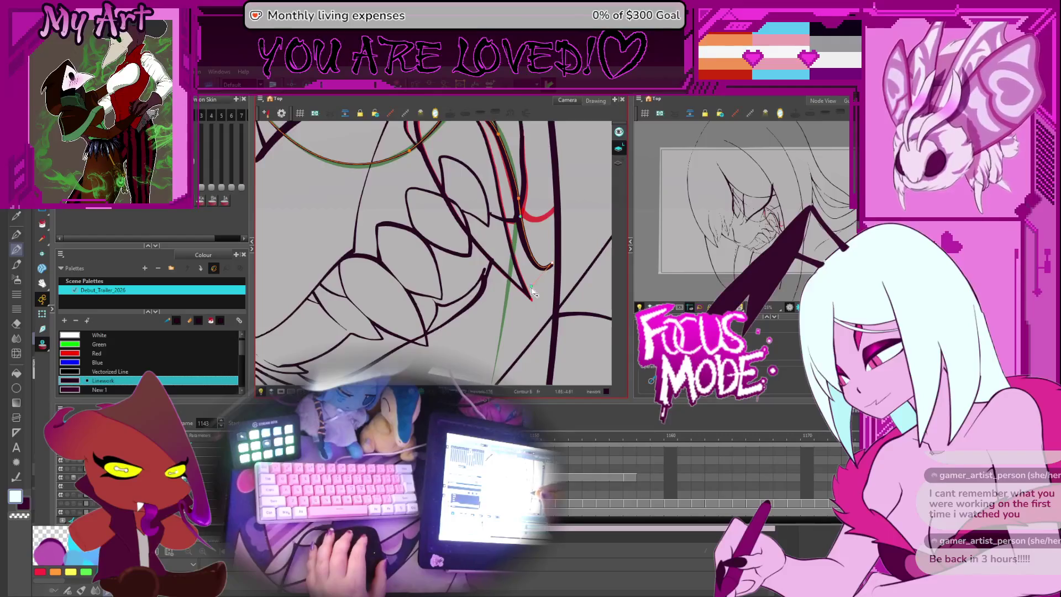
- Reposition the view around the mouth and advance to the next drawing frame
left_click(553, 266)
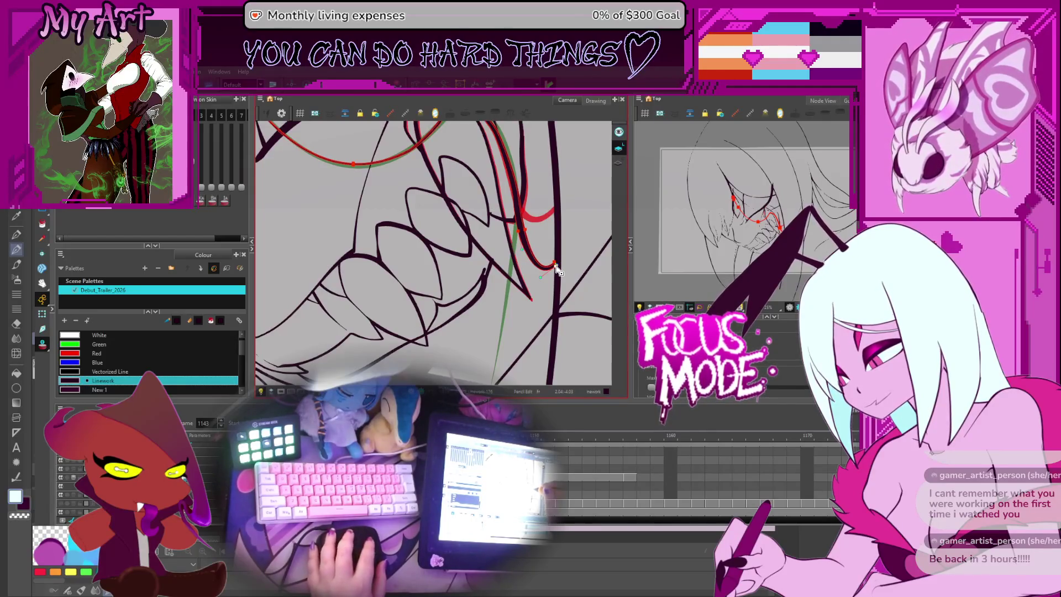
left_click_drag(519, 305, 539, 298)
scroll(521, 285, "up", 3)
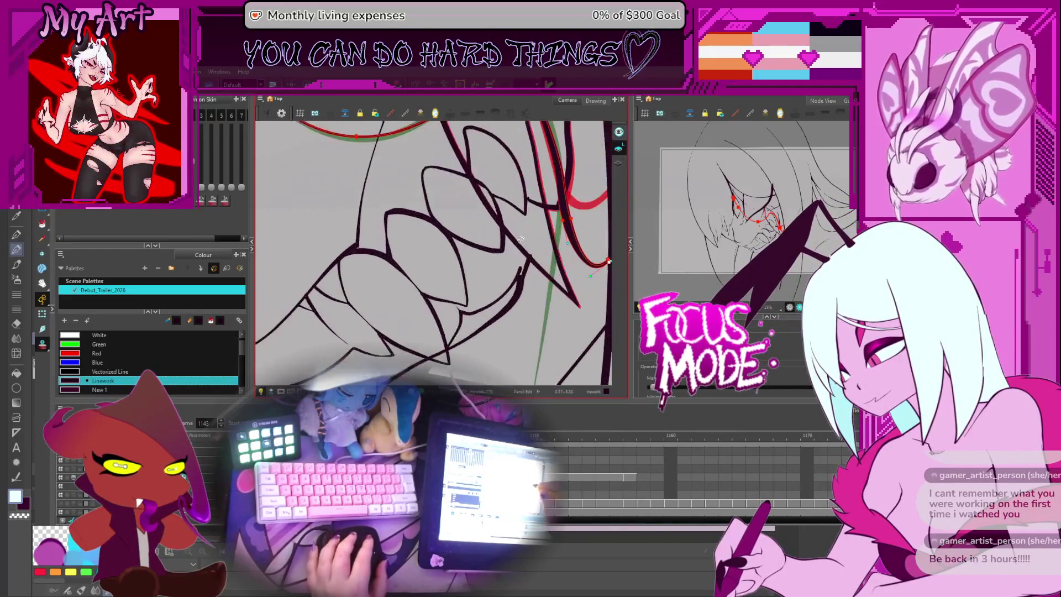
scroll(521, 286, "down", 3)
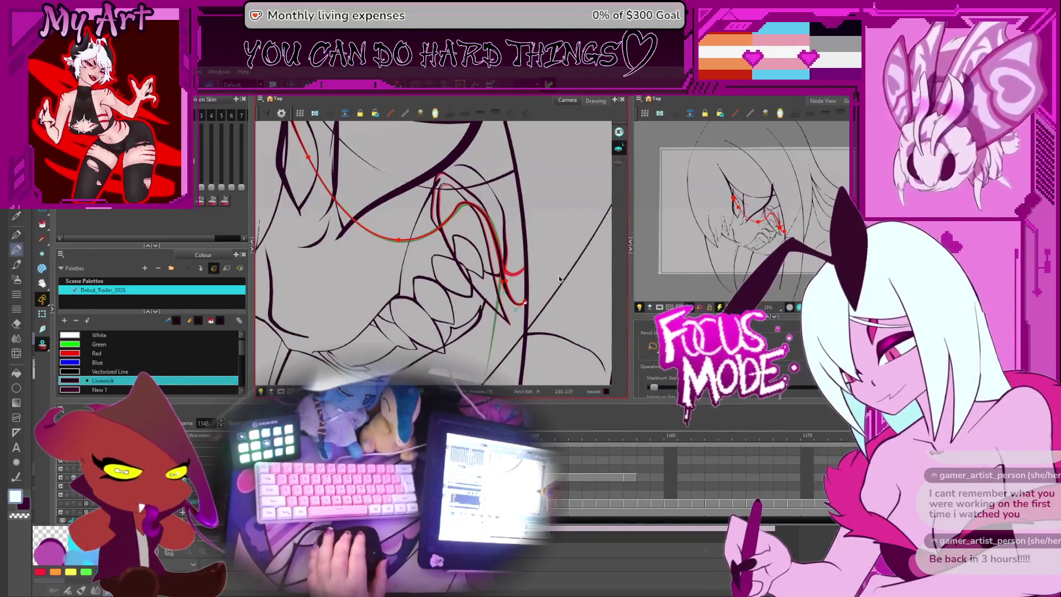
left_click_drag(524, 250, 551, 286)
key("period")
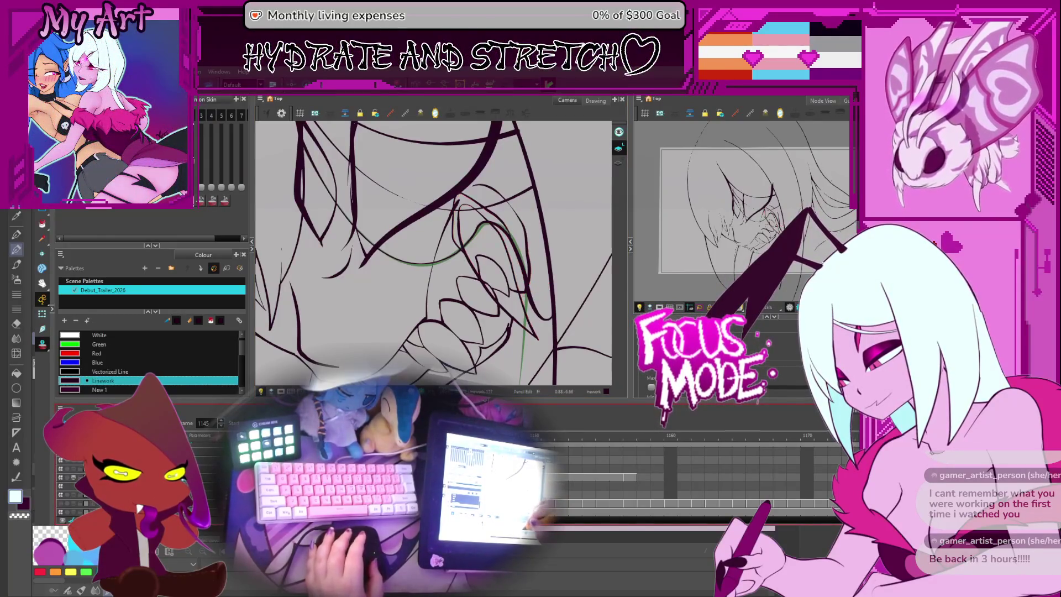
left_click_drag(492, 281, 494, 291)
- Select the fang's loop stroke and centre the view on the fang outline
scroll(495, 291, "up", 3)
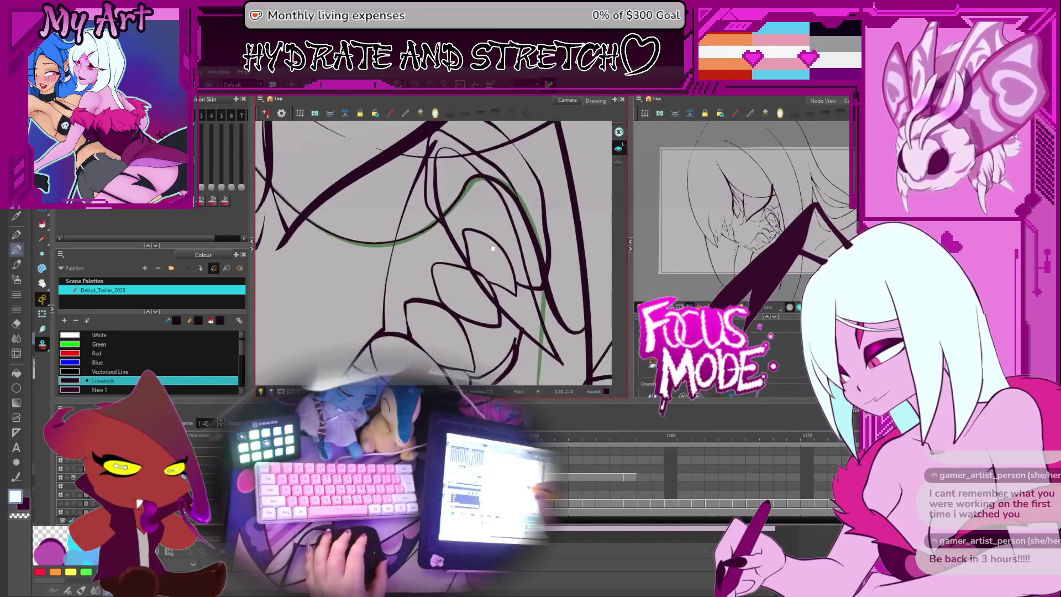
left_click(501, 324)
left_click_drag(501, 244, 539, 282)
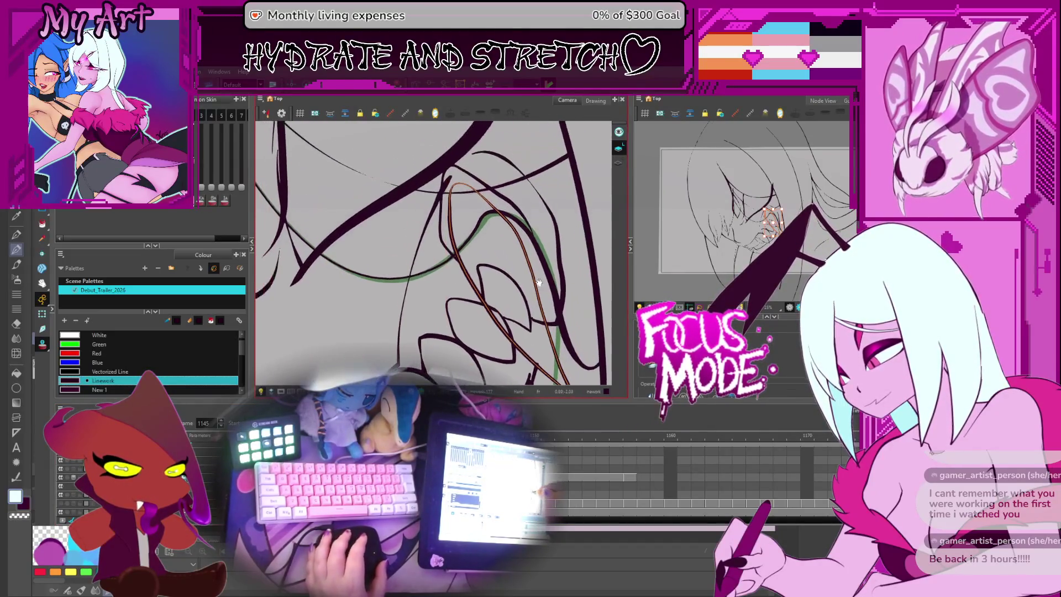
left_click(454, 248)
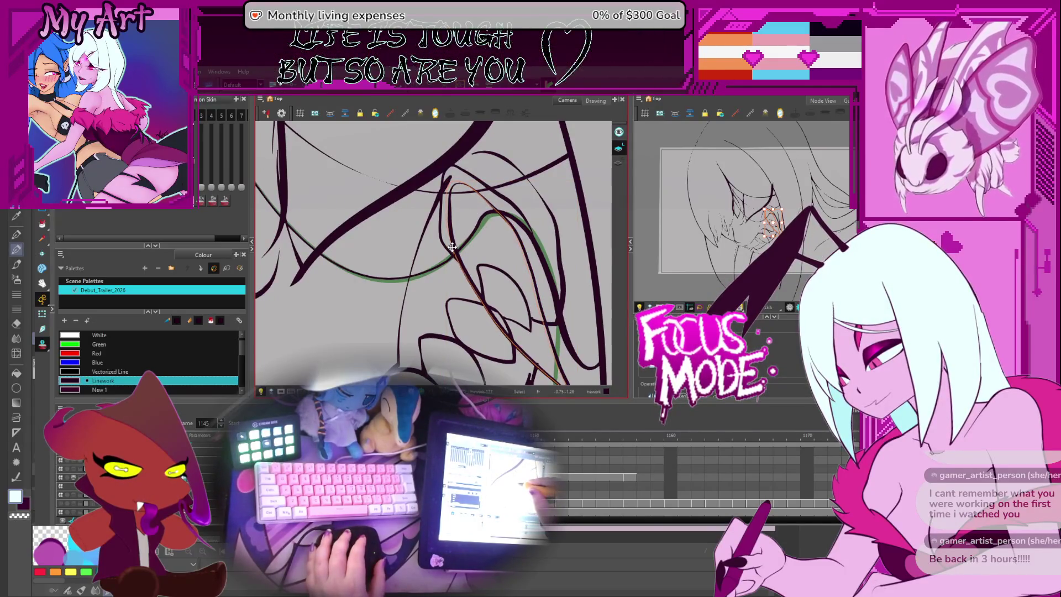
left_click(460, 231)
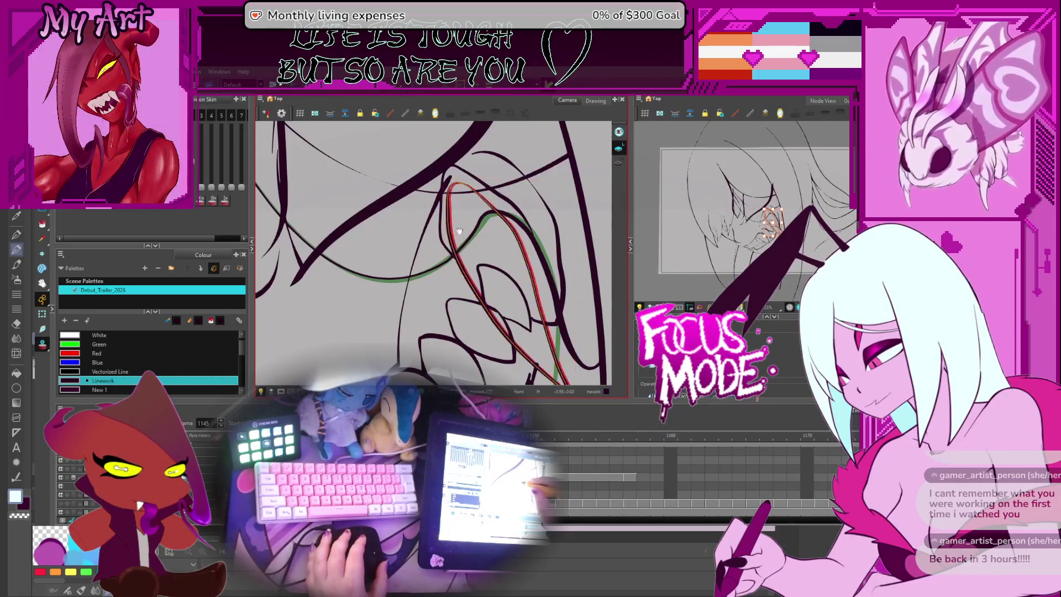
left_click_drag(459, 232, 468, 258)
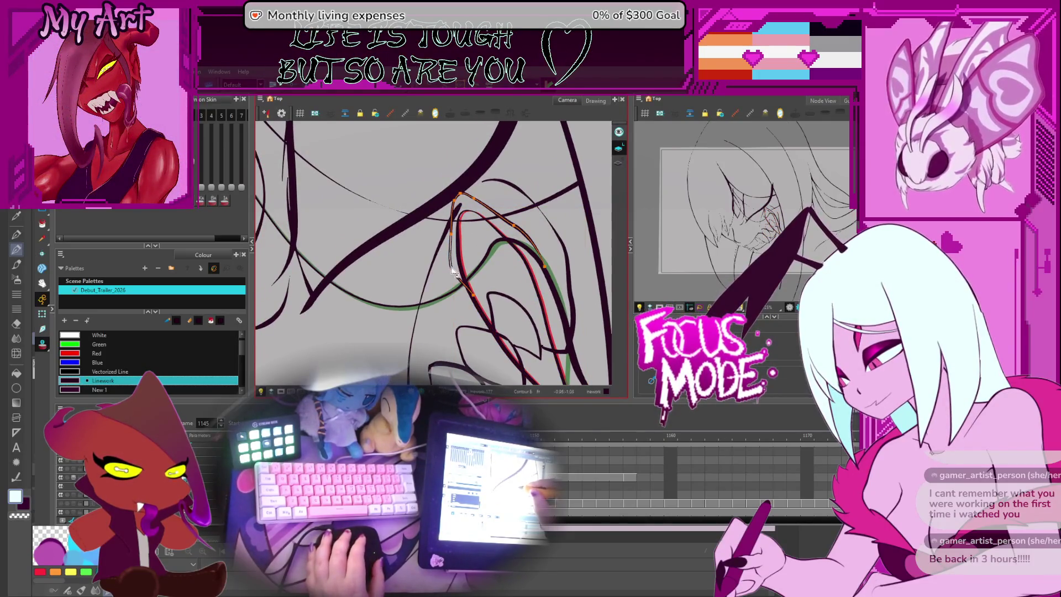
scroll(452, 266, "up", 3)
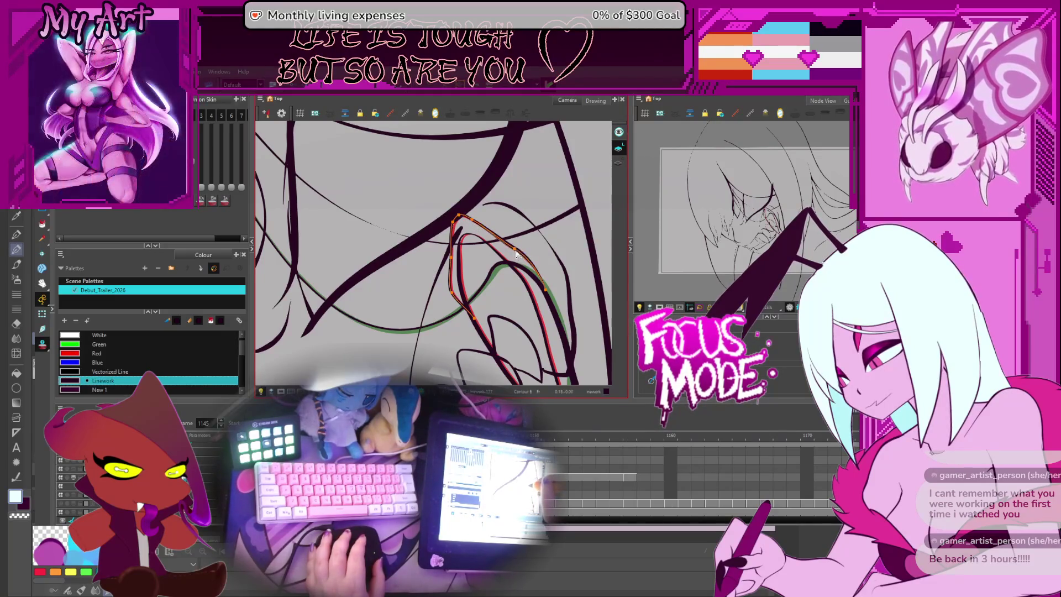
left_click_drag(516, 254, 463, 237)
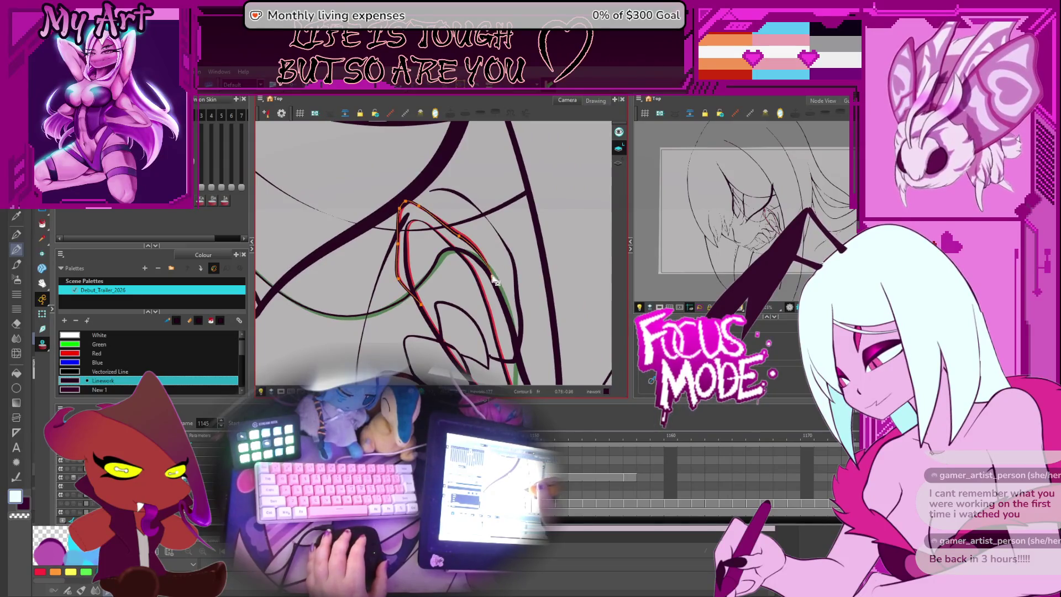
scroll(492, 279, "down", 3)
left_click(492, 283)
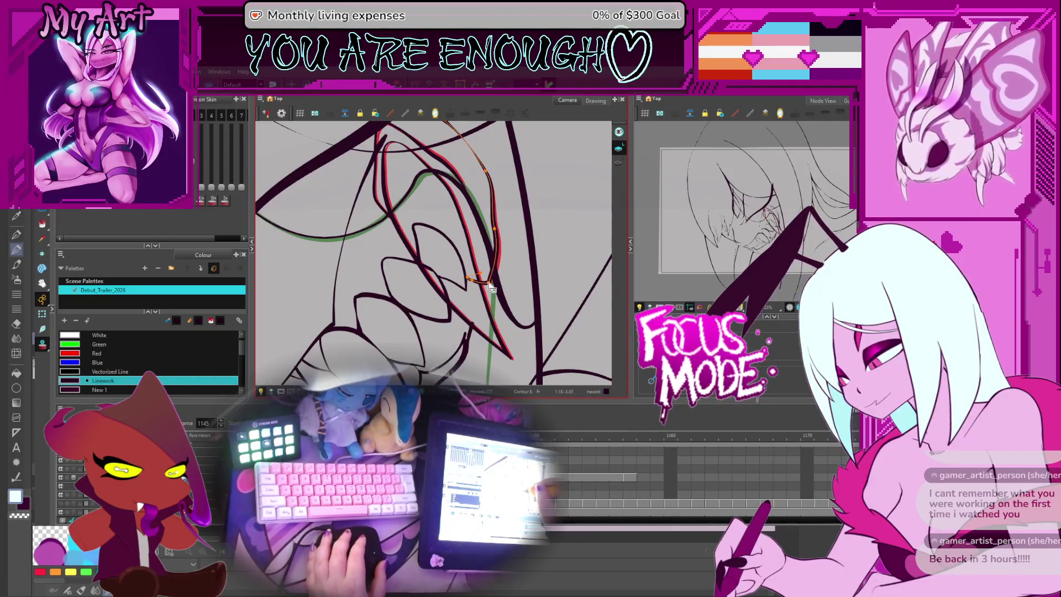
left_click_drag(492, 286, 503, 237)
- Drag the fang's tip points down into a longer, sharper point, then zoom out to check
left_click(512, 218)
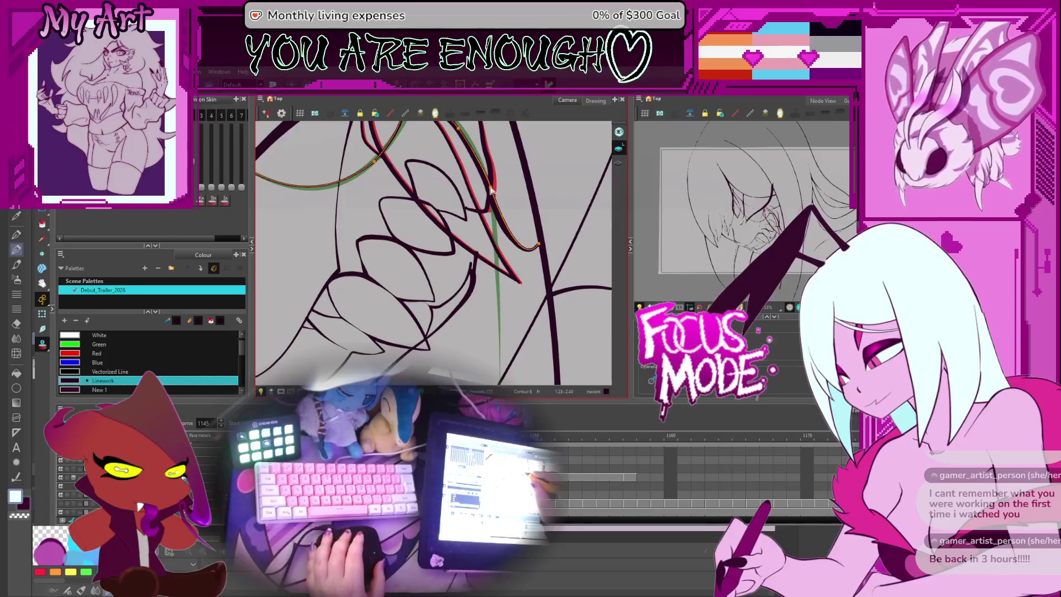
left_click_drag(492, 188, 520, 289)
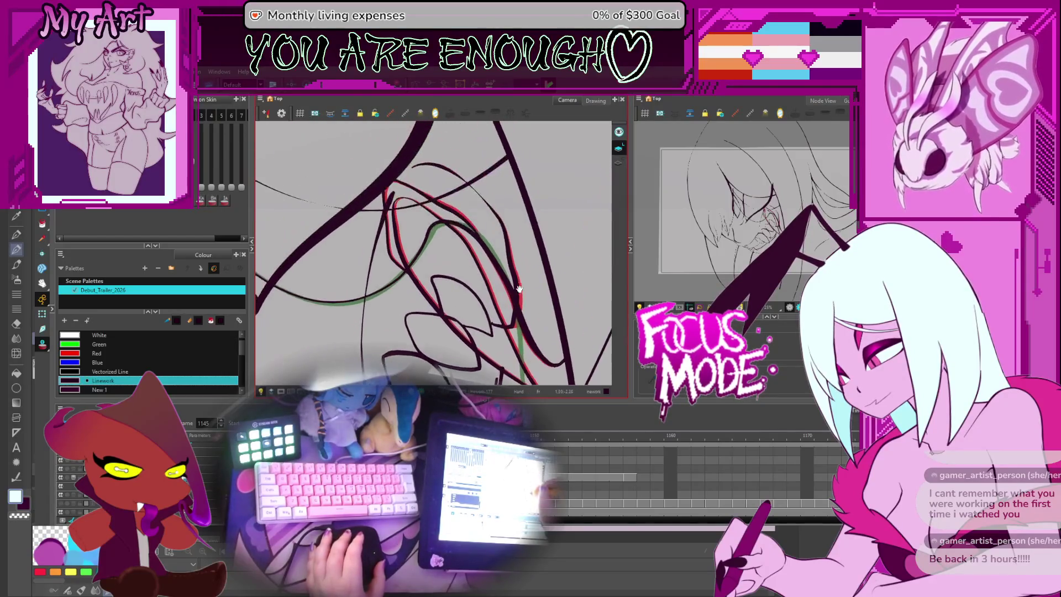
left_click_drag(440, 225, 437, 100)
left_click(520, 239)
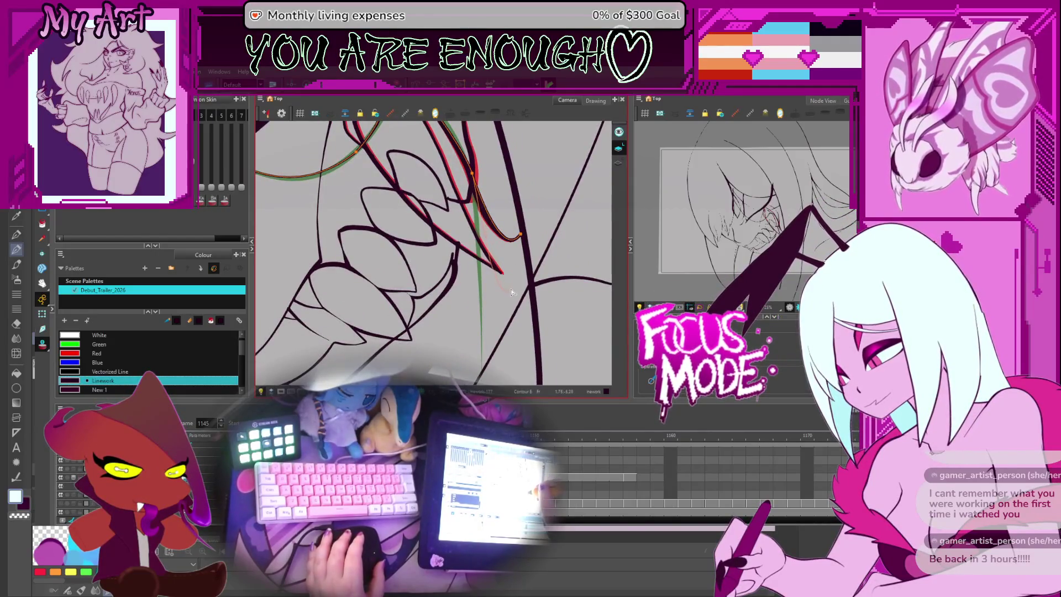
left_click_drag(512, 292, 510, 295)
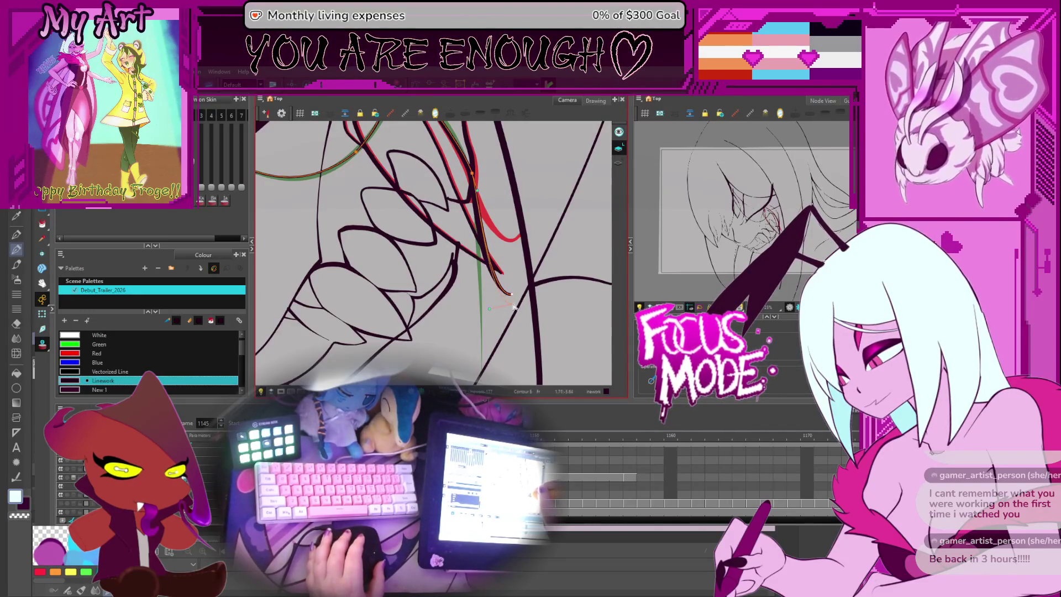
left_click_drag(509, 314, 512, 316)
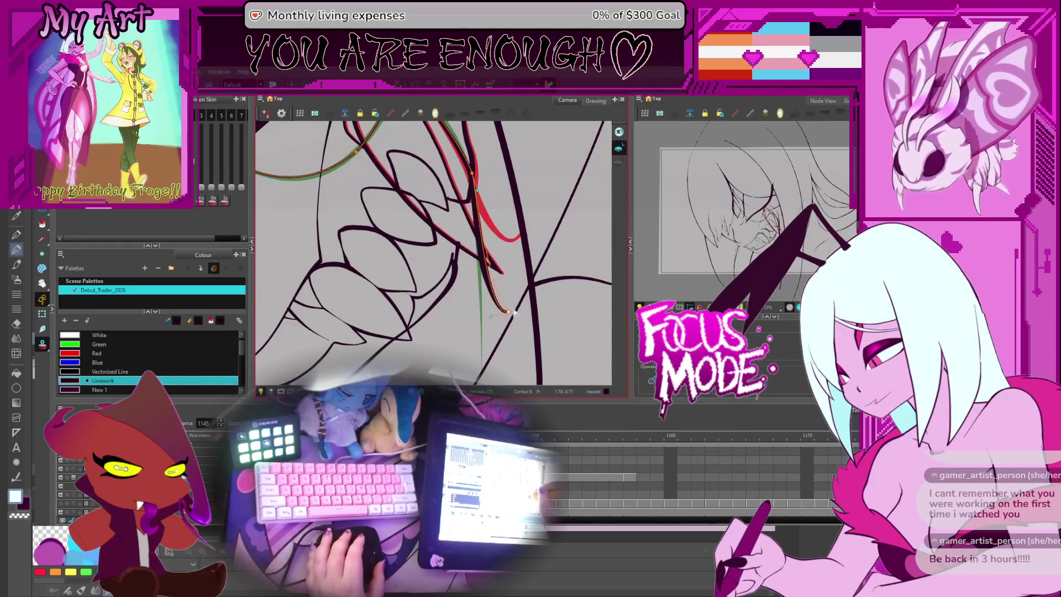
left_click(485, 245)
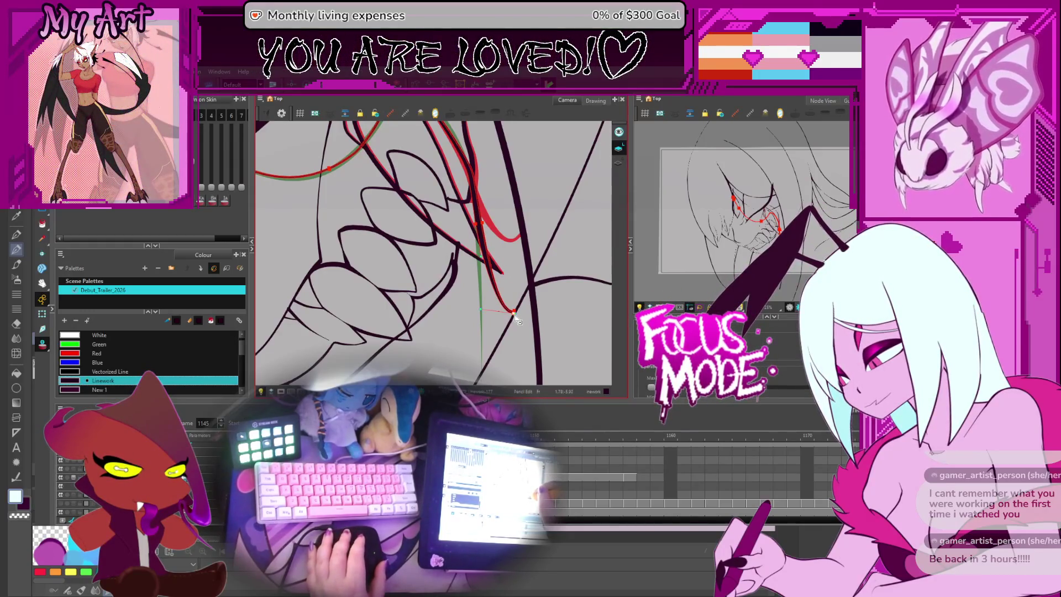
scroll(522, 318, "down", 2)
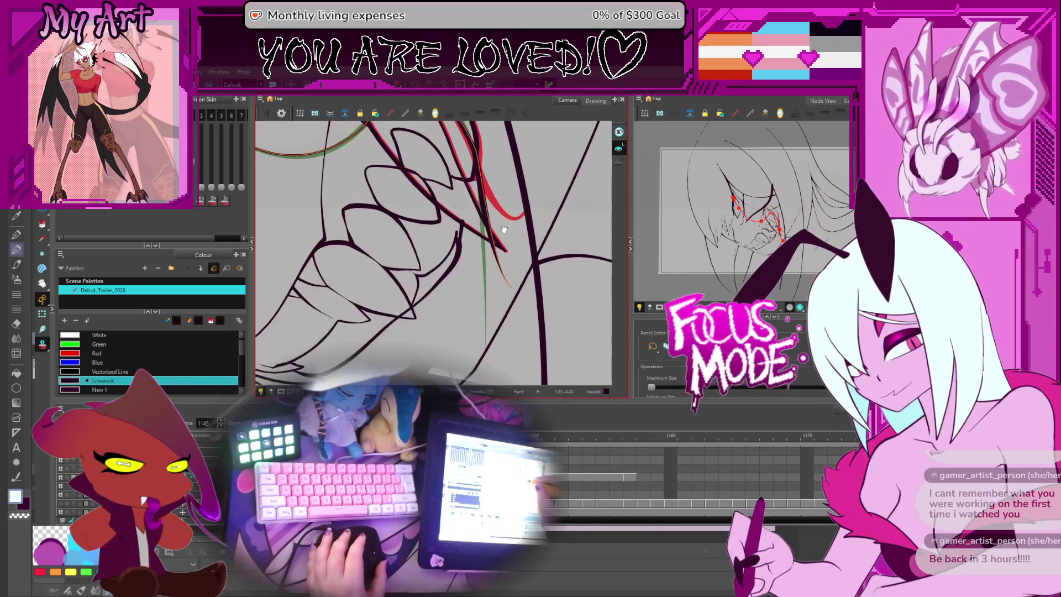
scroll(527, 309, "up", 3)
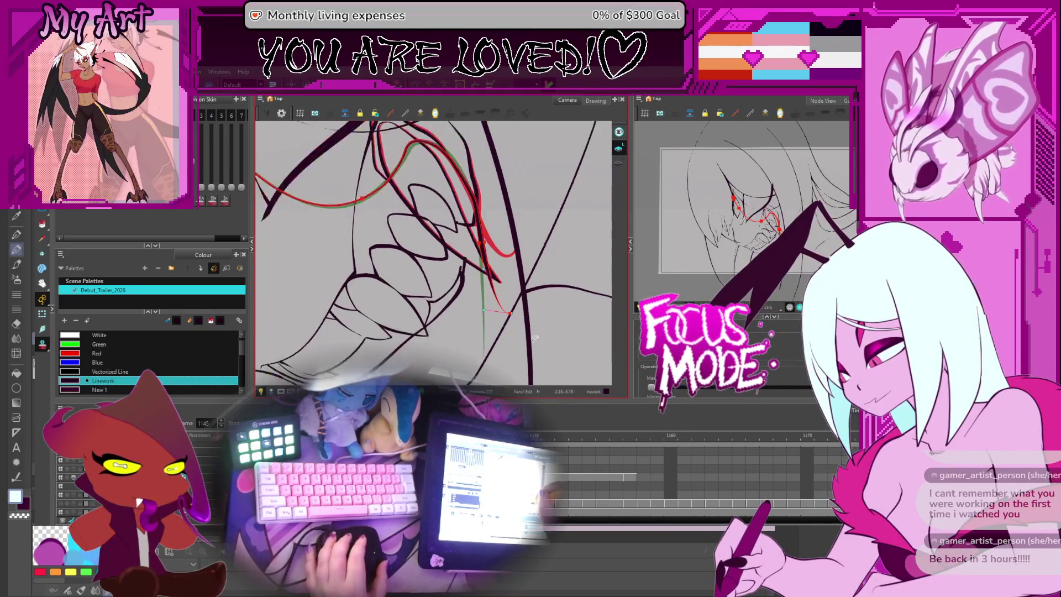
scroll(523, 302, "down", 5)
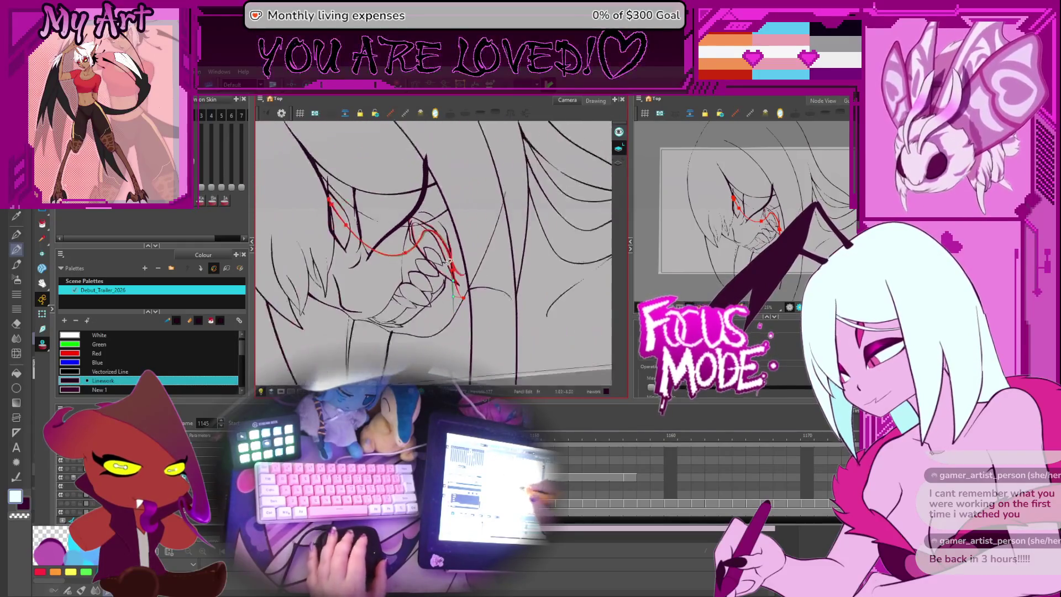
- Switch to the Select tool and step through the frames to frame 1147
left_click_drag(489, 247, 479, 259)
key("alt+s")
scroll(409, 235, "up", 2)
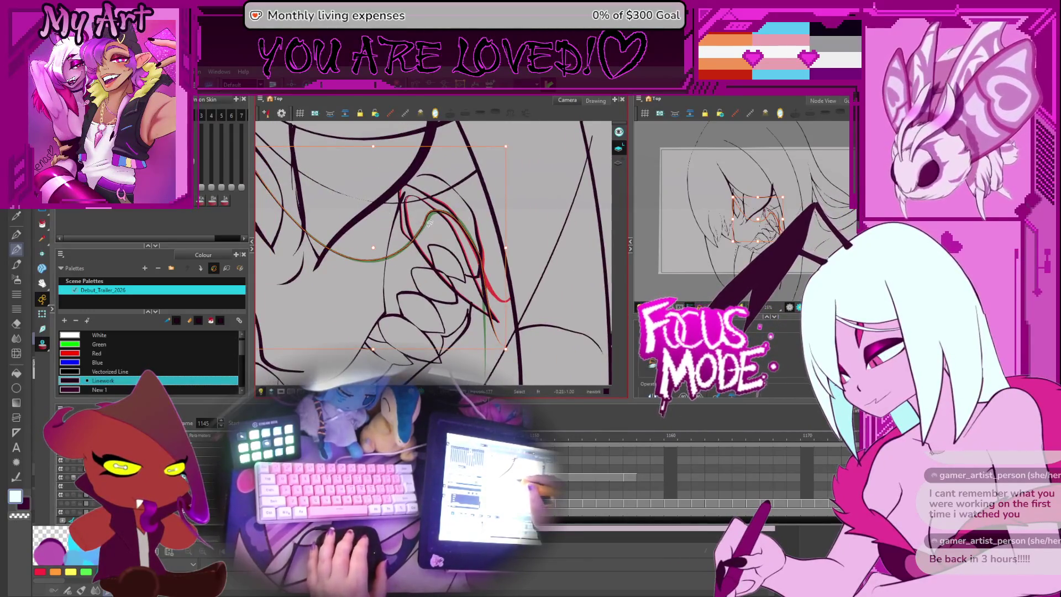
key("period")
key("period")
key("comma")
left_click_drag(518, 367, 522, 334)
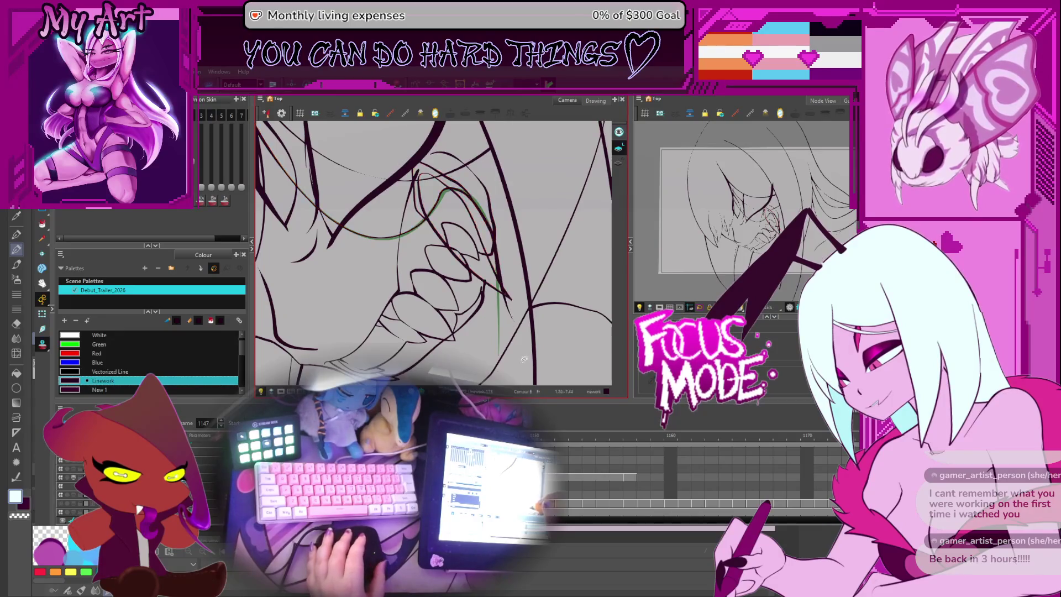
- Reshape the lower tip of the fang on frame 1147
left_click_drag(524, 359, 523, 338)
left_click(520, 308)
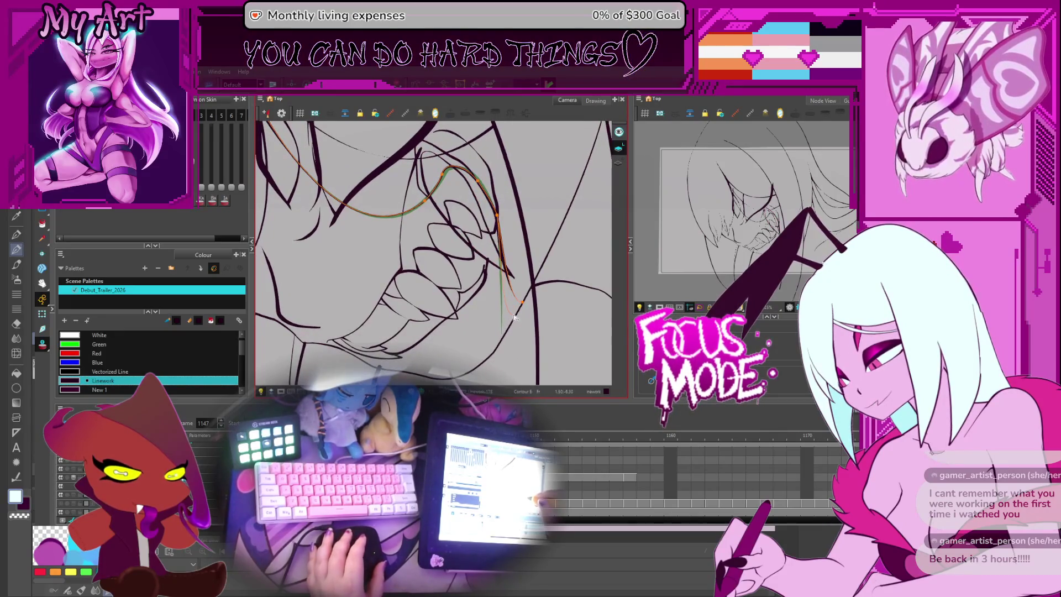
left_click(511, 324)
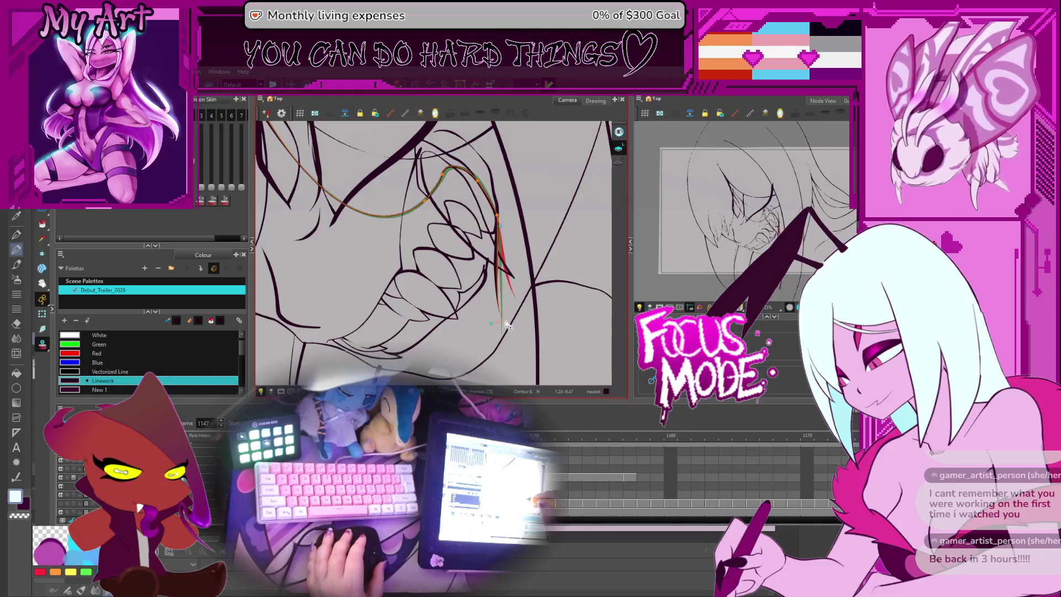
left_click_drag(505, 332, 493, 330)
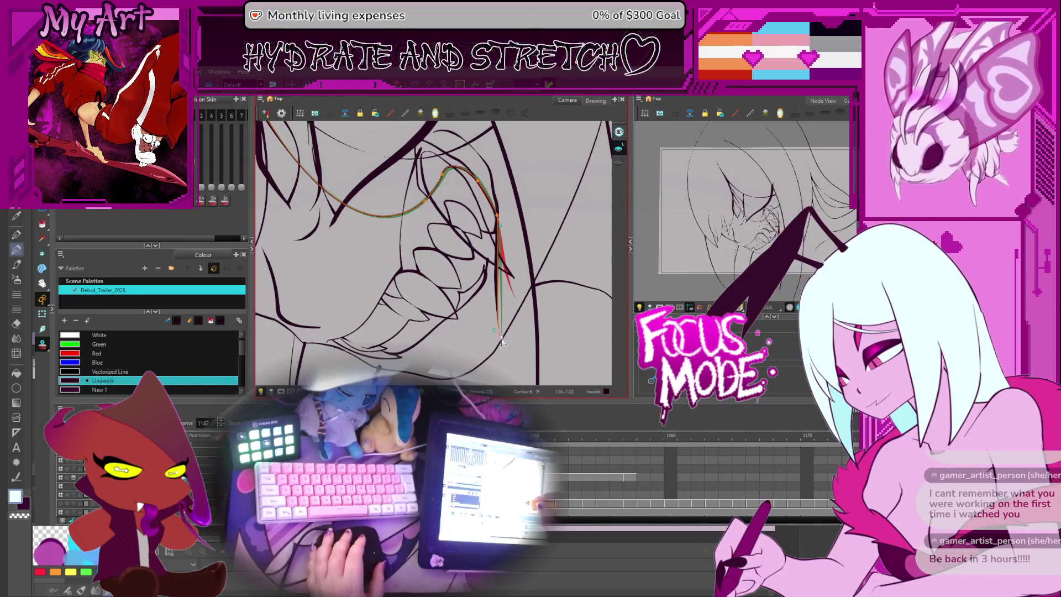
- Advance to frame 1149 and select its fang stroke
key("period")
key("period")
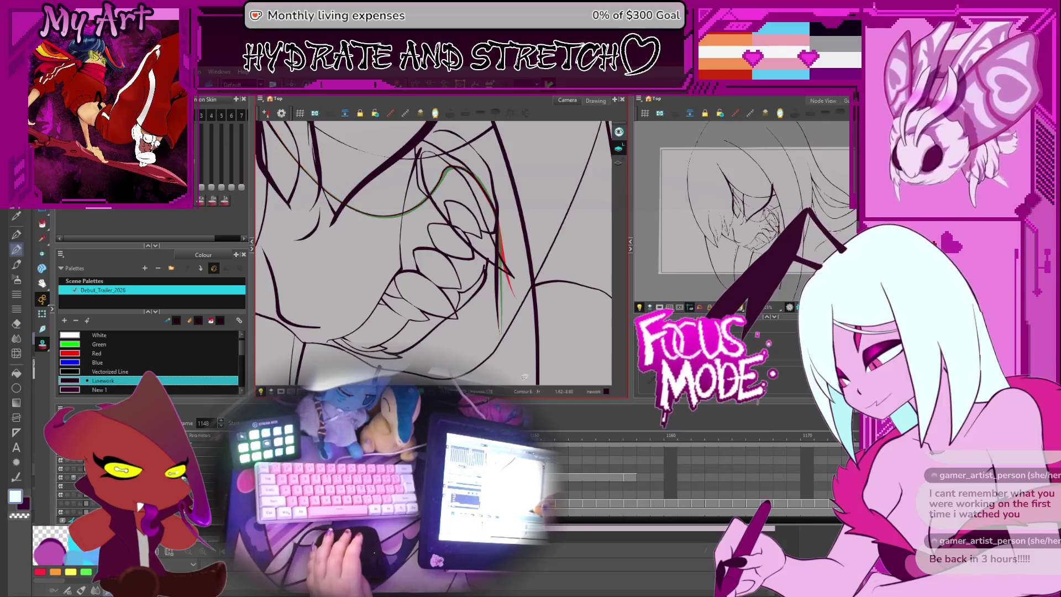
left_click(502, 340)
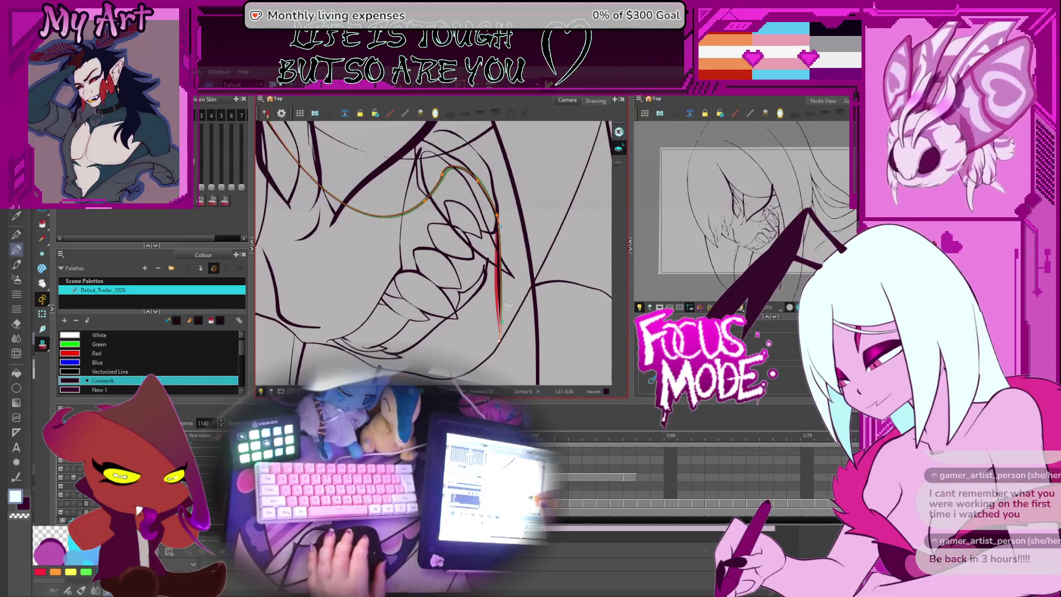
scroll(504, 329, "up", 2)
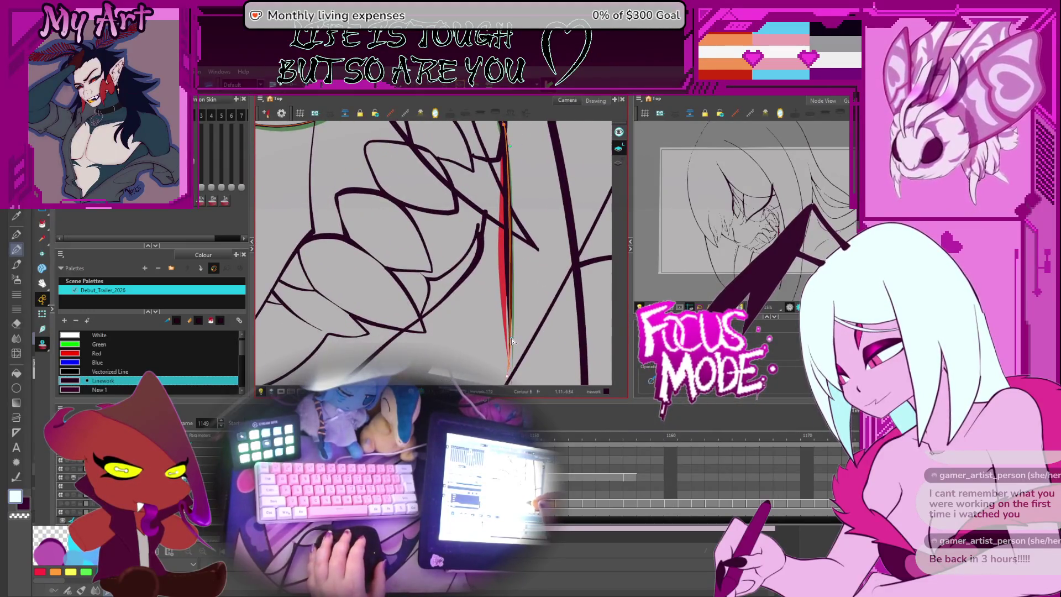
- Flip between neighbouring drawings with F and G to compare the fang line against the onion skins
left_click_drag(514, 365, 508, 343)
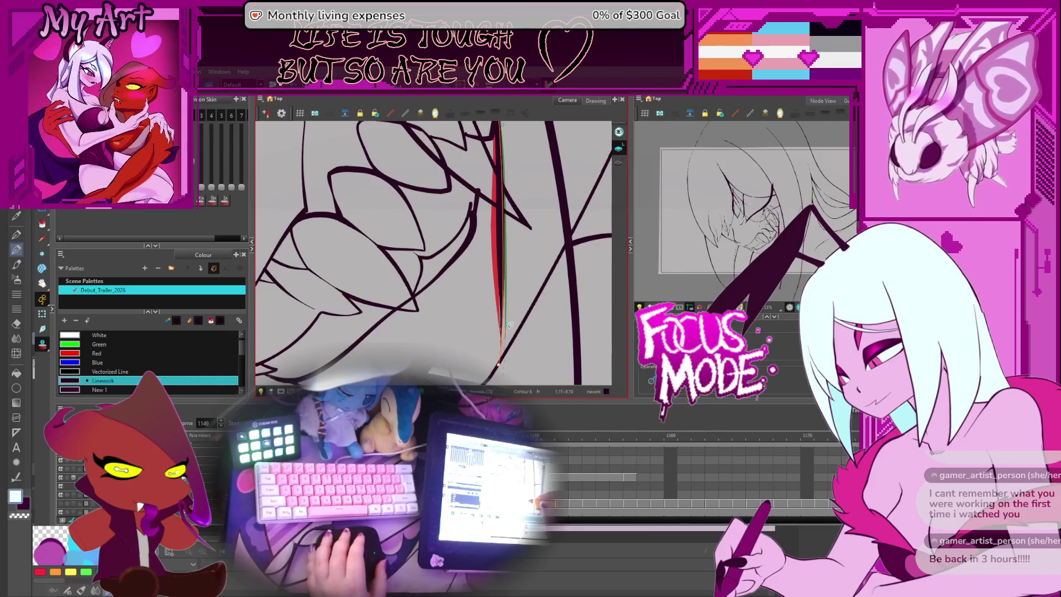
key("g")
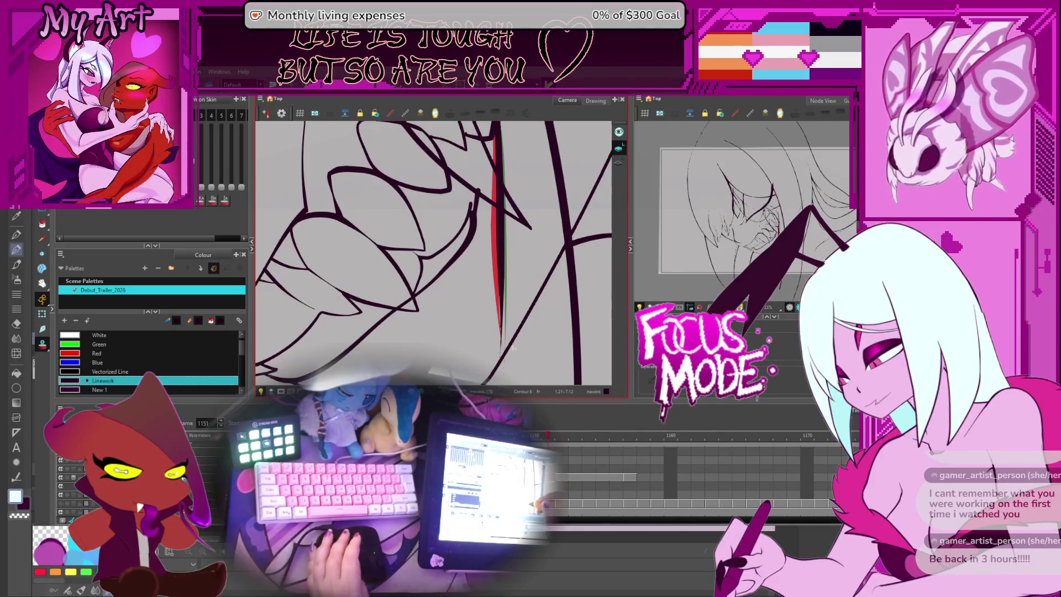
key("f")
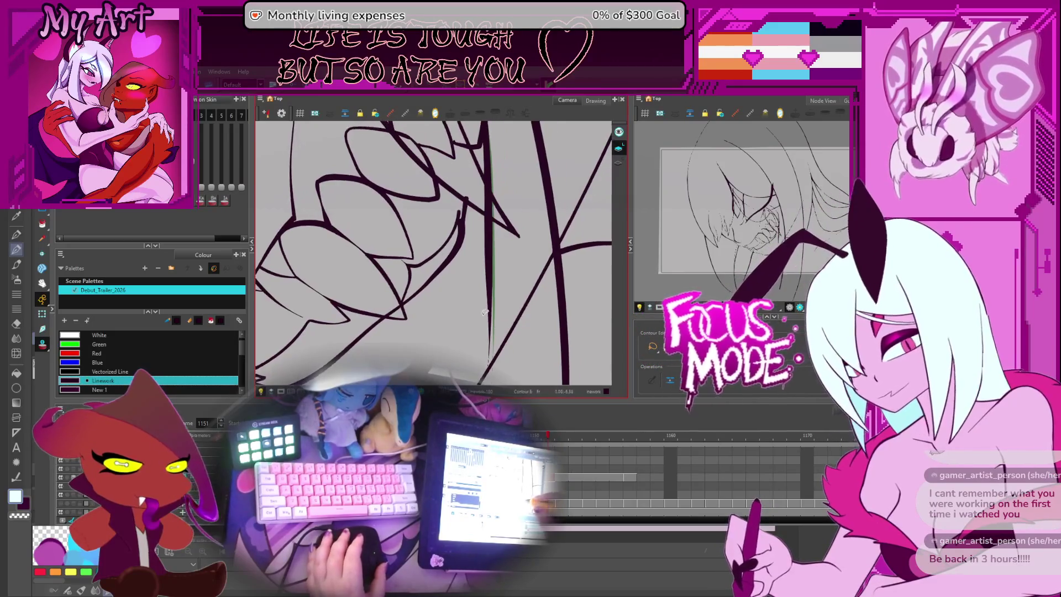
key("g")
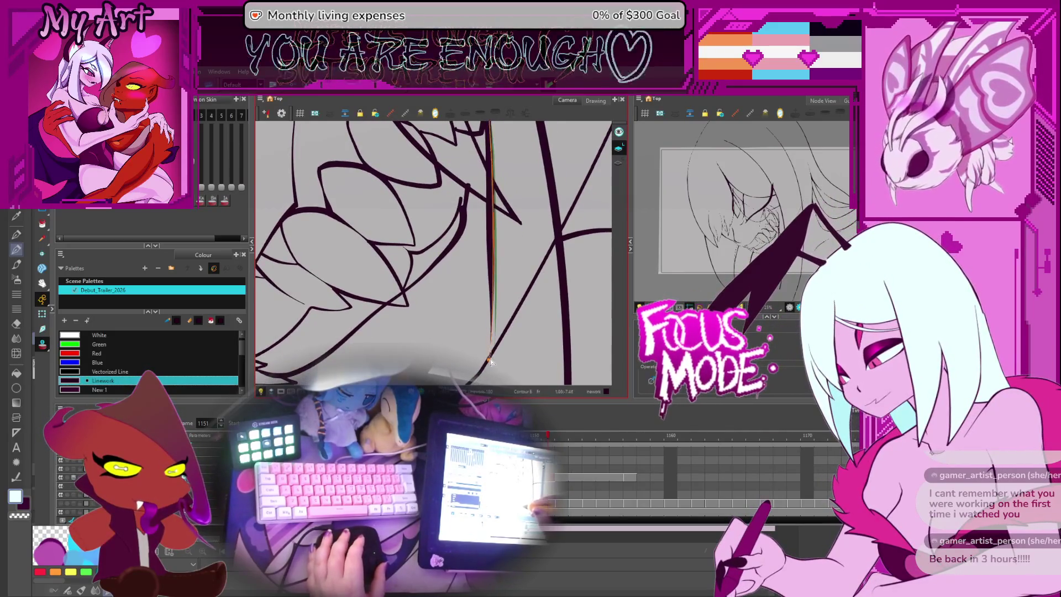
key("g")
key("f")
key("g")
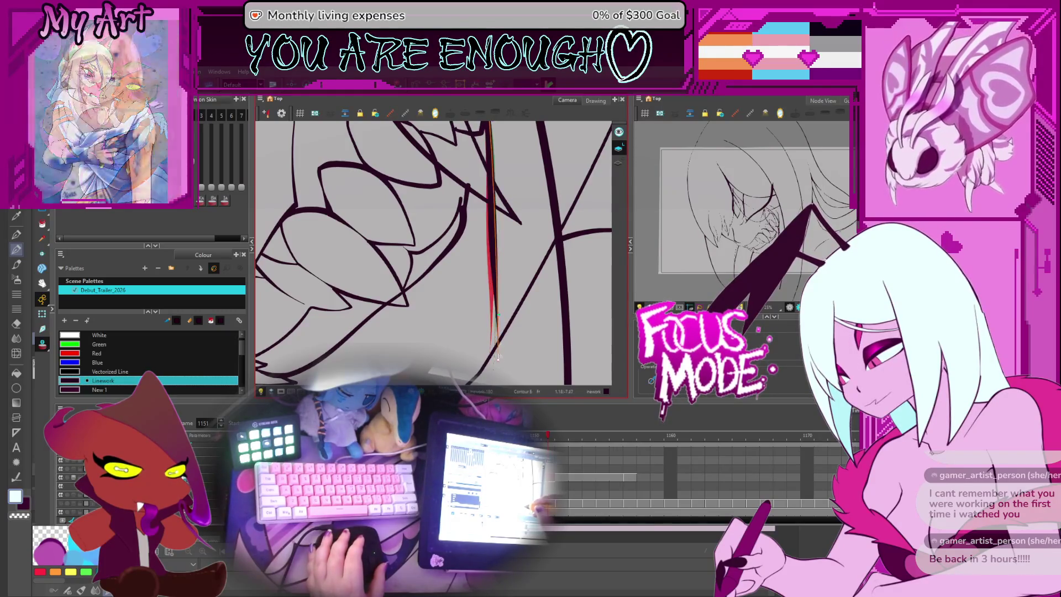
mouse_move(497, 315)
left_mouse_down()
mouse_move(489, 349)
mouse_move(482, 312)
left_mouse_up()
key("alt+q")
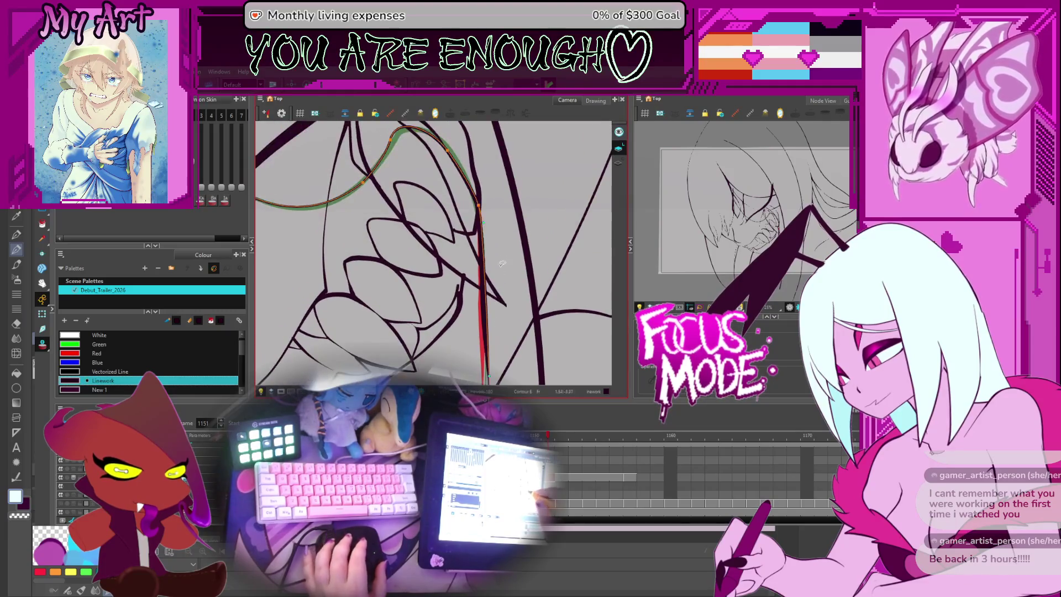
- Check the fang stroke on frames 1148–1151 against the onion skins, then zoom out
left_click(482, 311)
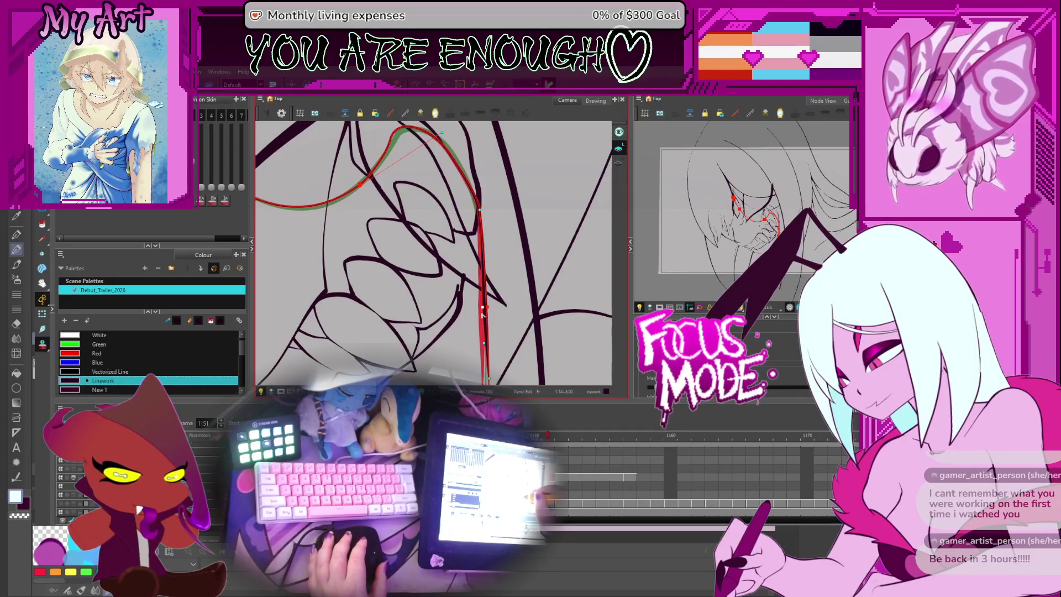
left_click(476, 330)
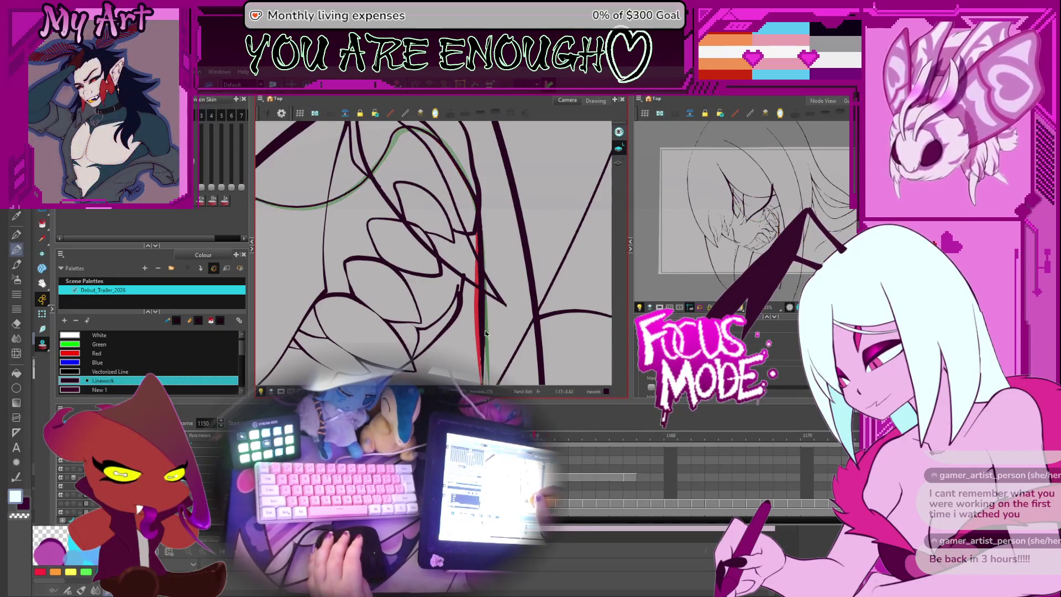
left_click(484, 314)
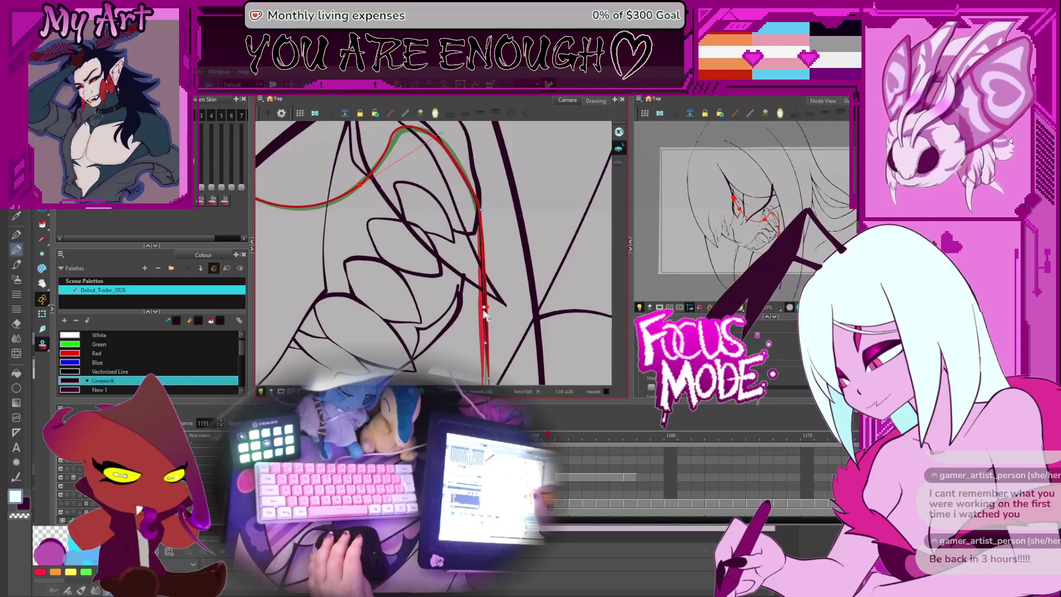
key("period")
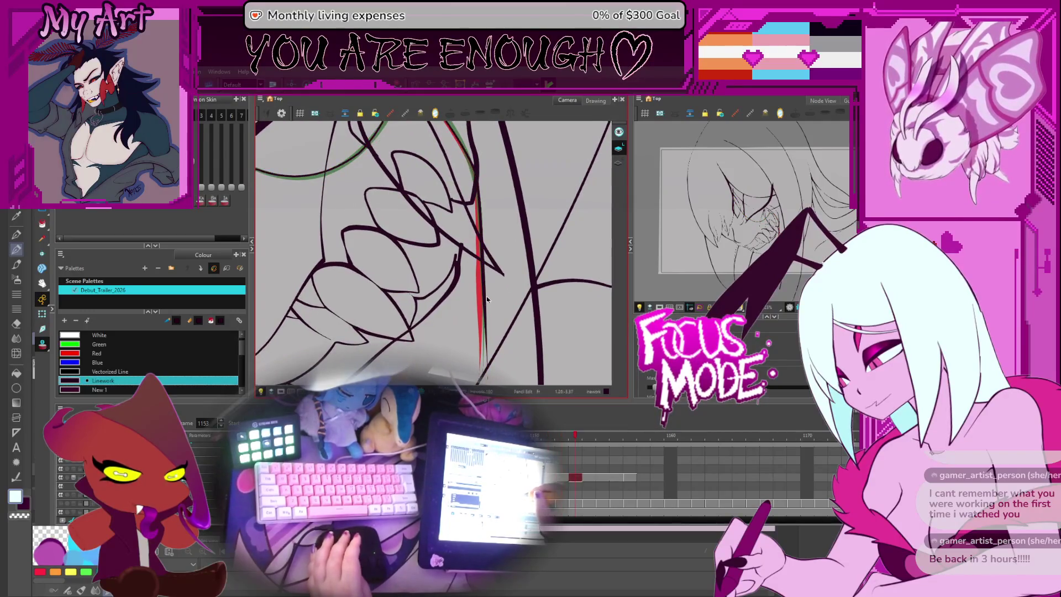
left_click(478, 284)
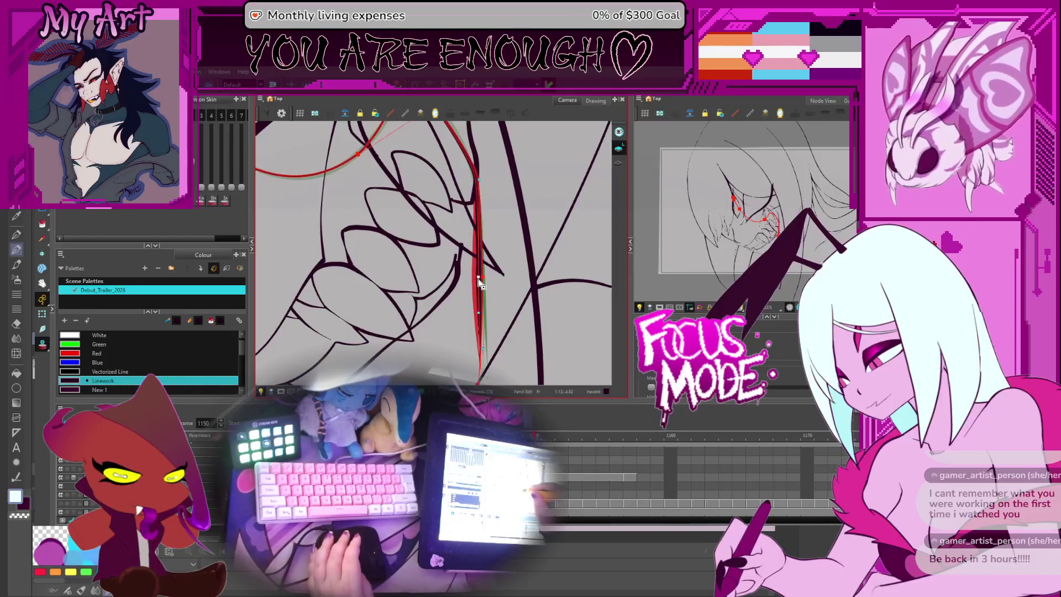
key("comma")
key("comma")
key("period")
key("period")
left_click(480, 278)
key("period")
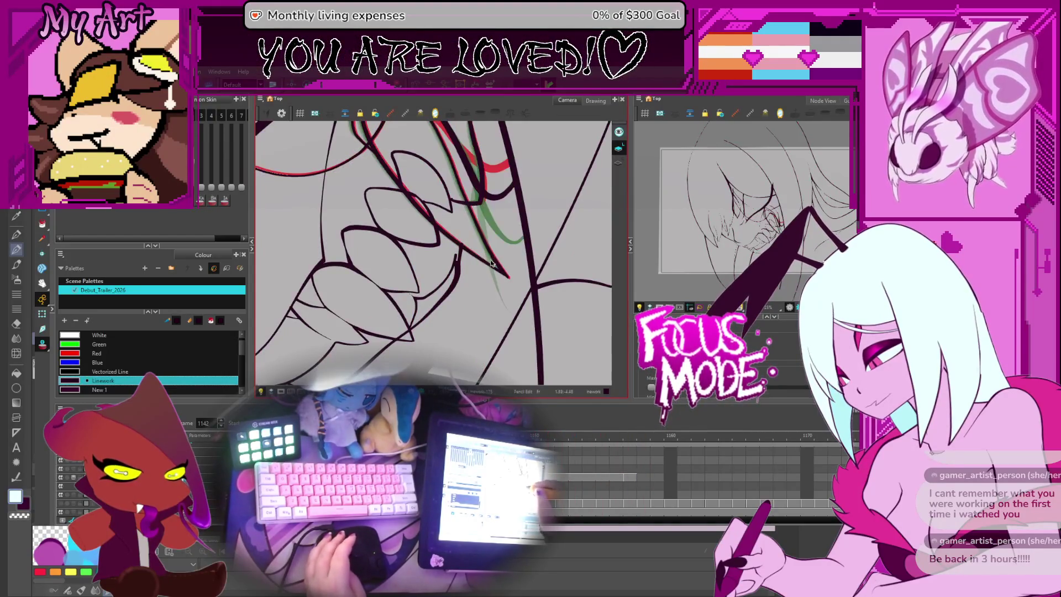
scroll(531, 235, "down", 5)
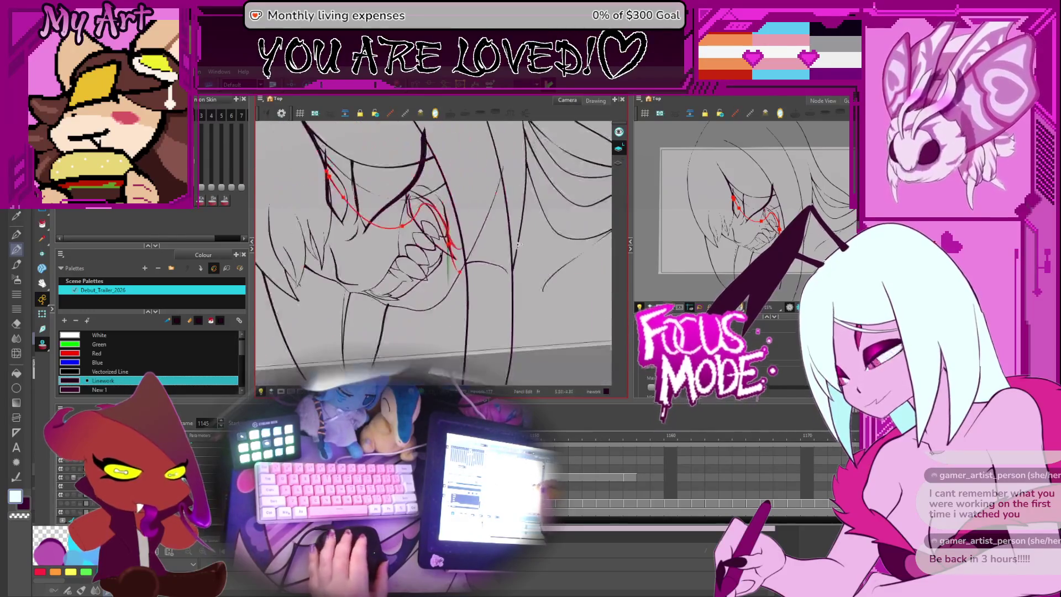
- Play back the snarl animation, then step back one frame to frame 1157
mouse_move(535, 231)
left_mouse_down()
mouse_move(551, 276)
mouse_move(501, 273)
mouse_move(511, 280)
mouse_move(520, 256)
left_mouse_up()
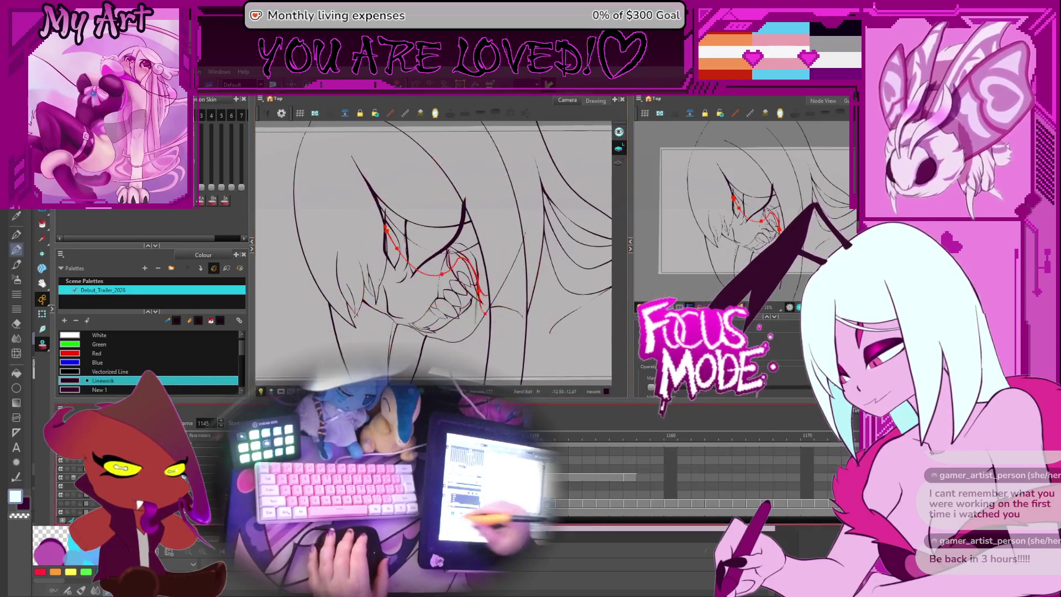
key("Return")
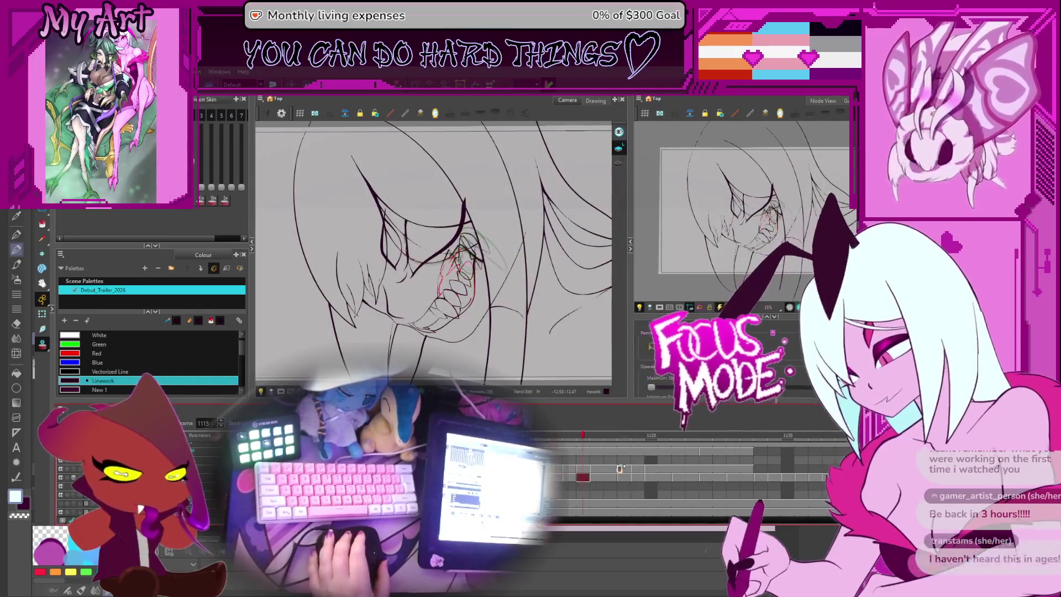
scroll(621, 469, "down", 5)
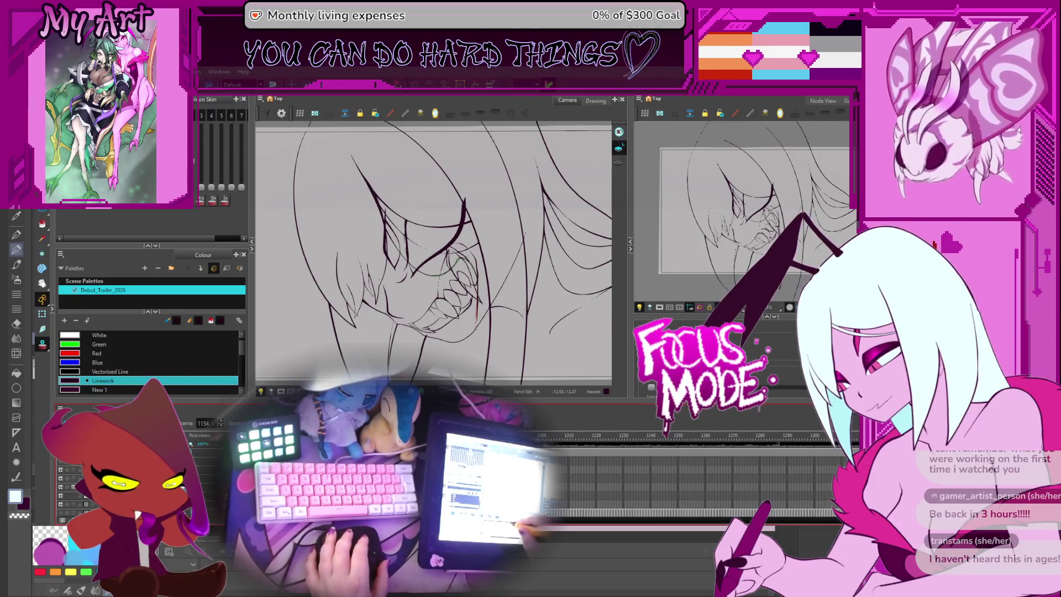
scroll(691, 476, "up", 3)
key("comma")
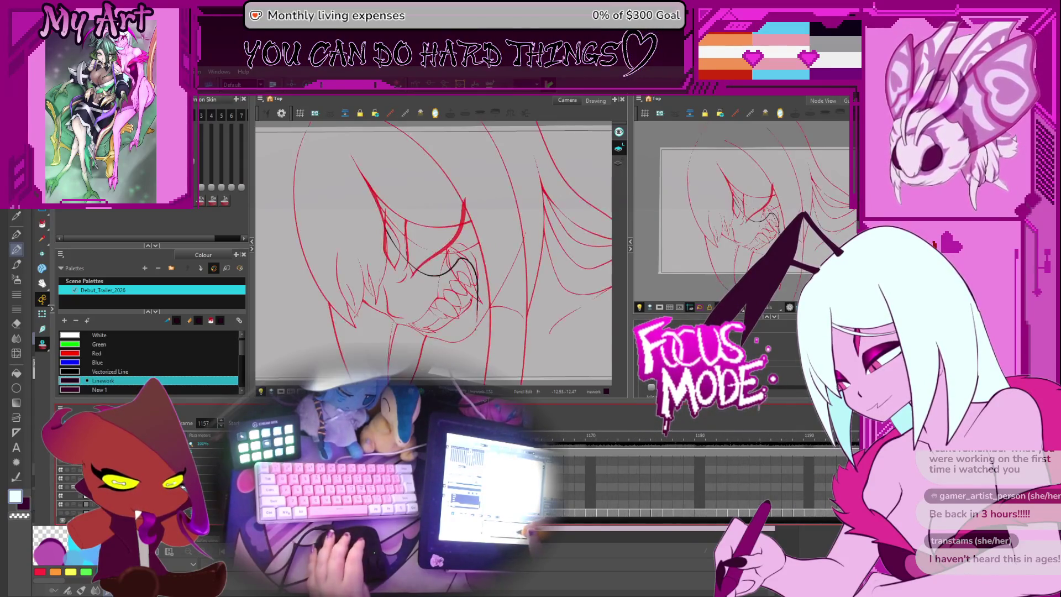
- Reset the tilted view upright and step forward to frame 1144 to check the inked fang
left_click_drag(481, 282, 513, 299)
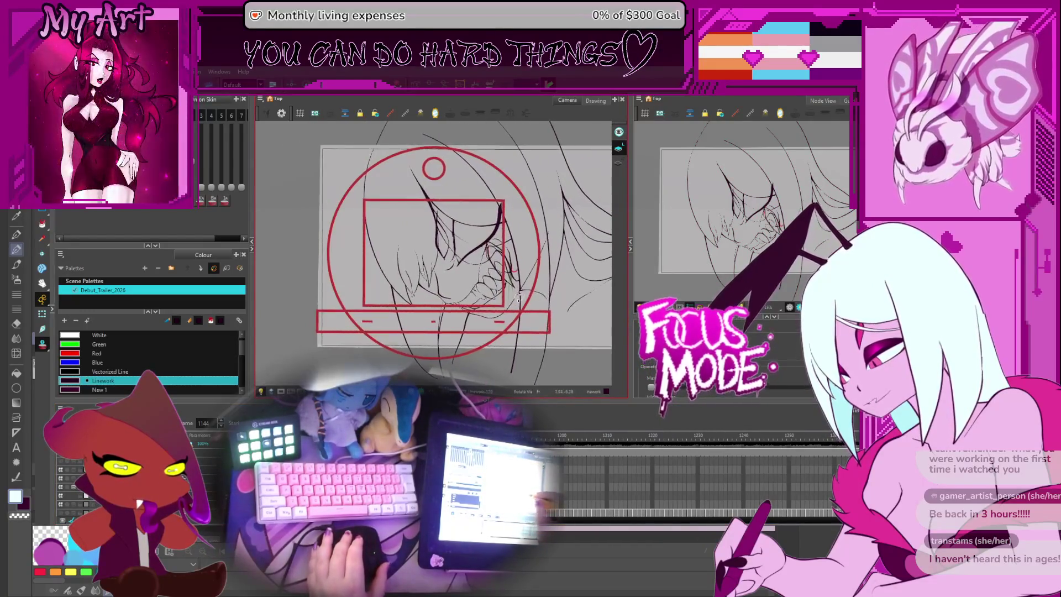
key("shift+m")
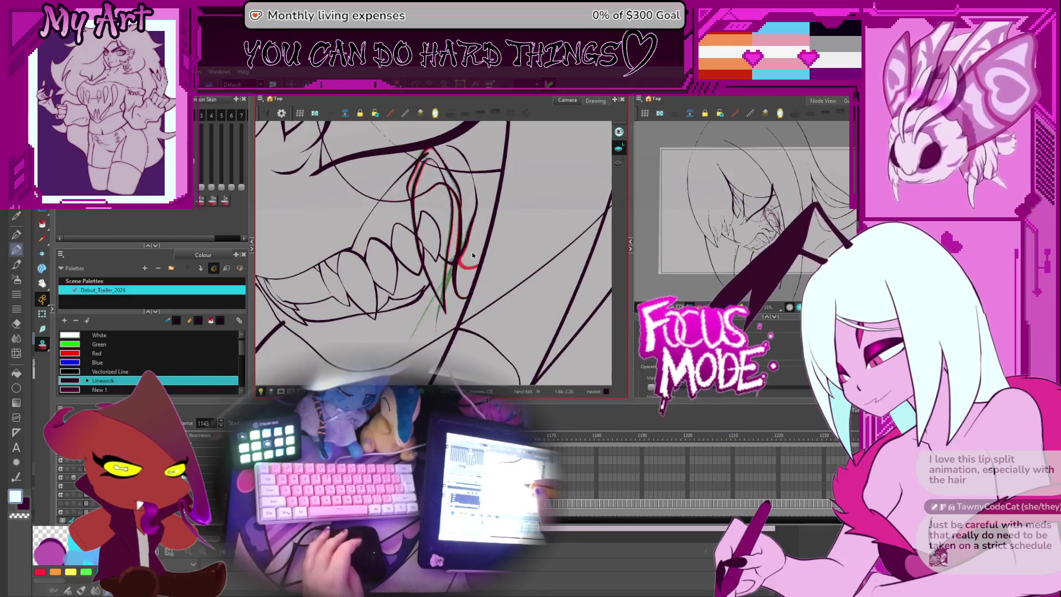
key("period")
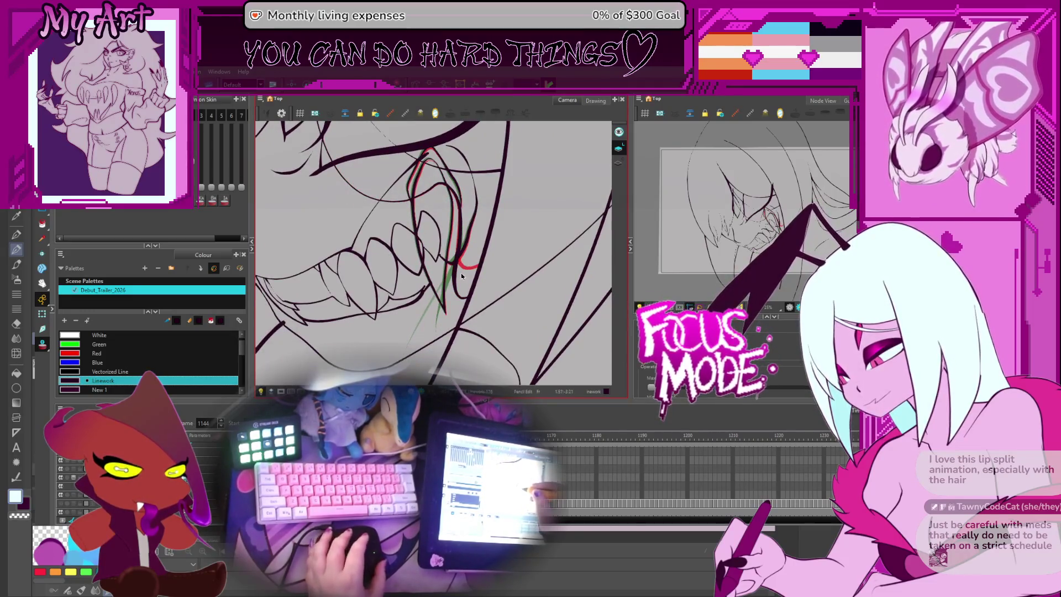
- Flip between neighbouring fang drawings and select the red fang stroke with the Contour Editor
scroll(472, 272, "up", 2)
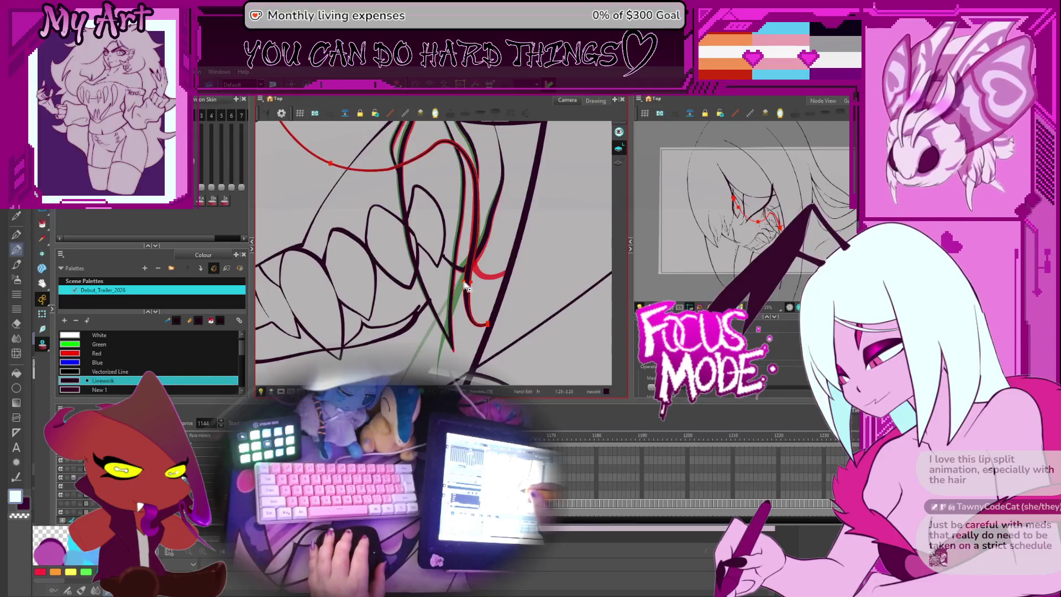
key("comma")
key("comma")
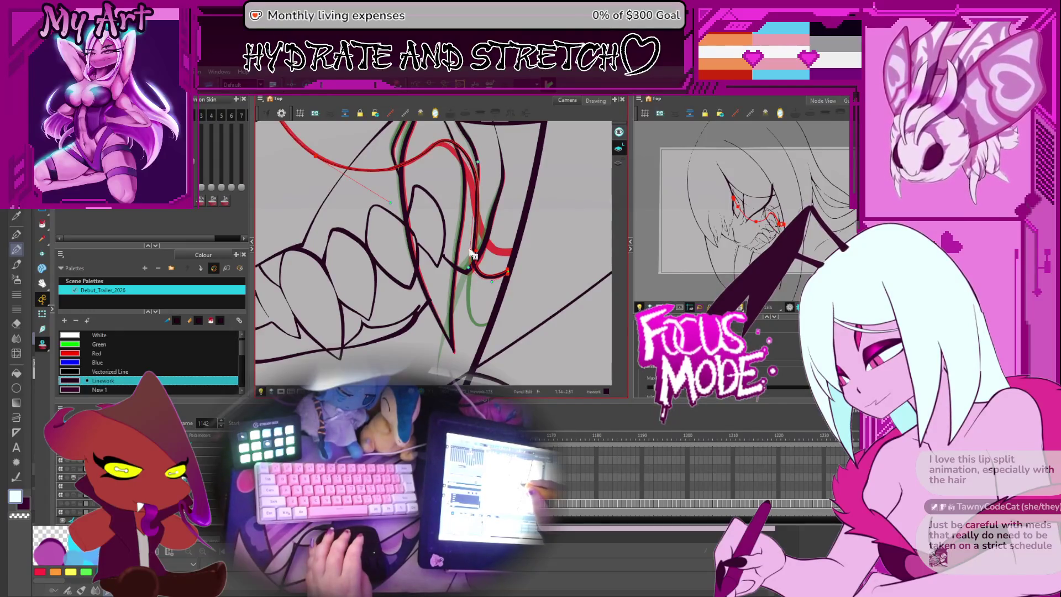
key("period")
key("period")
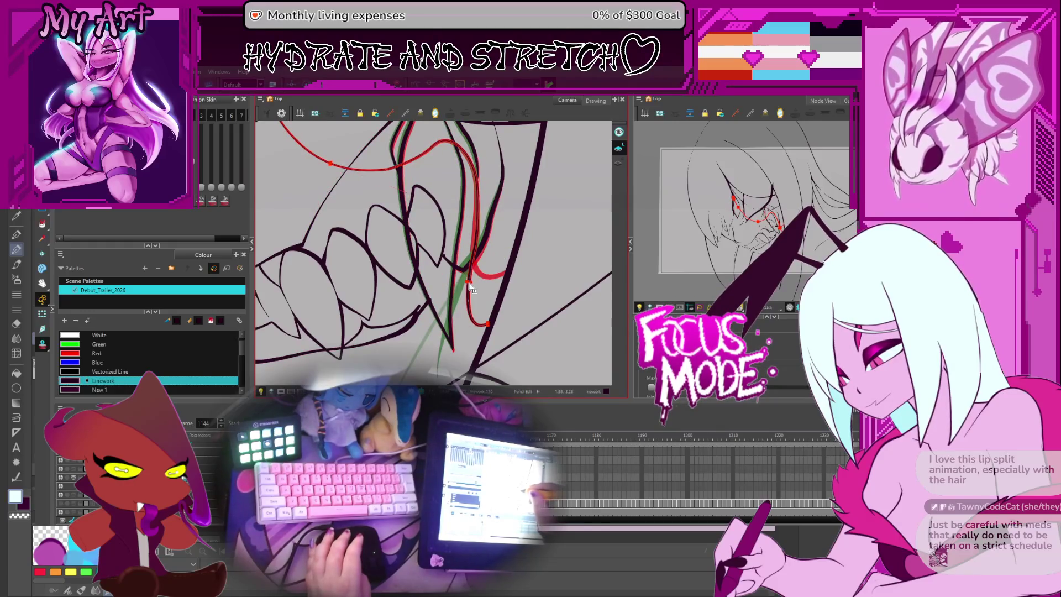
left_click(469, 285)
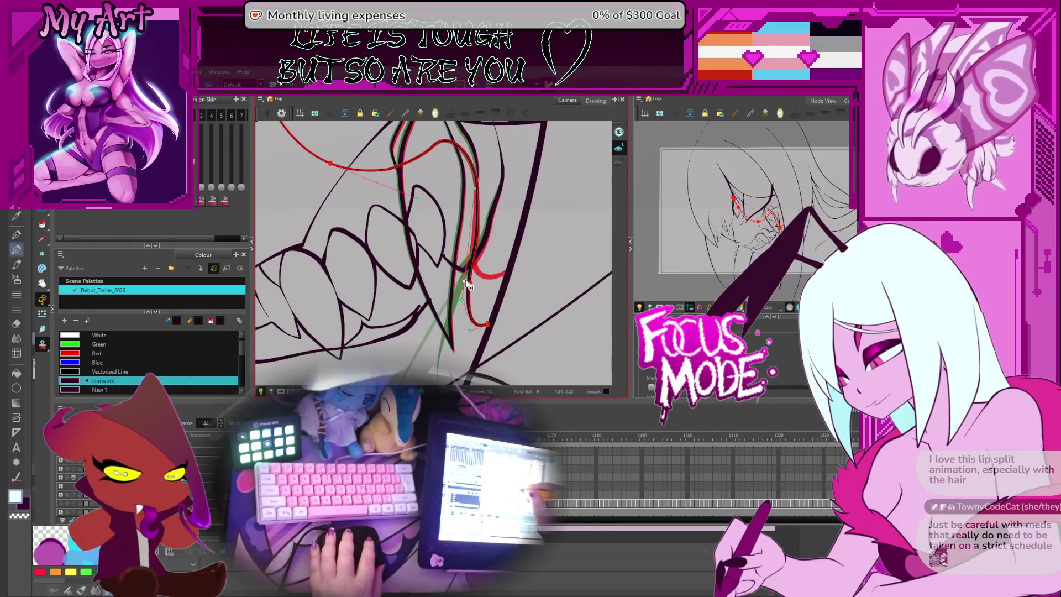
- Advance a frame, rotate the view, then jump back to the open-mouth drawing at frame 1079
scroll(437, 266, "up", 5)
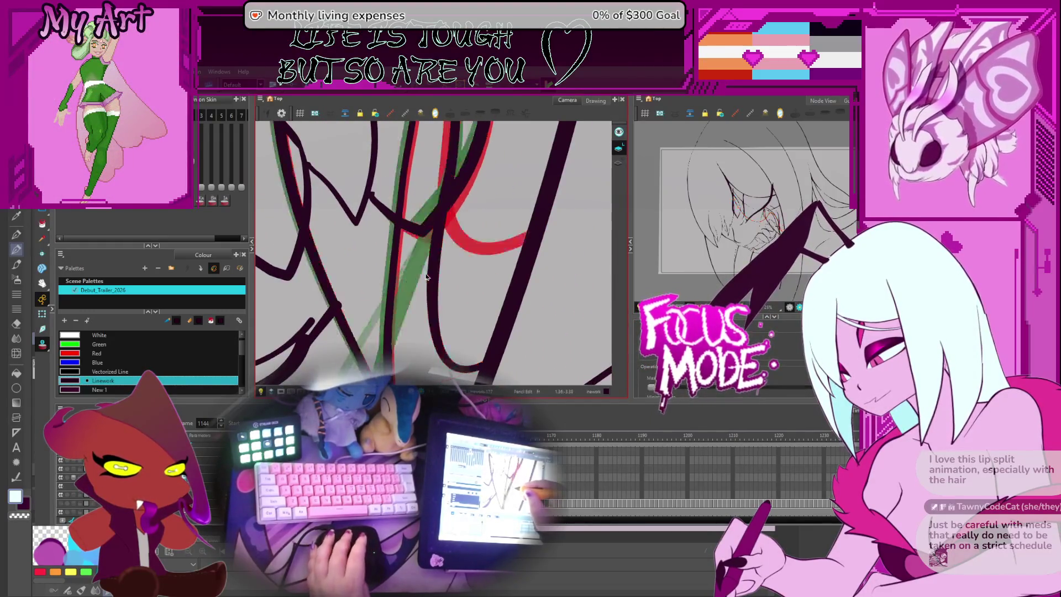
key("period")
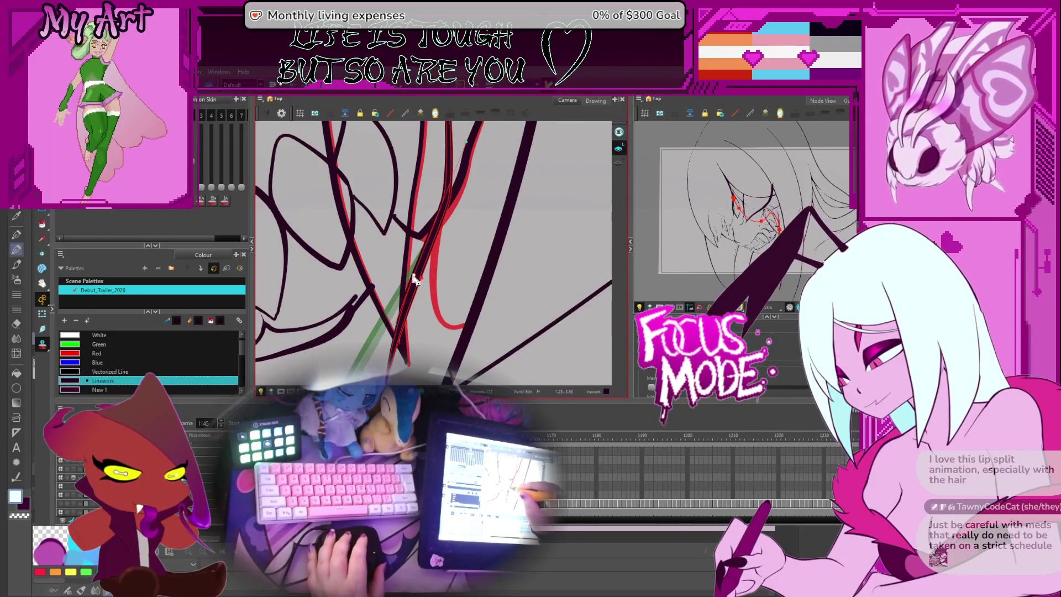
mouse_move(416, 280)
left_mouse_down()
mouse_move(442, 249)
mouse_move(452, 281)
mouse_move(518, 293)
mouse_move(423, 283)
left_mouse_up()
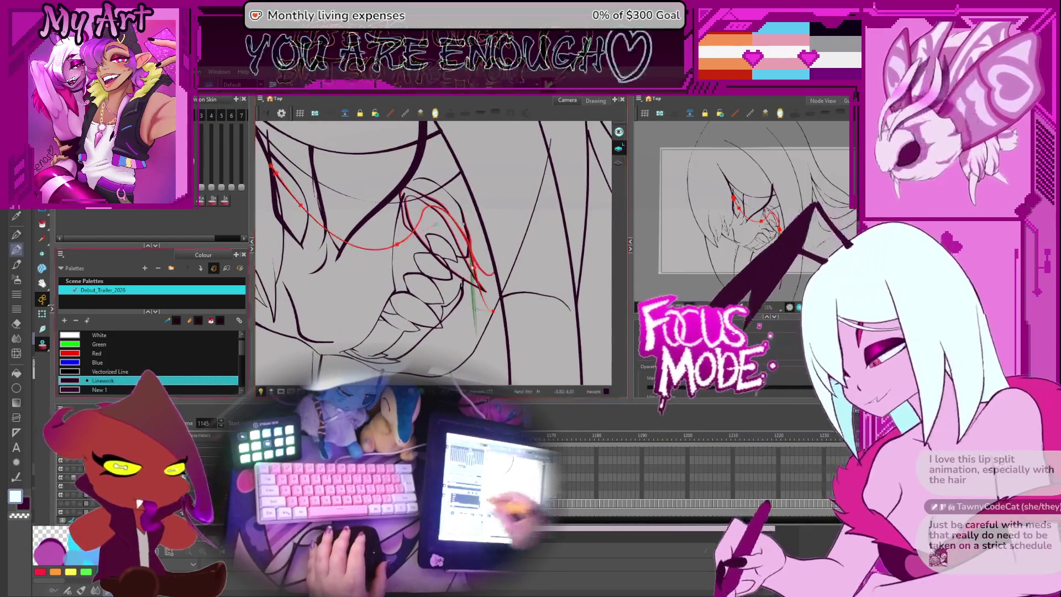
key("g")
key("f")
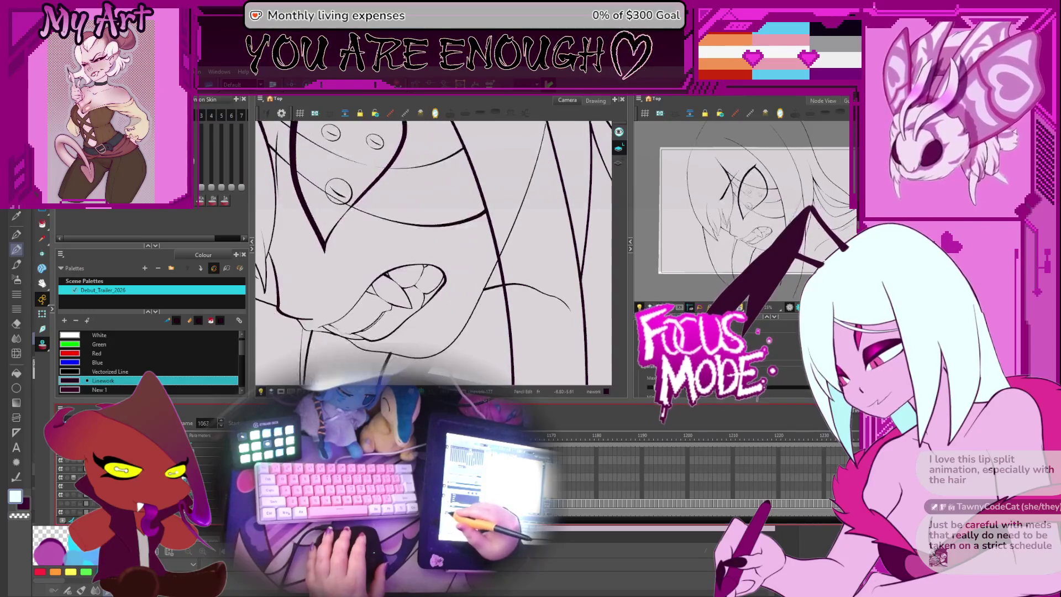
- Stop playback at frame 1093, pan to the mouth and select the black mouth stroke
left_click(616, 477)
scroll(497, 209, "up", 3)
key("period")
key("period")
key("period")
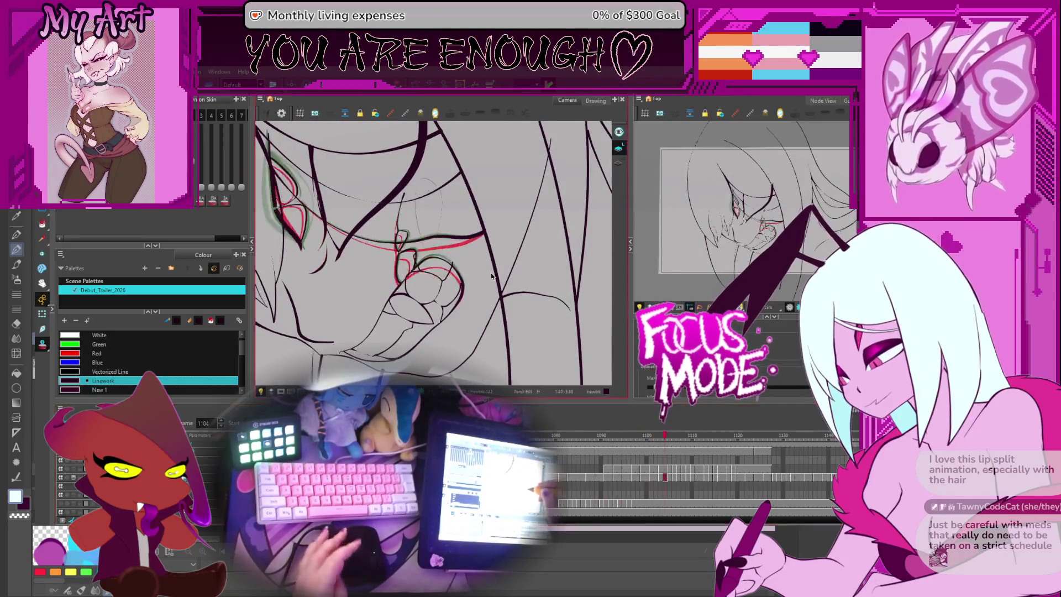
left_click_drag(498, 209, 487, 260)
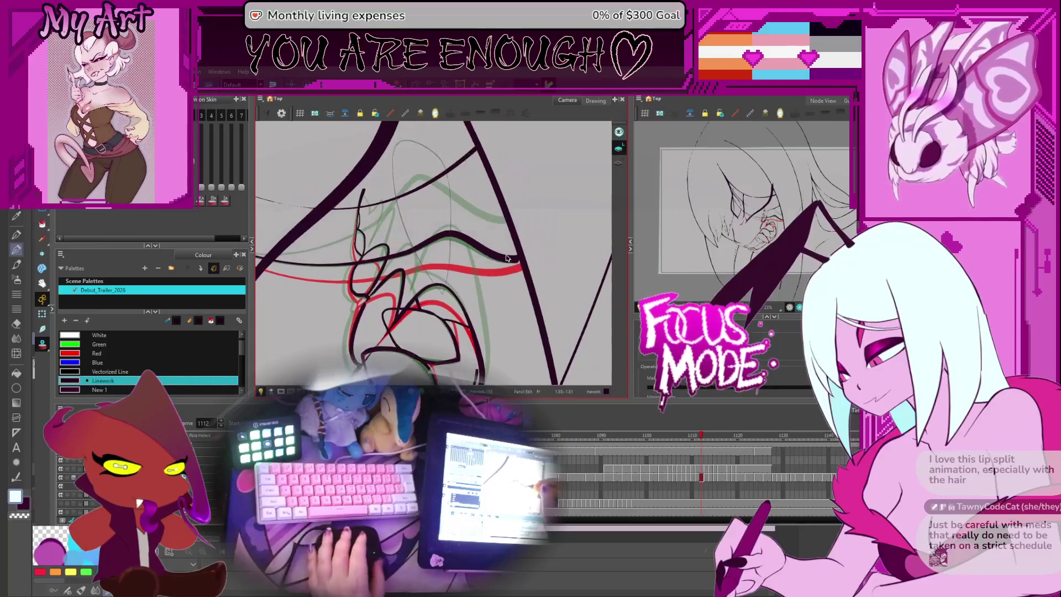
key("alt+q")
left_click(513, 261)
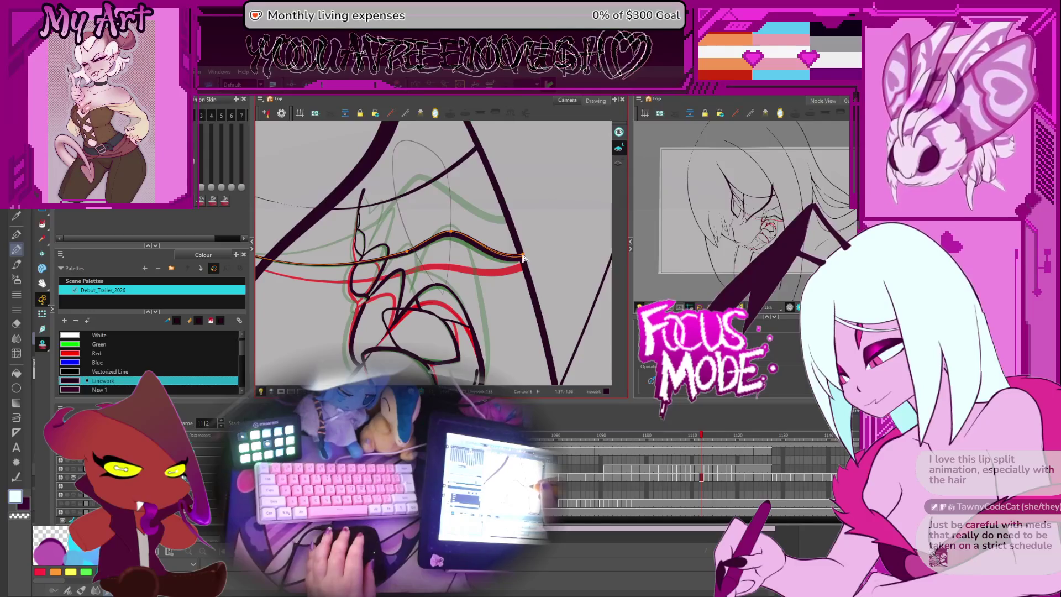
- Step through neighbouring drawings and pull the upper-lip stroke's end down to smooth it
key("period")
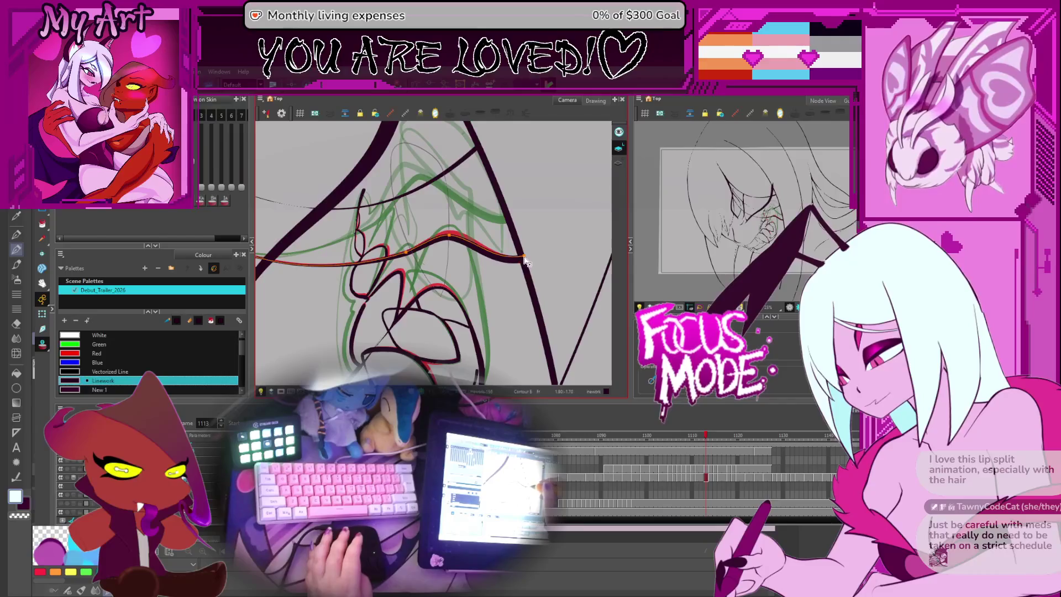
key("period")
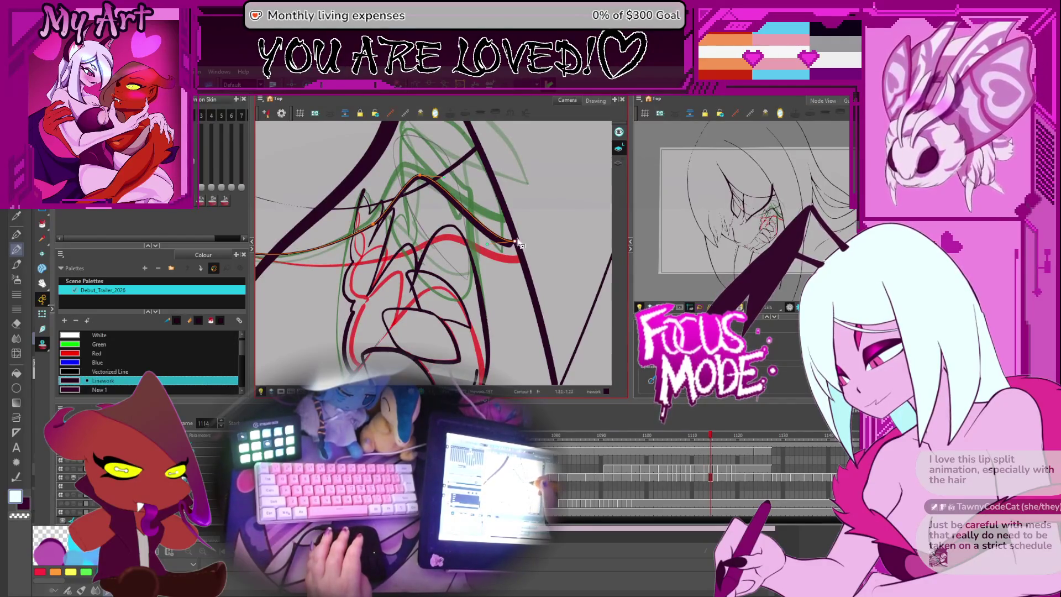
key("period")
key("period")
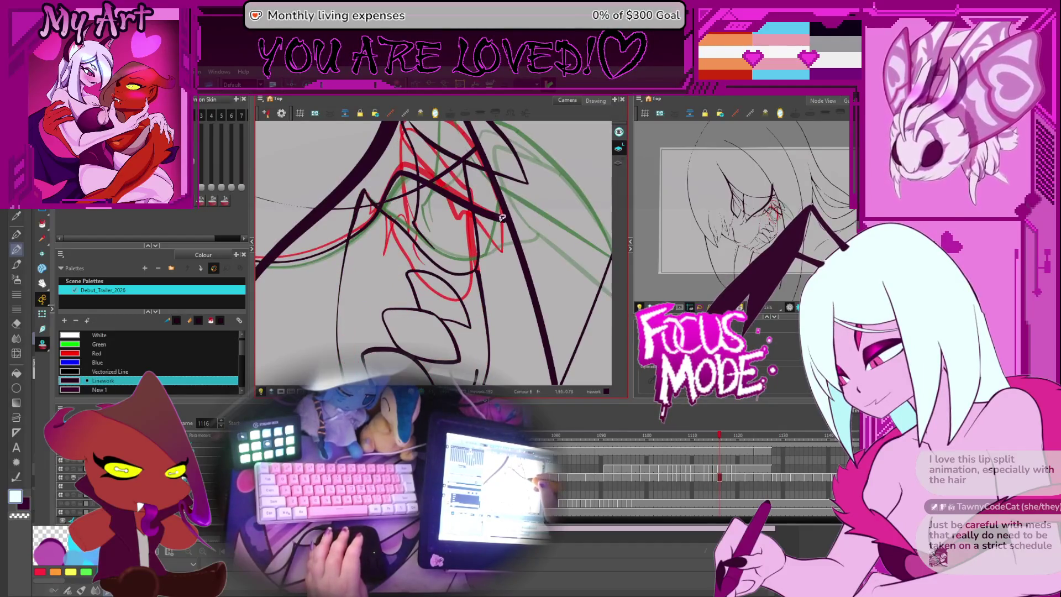
key("comma")
left_click_drag(510, 224, 520, 246)
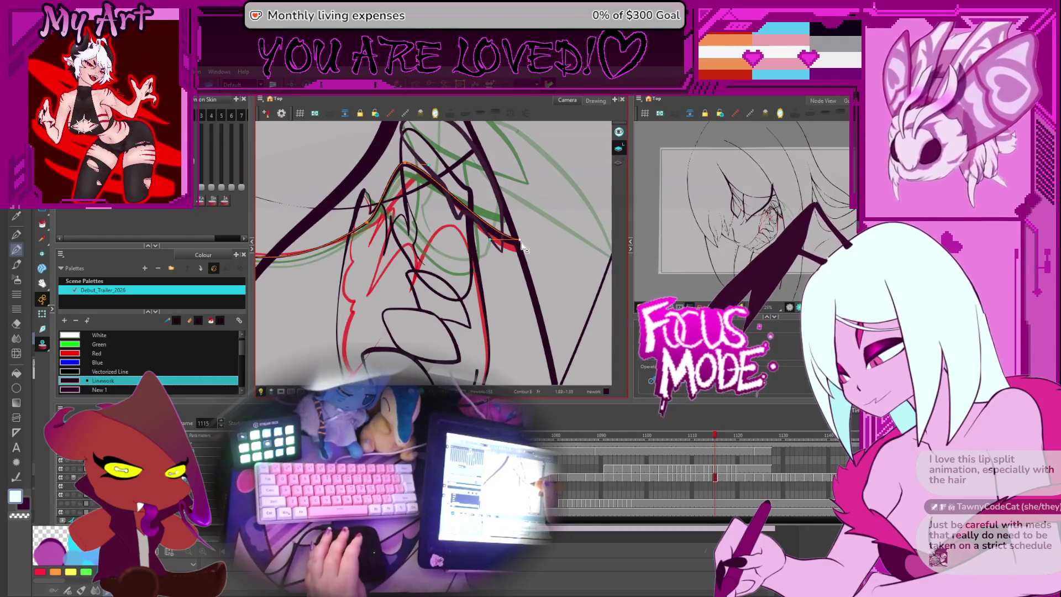
- Advance through later drawings, select the curved lip stroke, and rotate the view to check it
key("period")
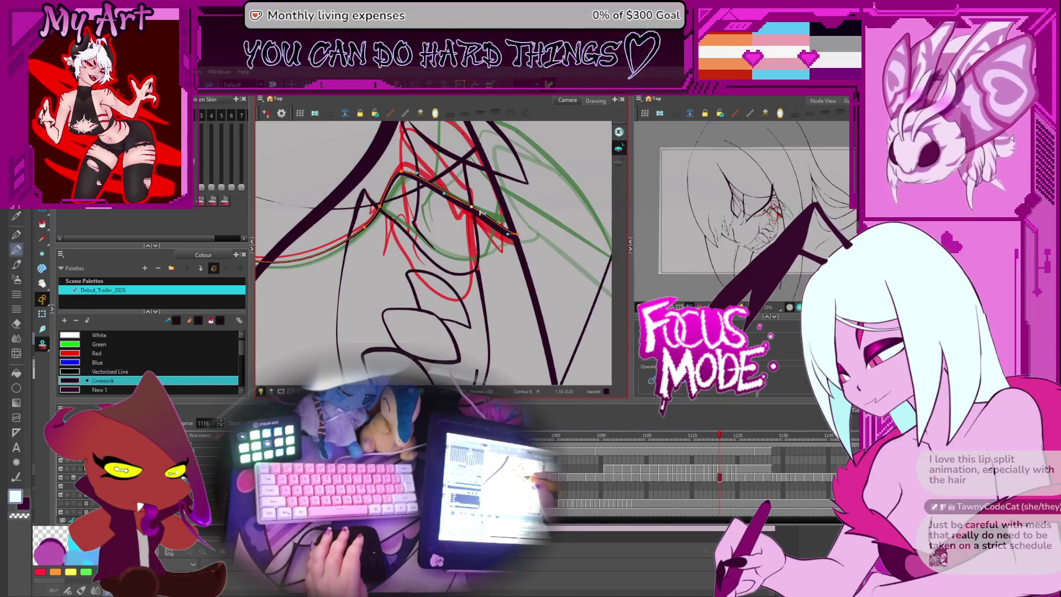
key("period")
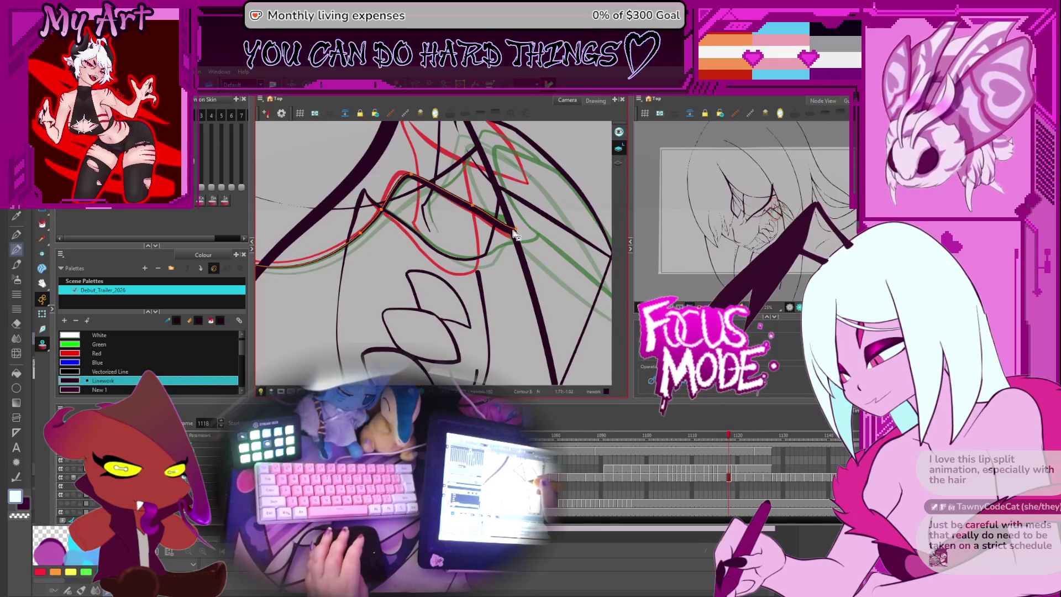
key("period")
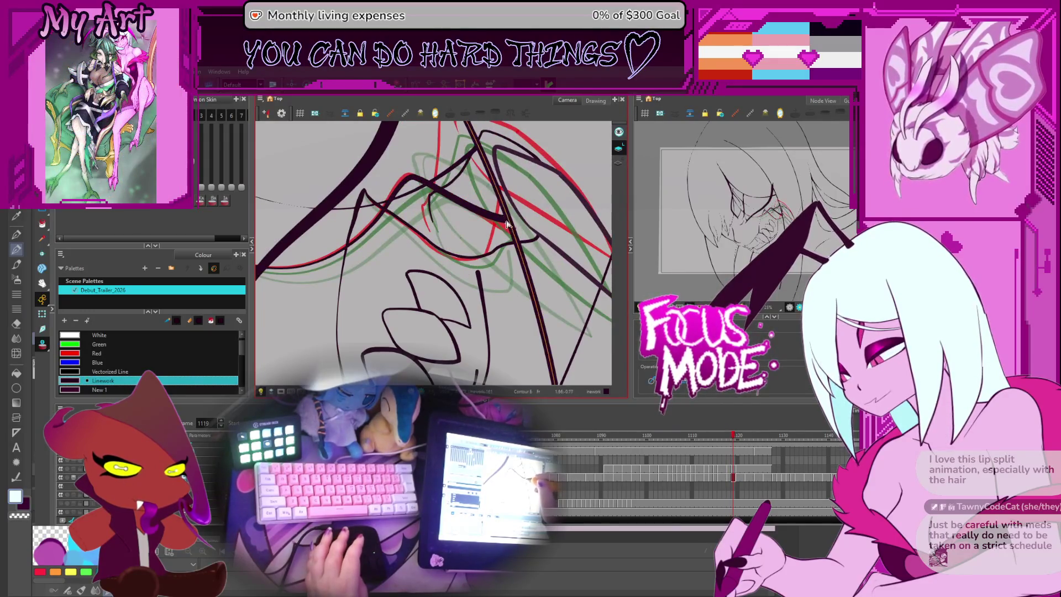
left_click(500, 222)
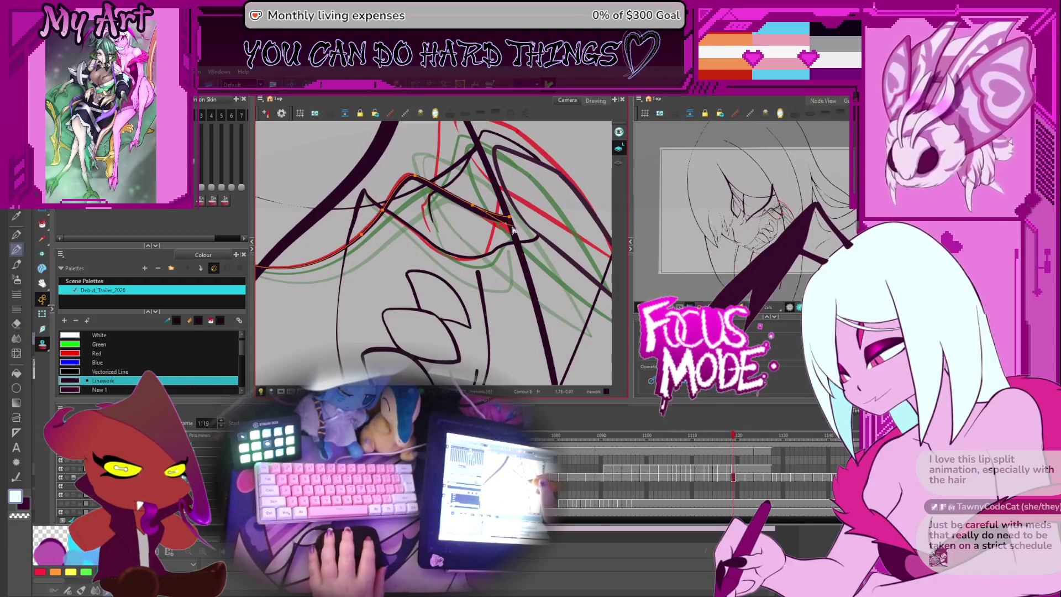
key("period")
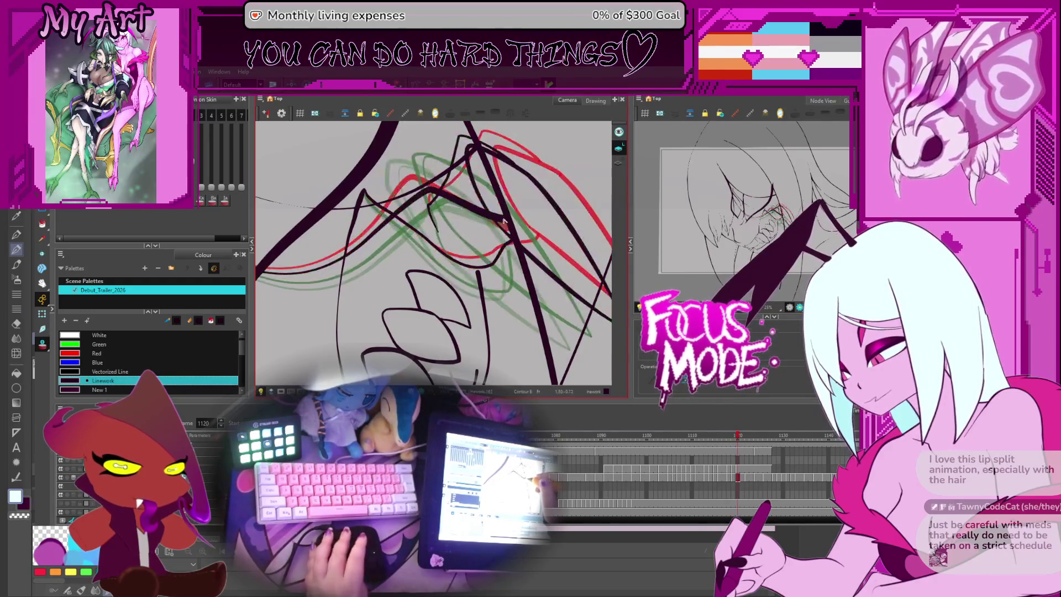
key("period")
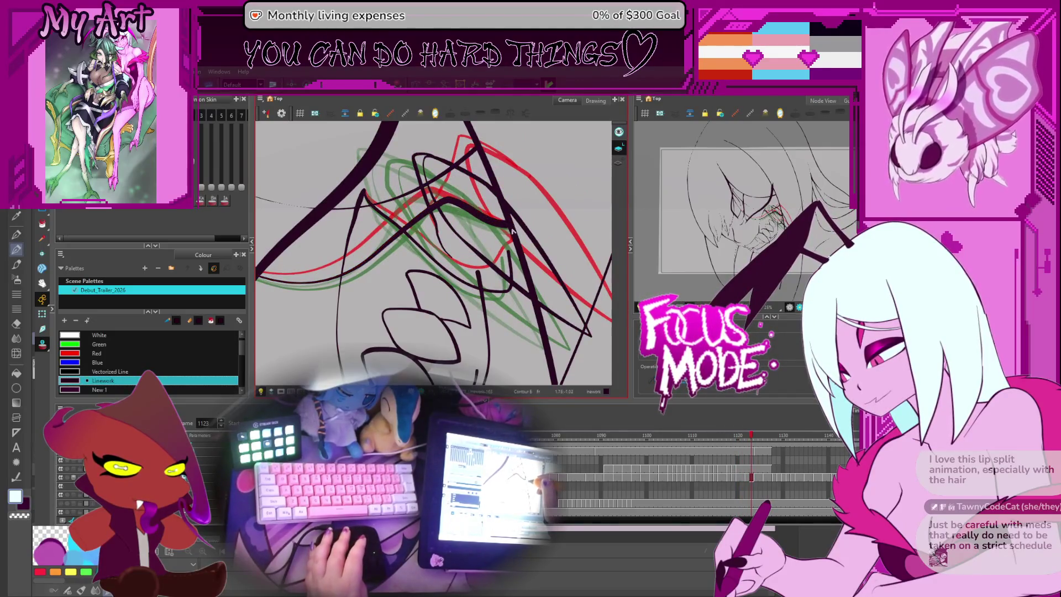
key("period")
left_click_drag(508, 246, 473, 238)
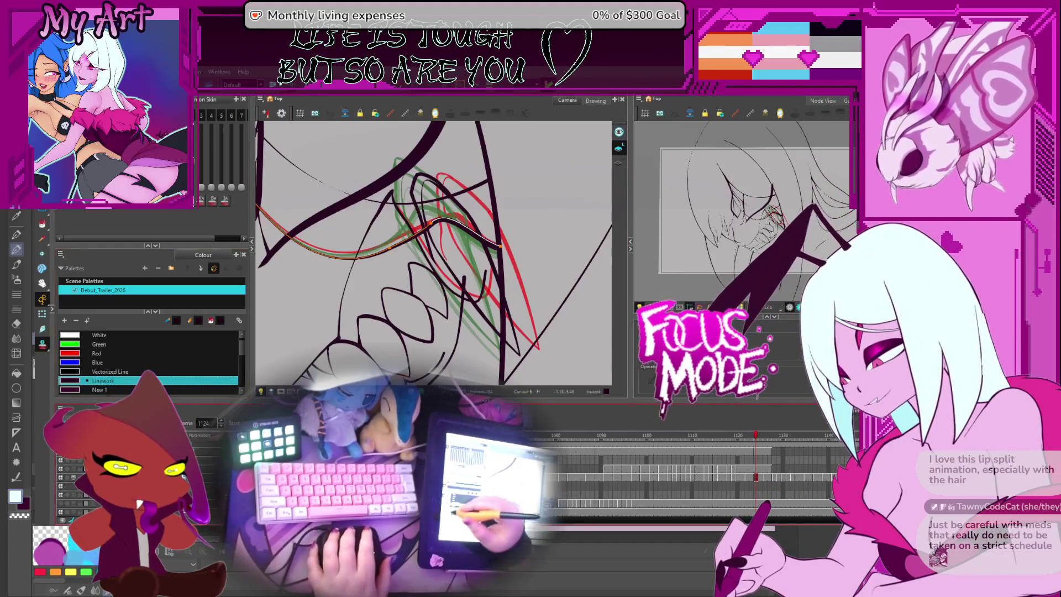
- Jump back to frame 1077 and play the snarl animation to review it
key("period")
left_click(542, 435)
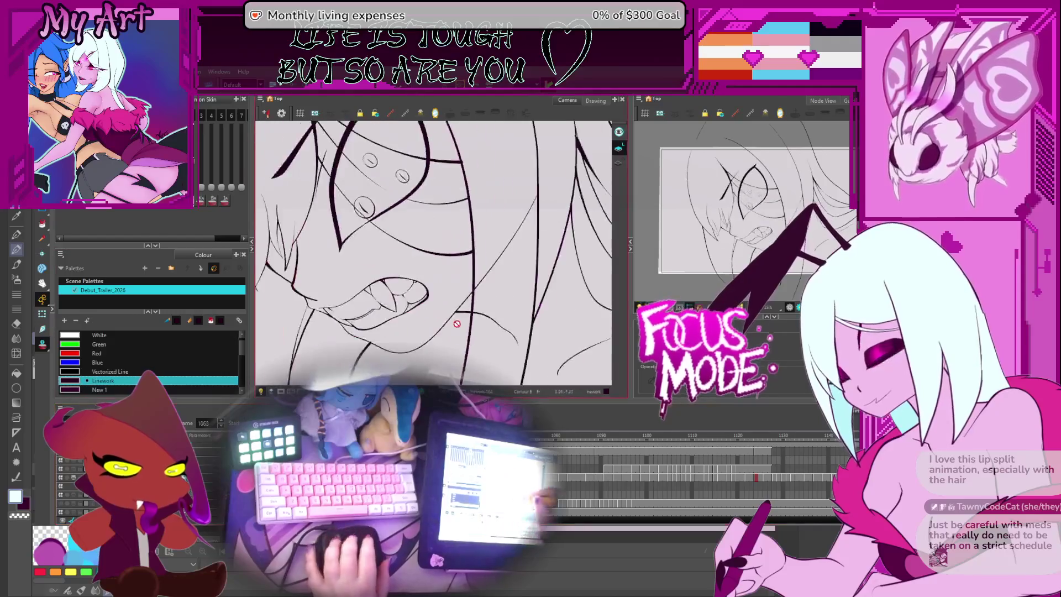
key("Return")
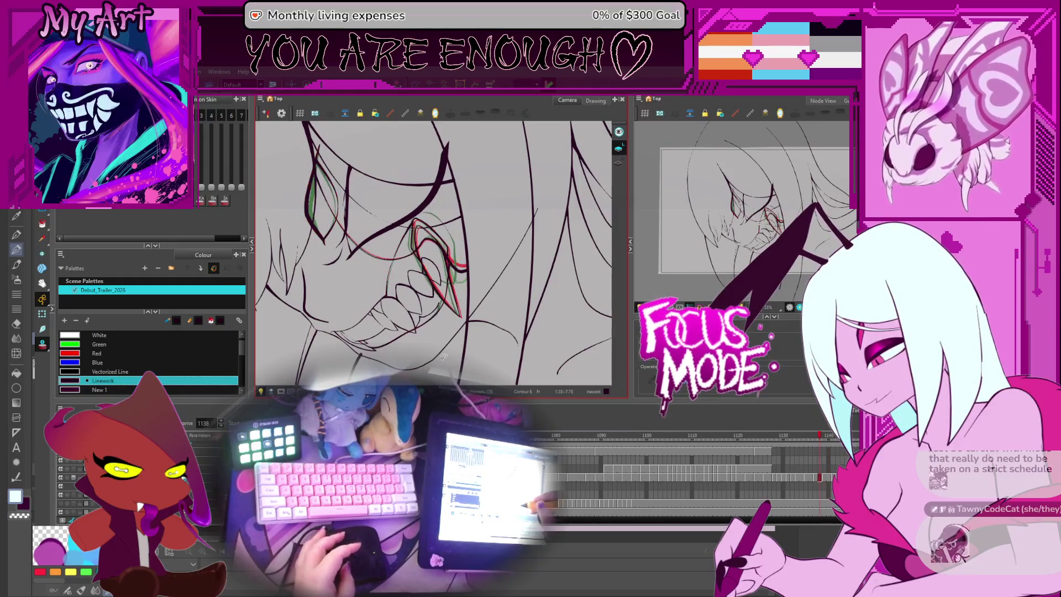
- Zoom in on the teeth, check a tooth stroke, and review frames 1140 and 1065 from a rotated view
scroll(504, 288, "up", 5)
left_click(478, 275)
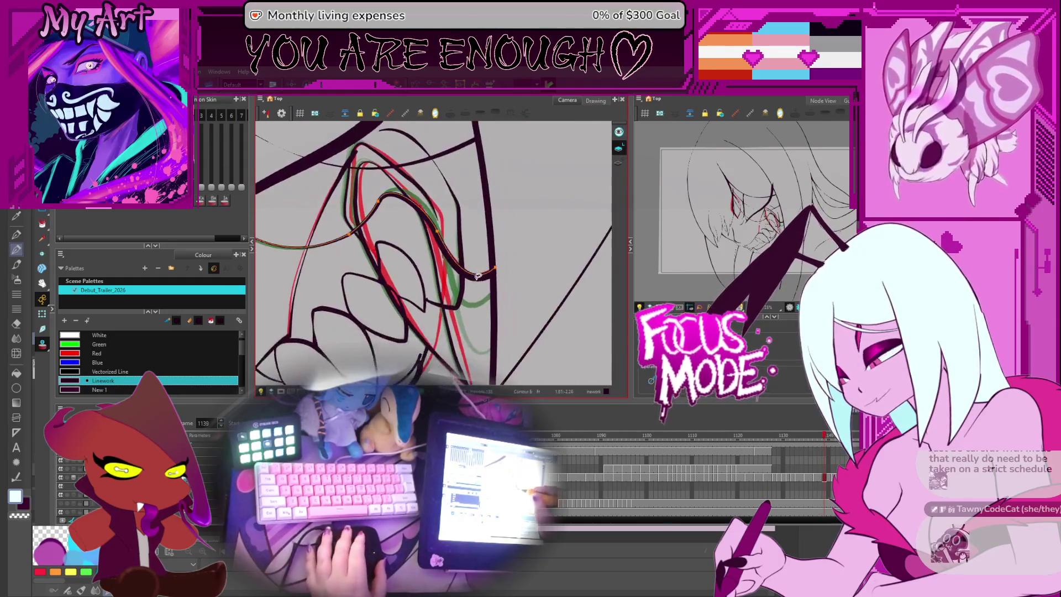
left_click(492, 277)
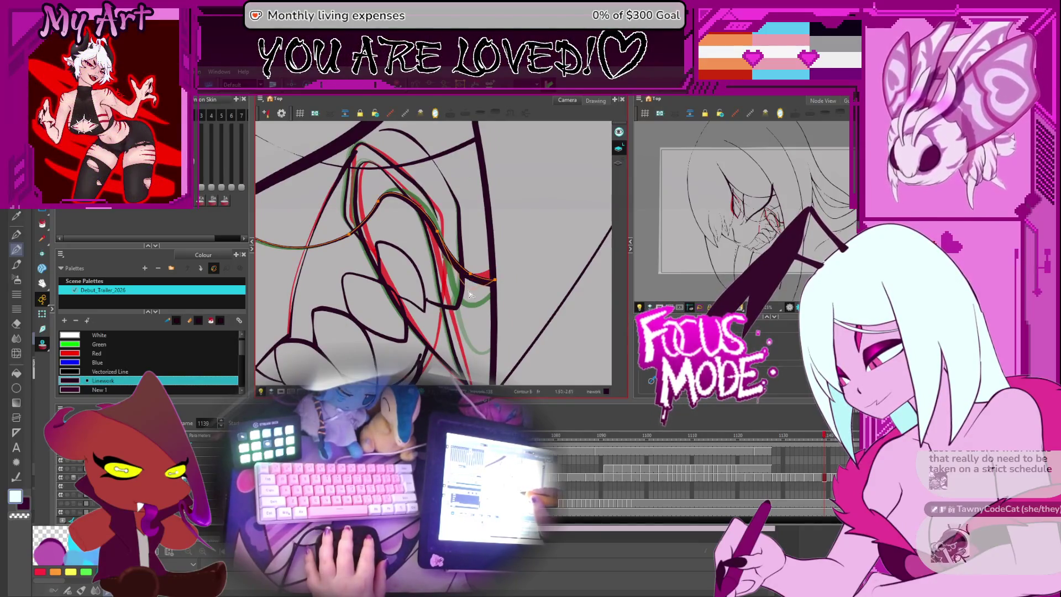
key(".")
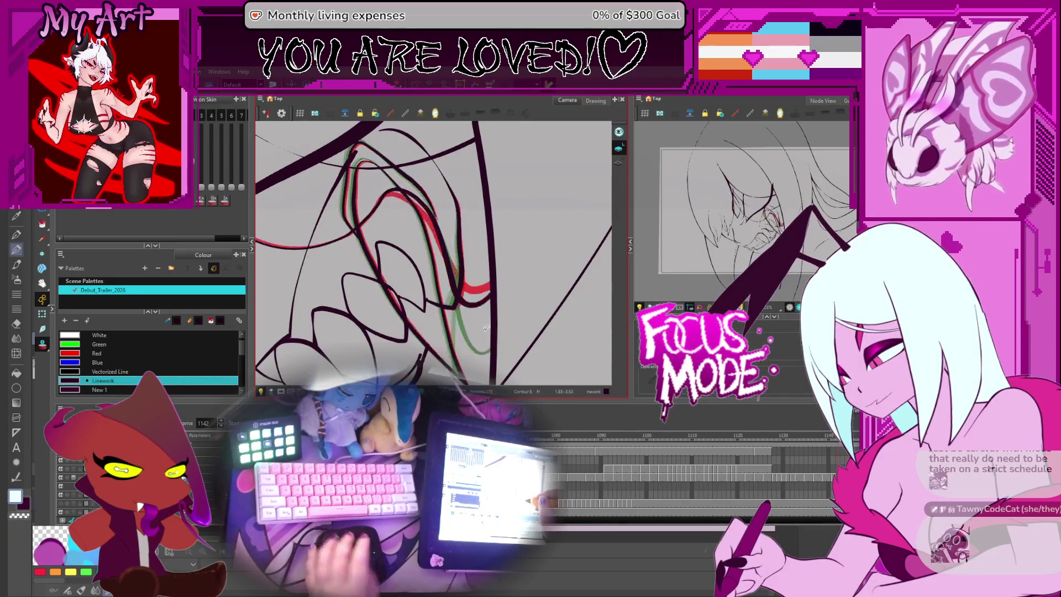
left_click(488, 435)
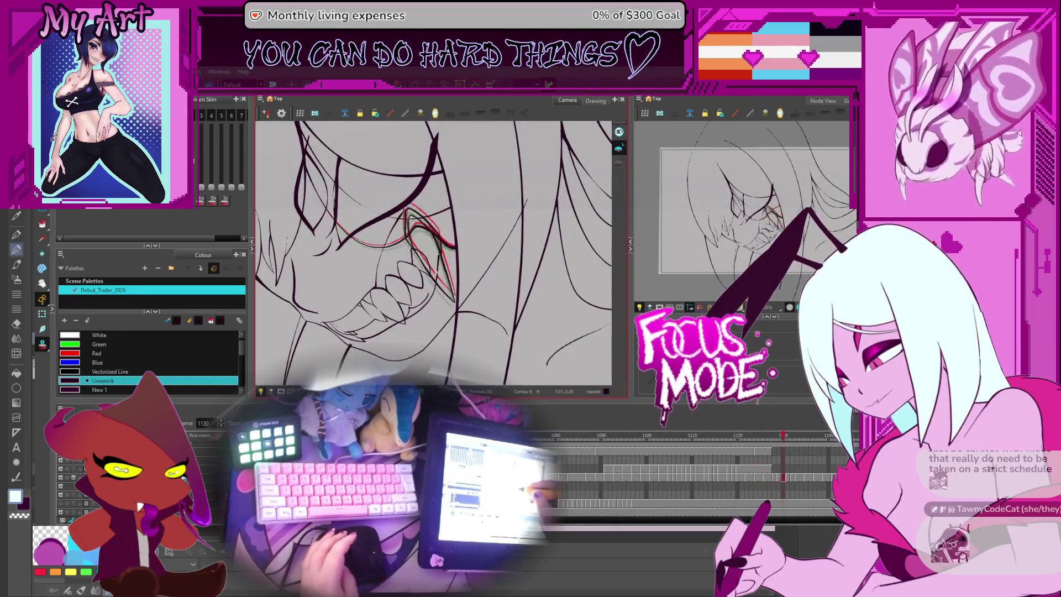
left_click_drag(437, 266, 447, 246)
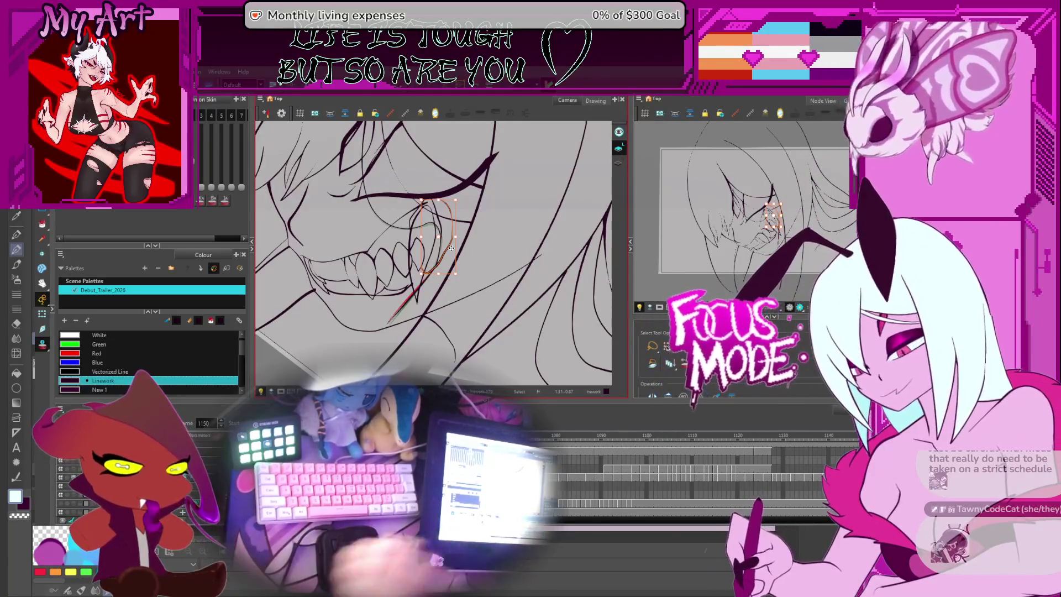
- Flip between fang drawings and select the fang stroke for reshaping
key("period")
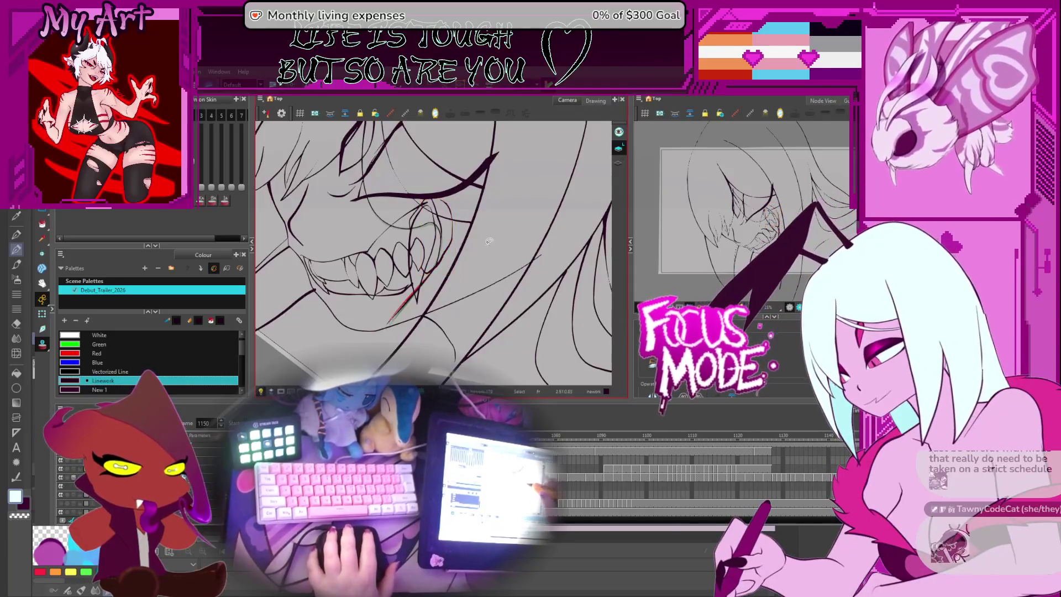
key("comma")
key("comma")
key("comma")
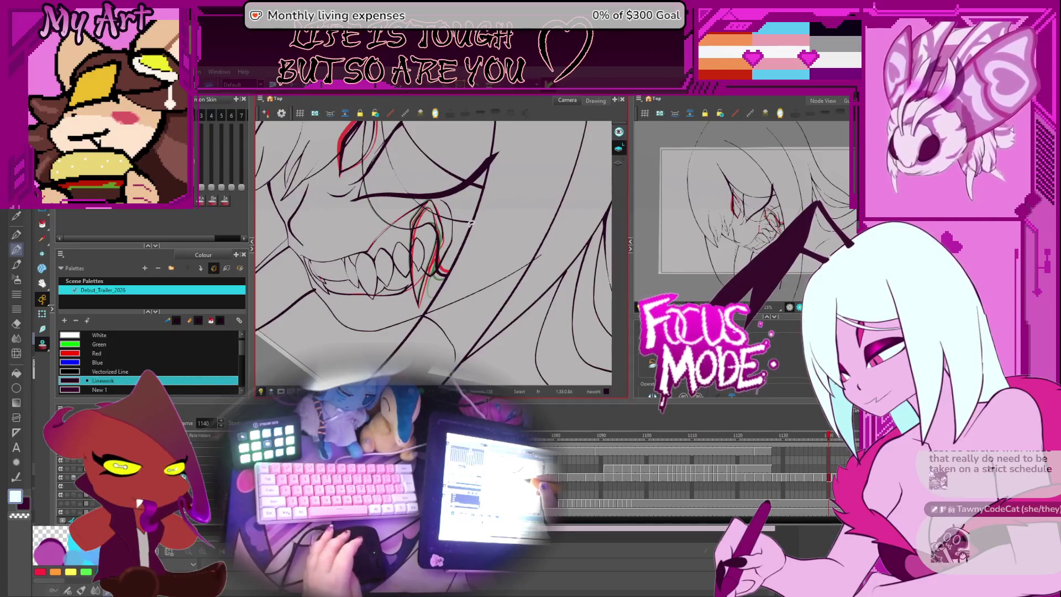
key("period")
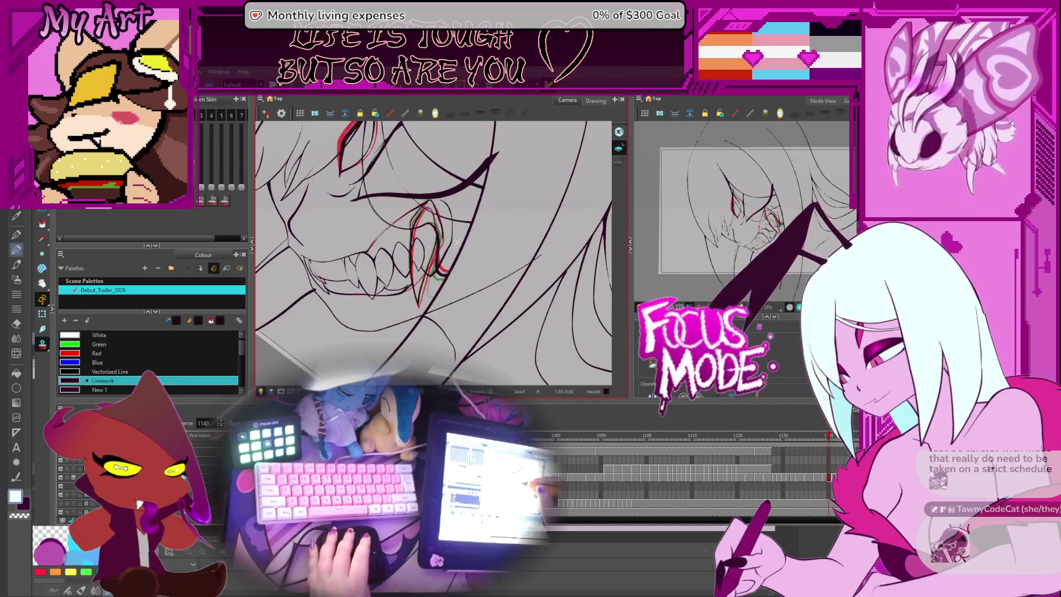
left_click(449, 226)
scroll(450, 226, "up", 2)
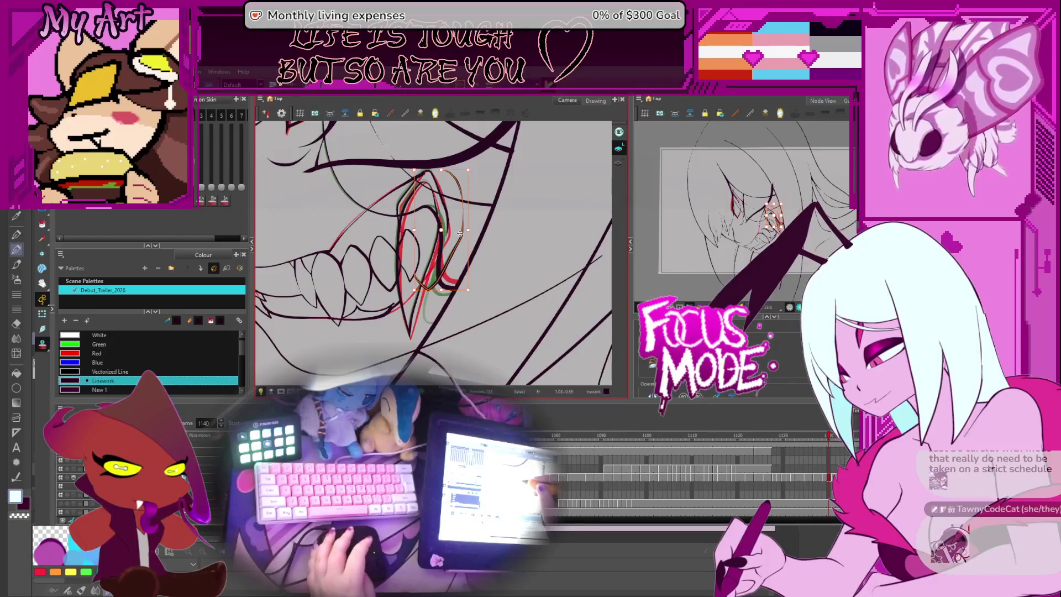
- Check the fang reshape against neighbouring frames at 1138, commit it, and select the tooth strokes
key("period")
key("comma")
key("period")
key("comma")
key("comma")
key("comma")
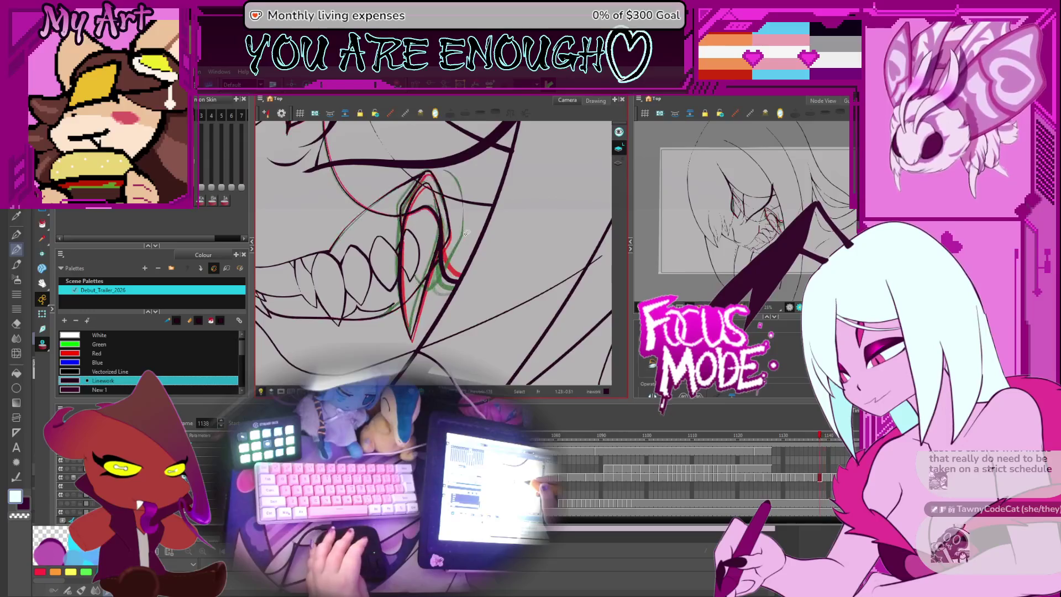
key("period")
key("comma")
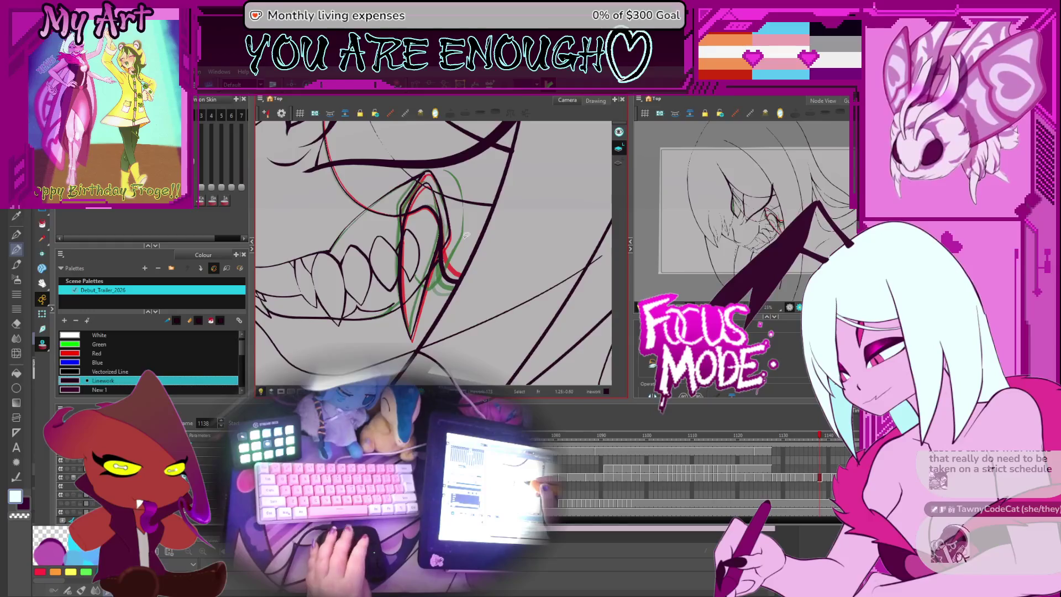
scroll(465, 252, "up", 1)
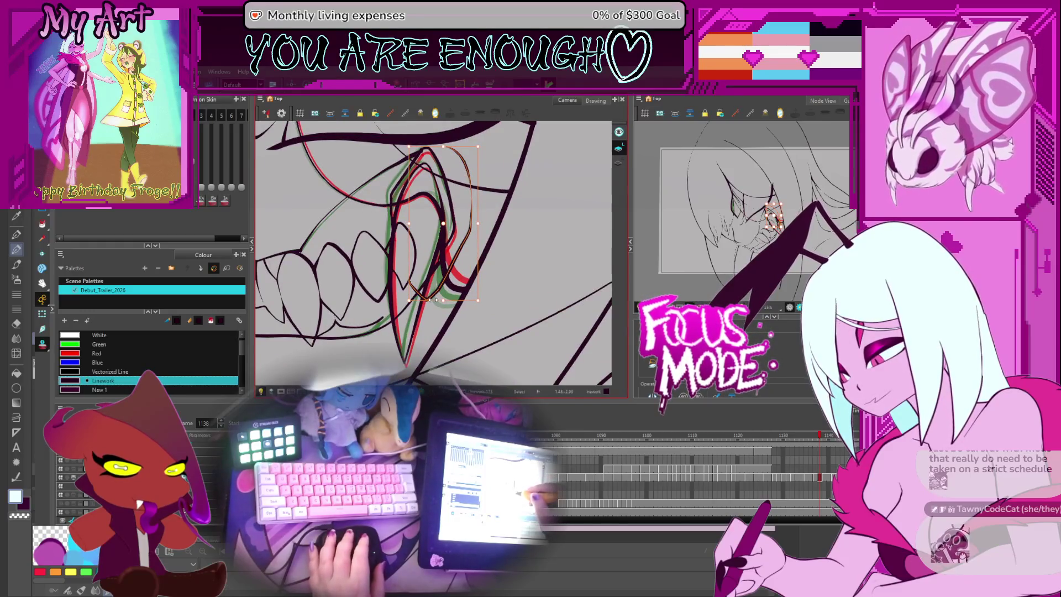
key("Escape")
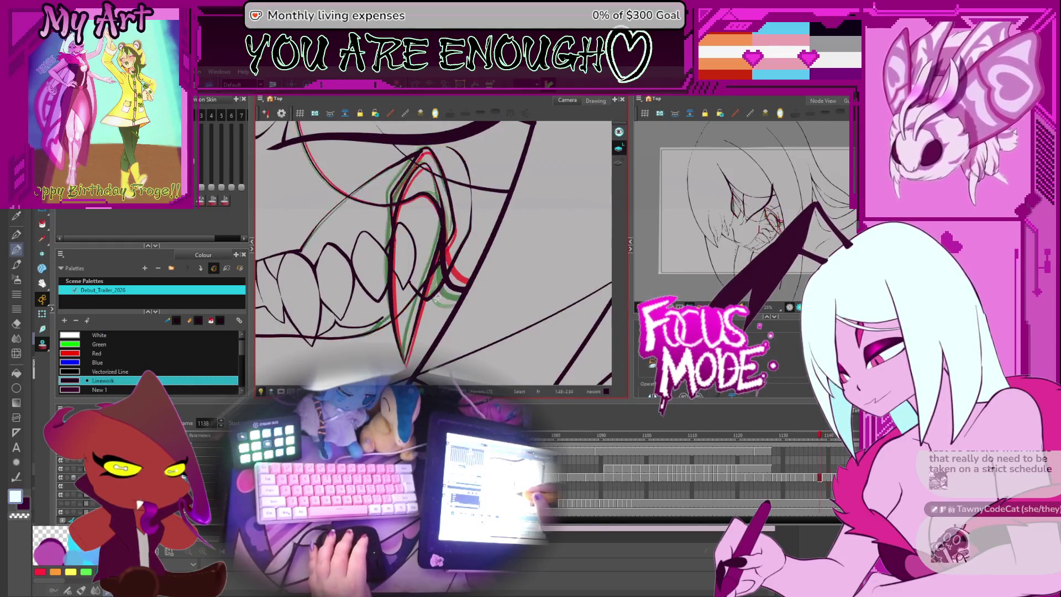
left_click(434, 298)
scroll(435, 301, "up", 3)
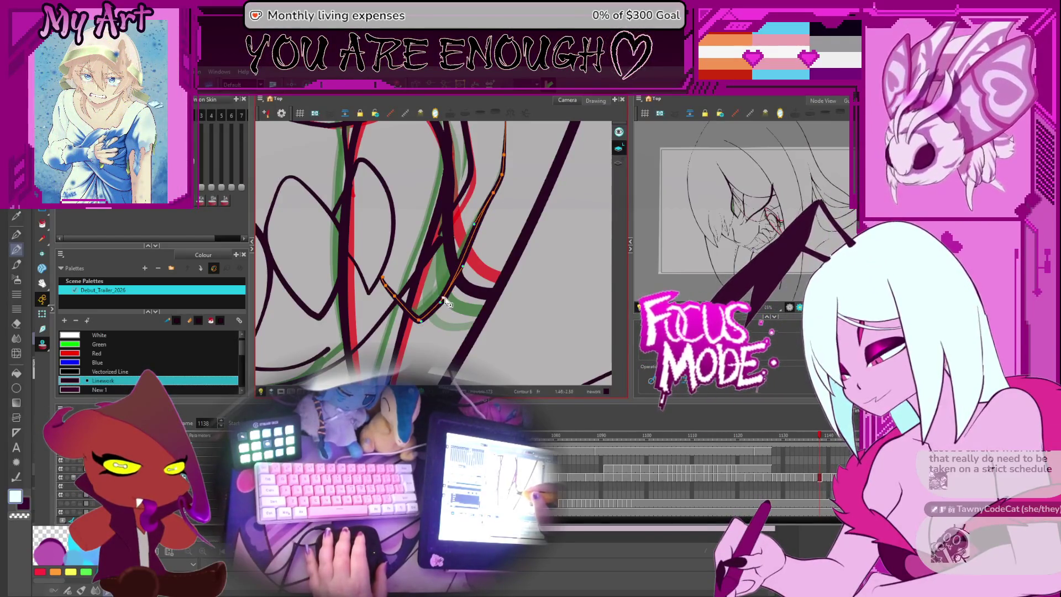
- Zoom in and reshape the thin fang stroke's curve, adding a short connecting stroke
scroll(487, 234, "up", 2)
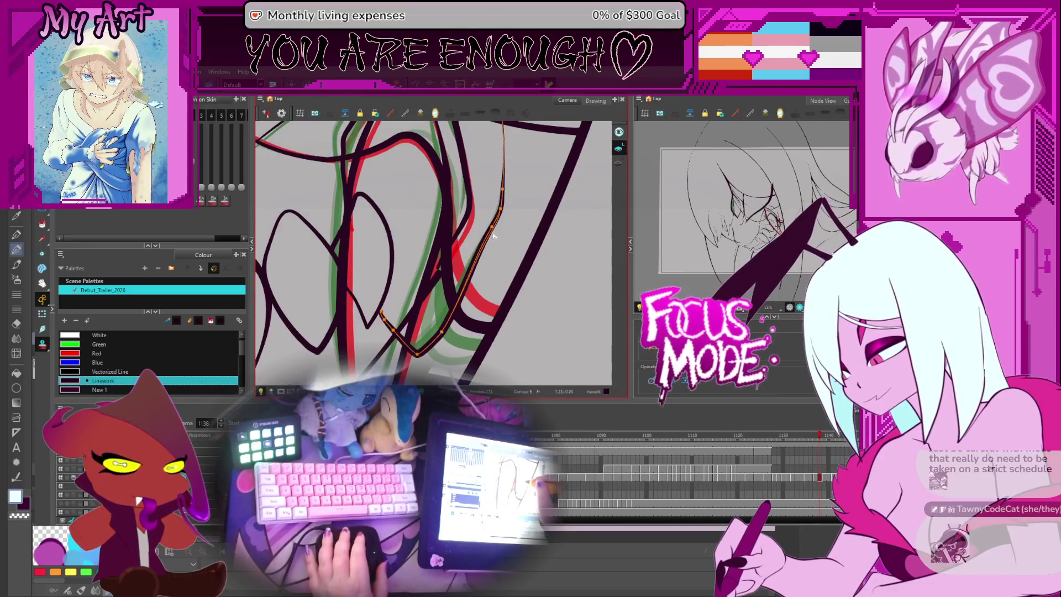
scroll(484, 246, "up", 3)
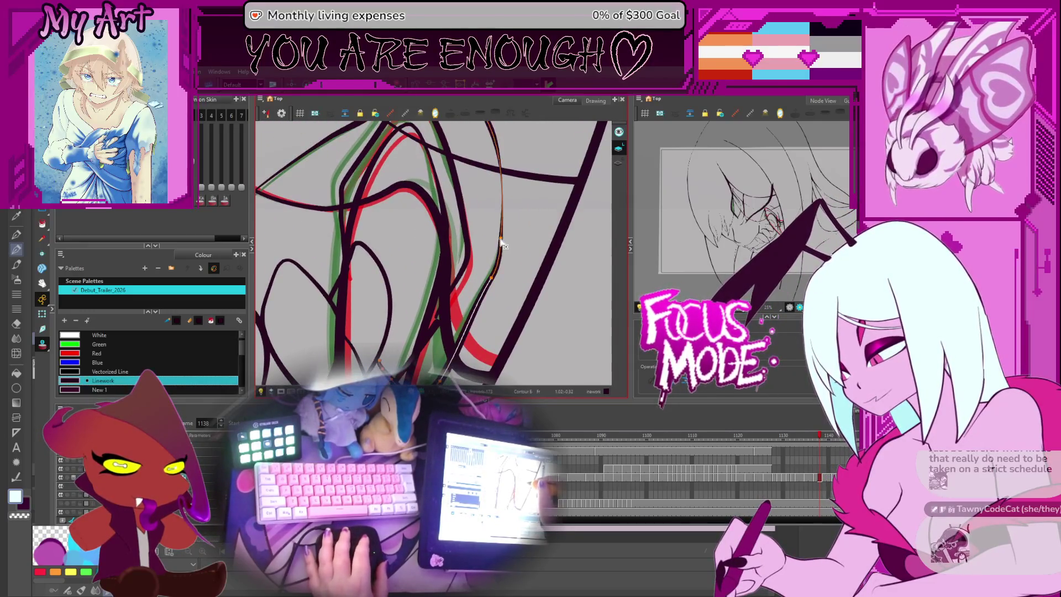
scroll(502, 244, "up", 5)
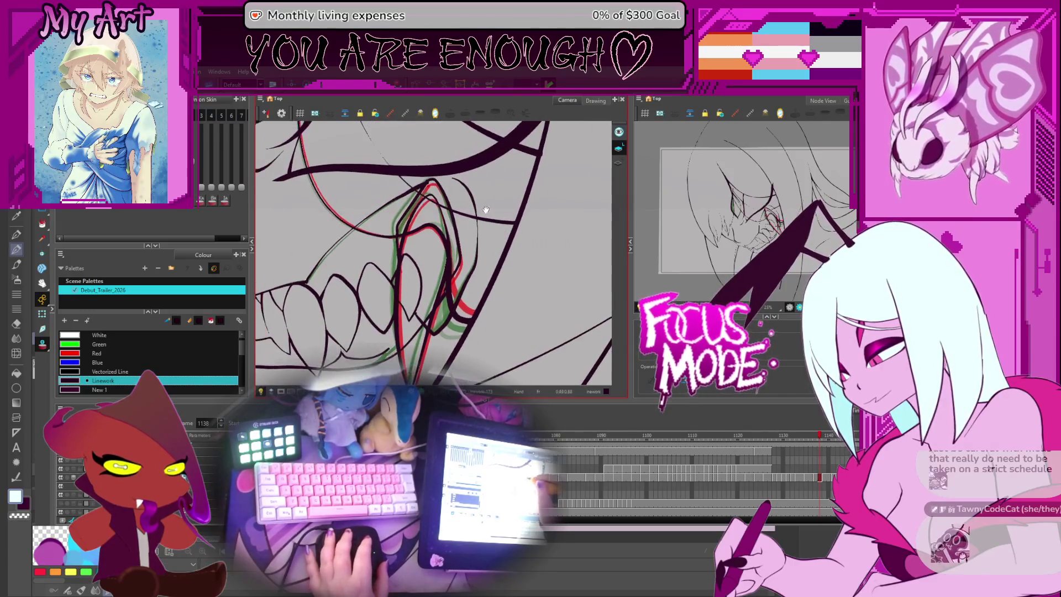
scroll(468, 152, "up", 5)
left_click(478, 217)
mouse_move(471, 216)
left_mouse_down()
mouse_move(438, 219)
mouse_move(467, 216)
mouse_move(490, 171)
left_mouse_up()
left_click_drag(414, 227, 435, 209)
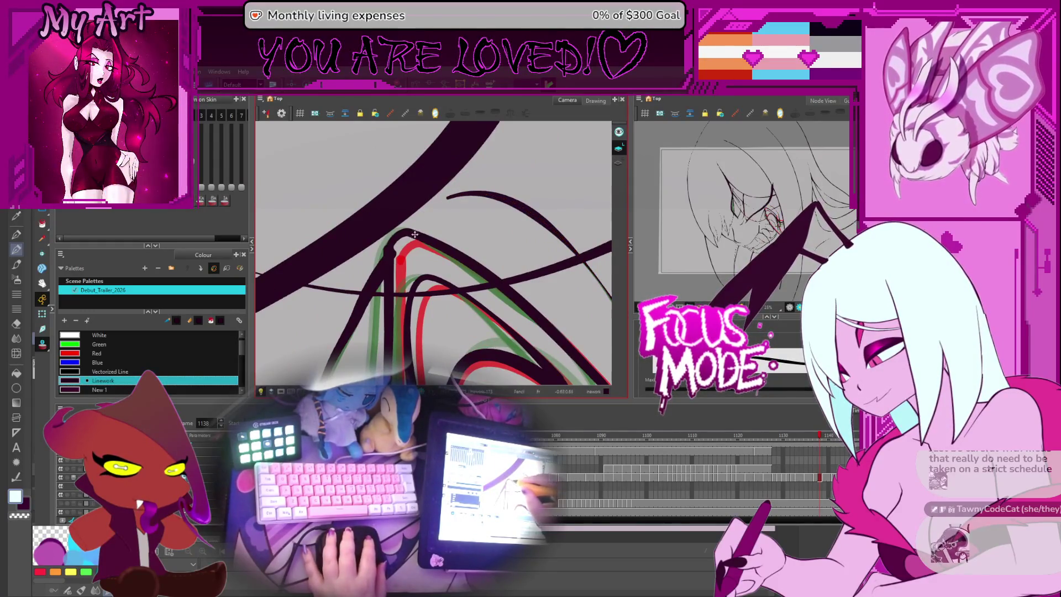
- Select the long stroke along the fang's edge and straighten the upper stroke's curve
scroll(459, 204, "up", 2)
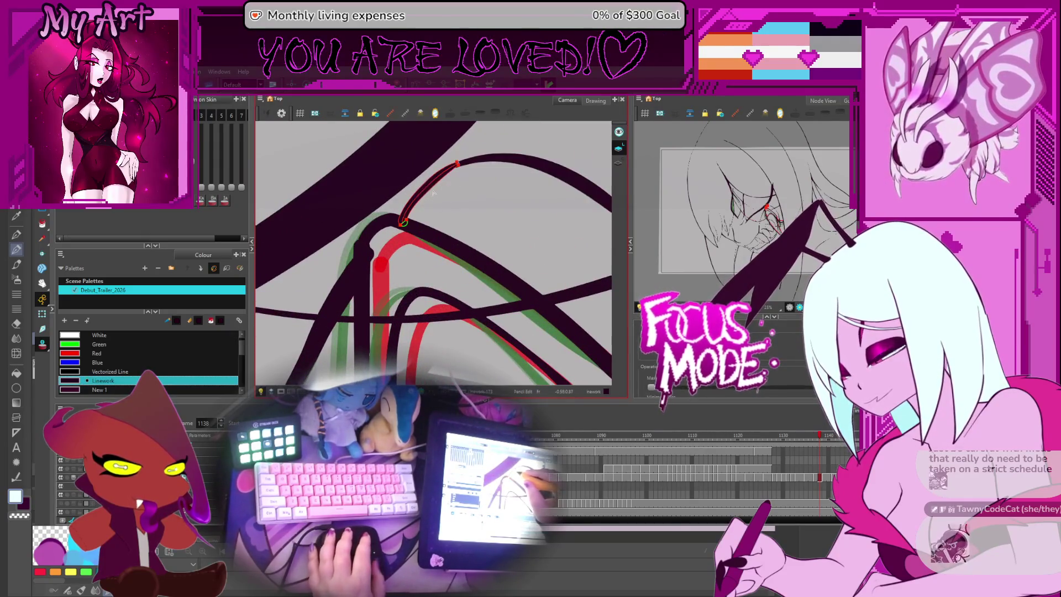
left_click(405, 227)
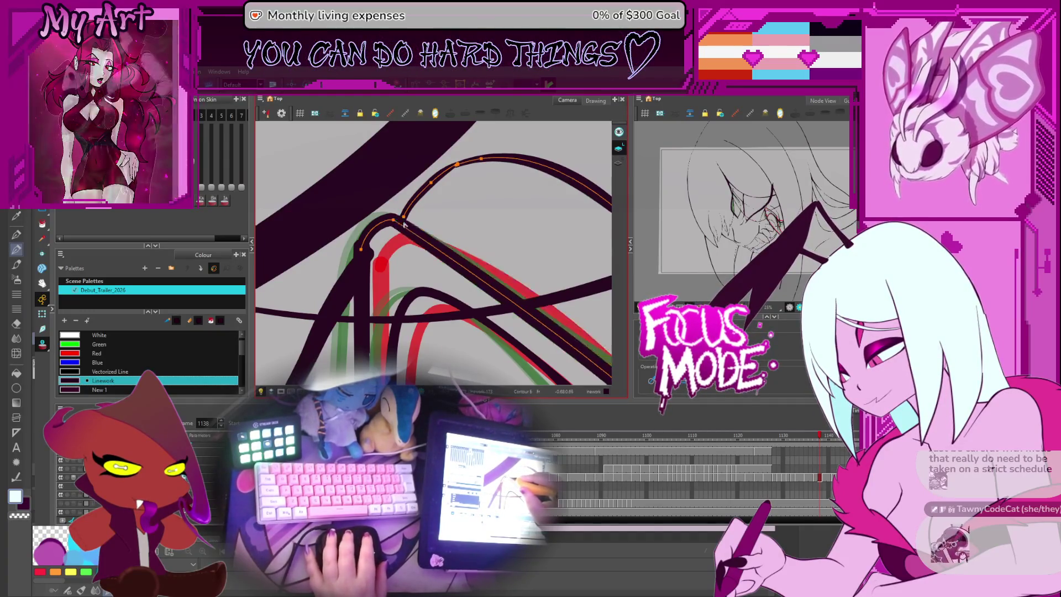
scroll(409, 215, "up", 1)
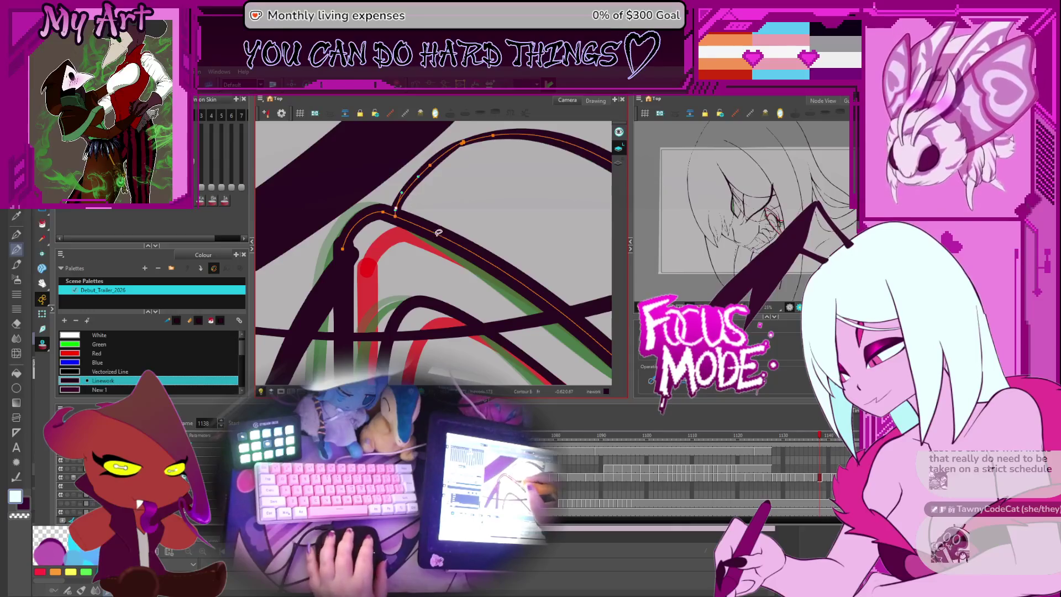
scroll(438, 232, "up", 2)
left_click_drag(393, 189, 423, 221)
left_click(396, 234)
left_click(397, 234)
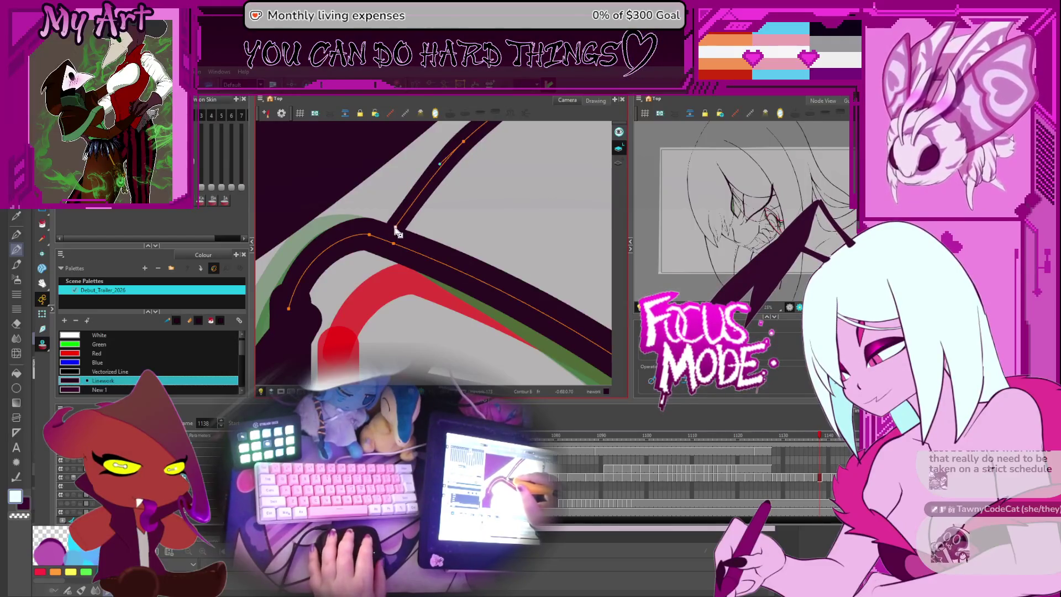
- Adjust the upper stroke's contour points from a rotated view, then refine its centreline with the Pencil Editor
mouse_move(470, 210)
left_mouse_down()
mouse_move(494, 255)
mouse_move(523, 246)
mouse_move(491, 239)
mouse_move(516, 265)
left_mouse_up()
left_click(525, 245)
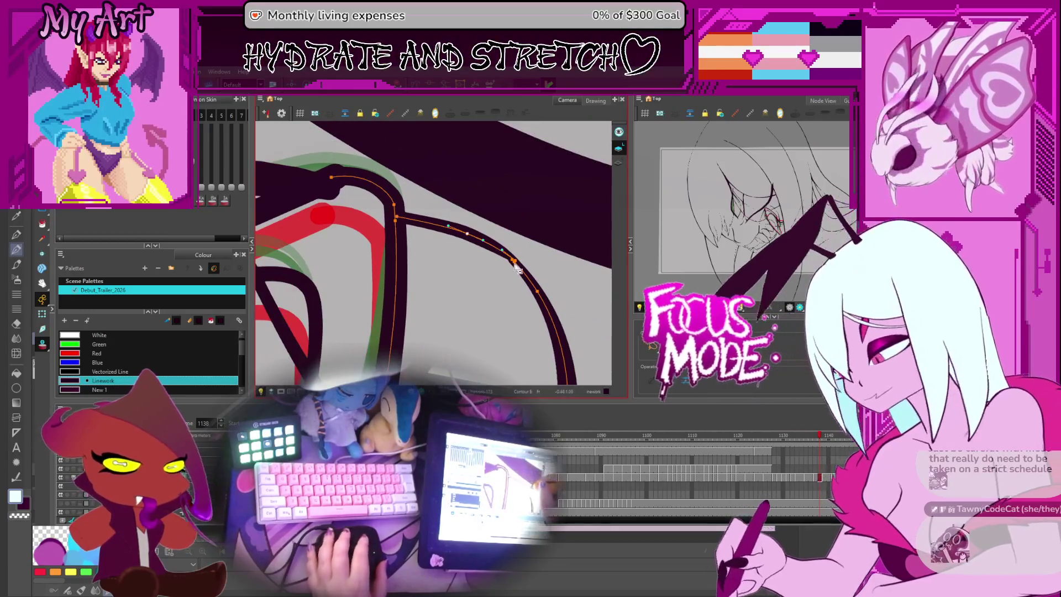
left_click(516, 265)
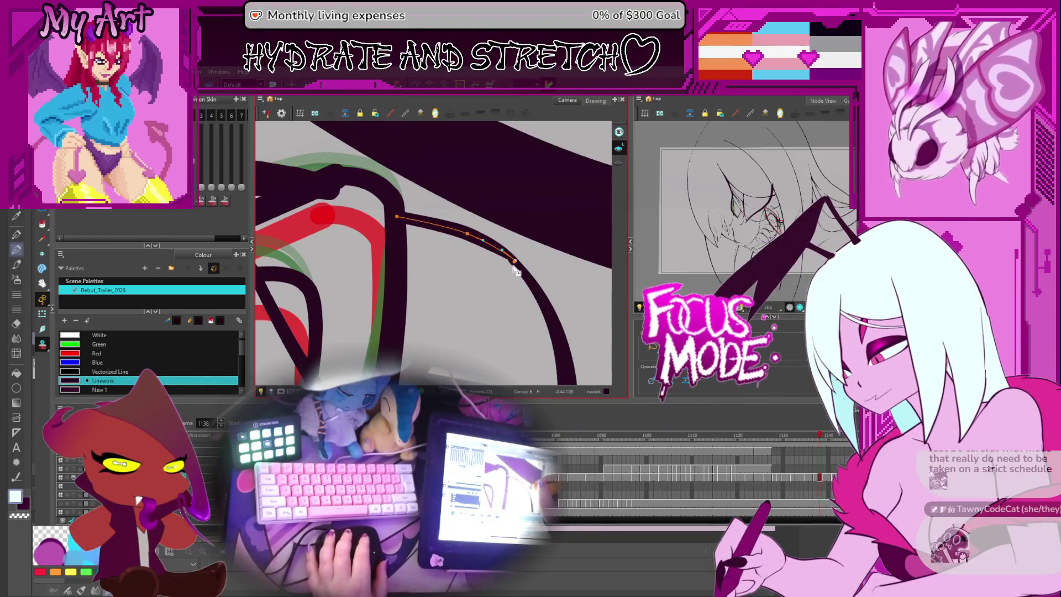
left_click_drag(517, 271, 465, 242)
left_click(504, 265)
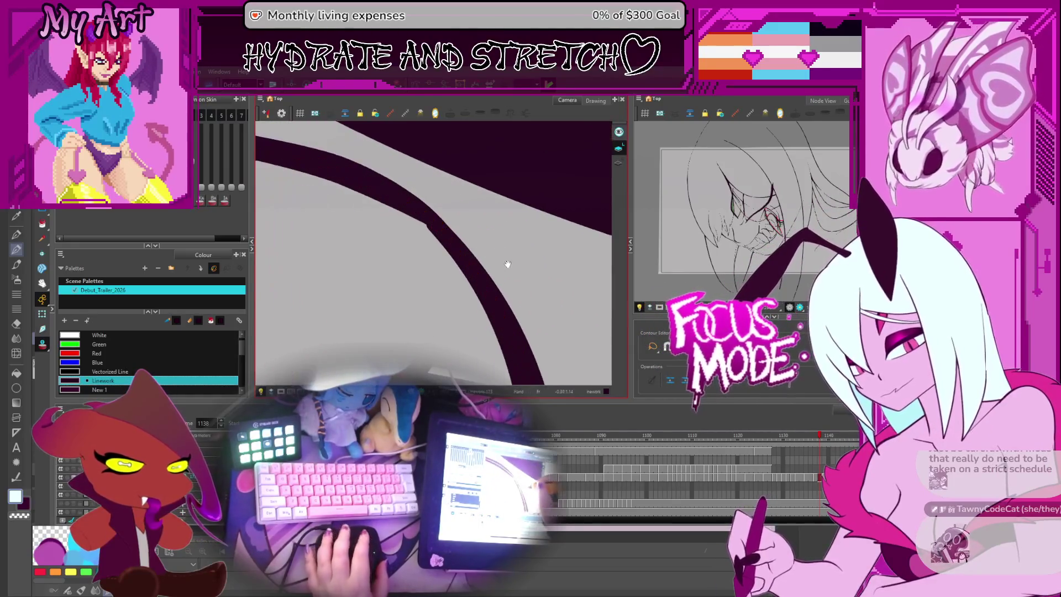
left_click(431, 228)
left_click(430, 226)
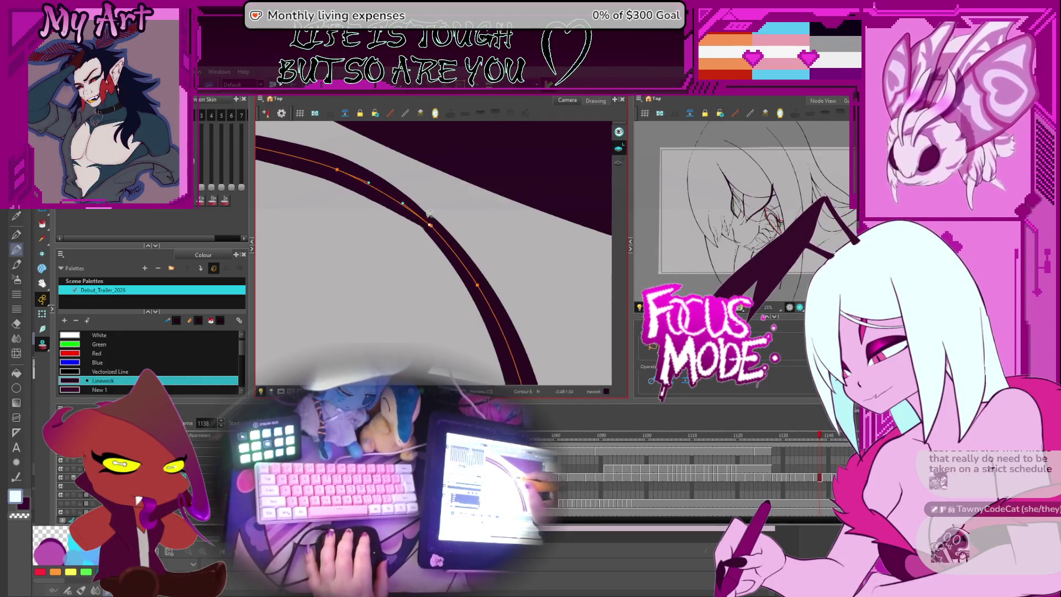
key("alt+shift+q")
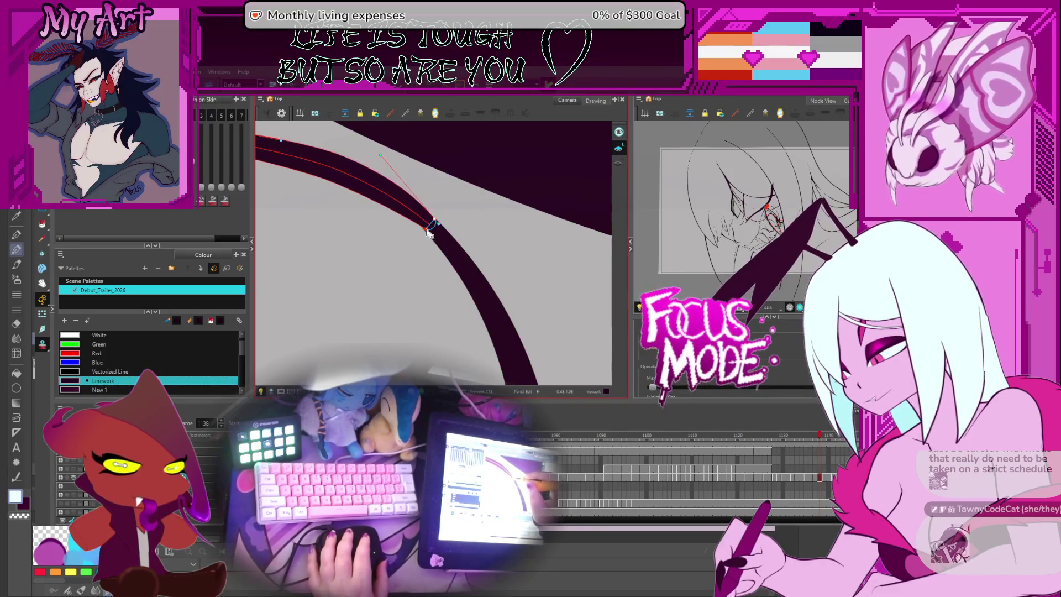
left_click_drag(426, 236, 479, 230)
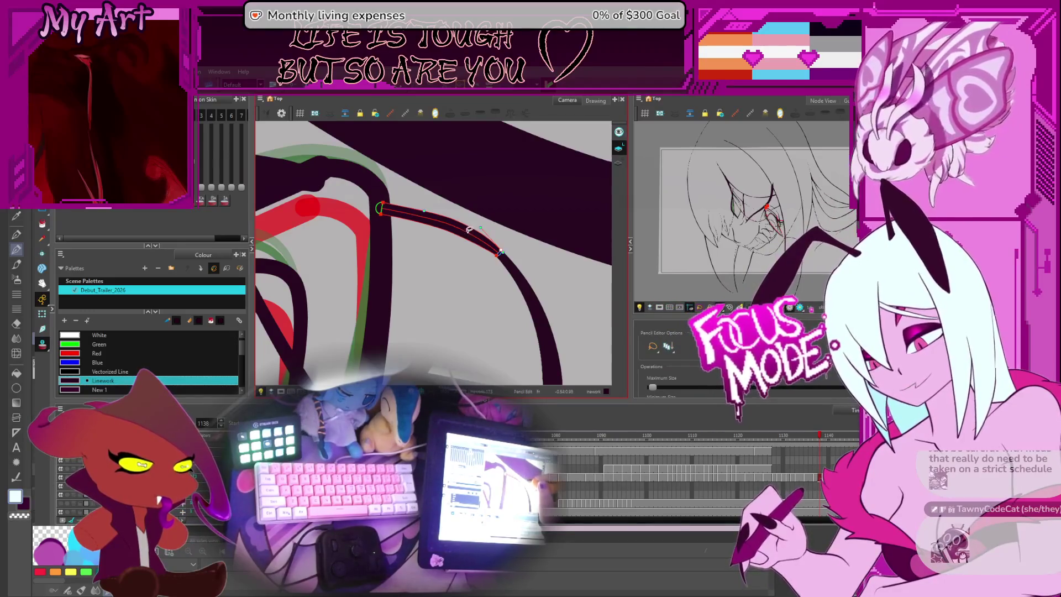
left_click_drag(450, 303, 489, 266)
scroll(489, 266, "down", 3)
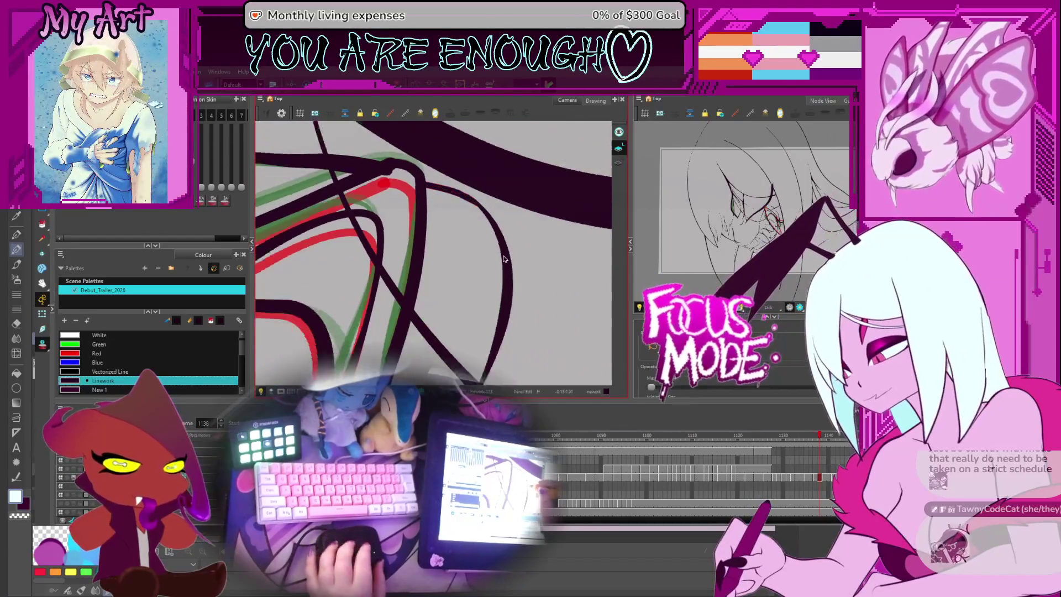
scroll(467, 279, "down", 3)
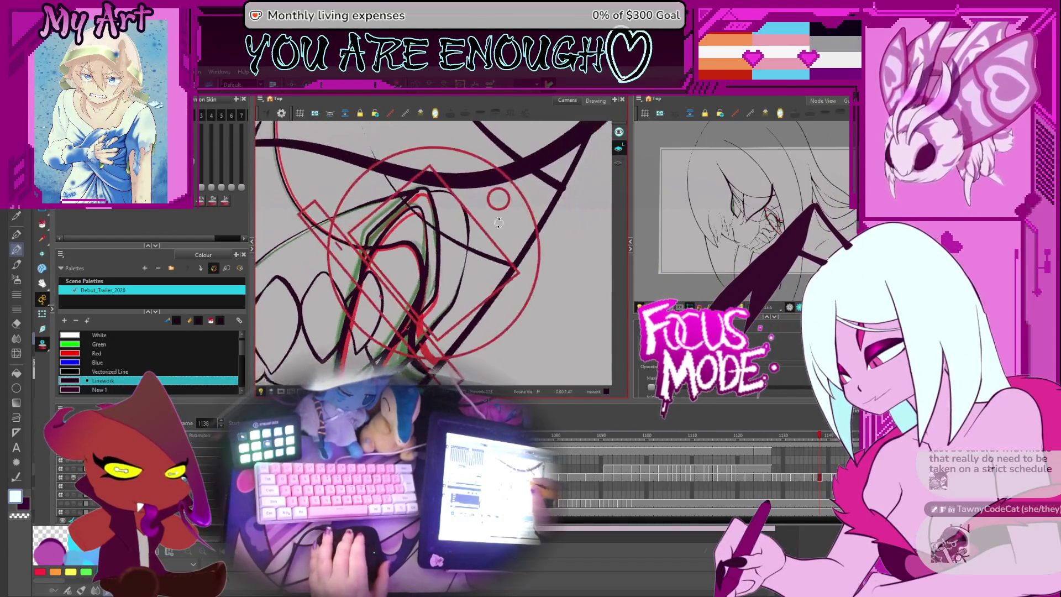
left_click(463, 222)
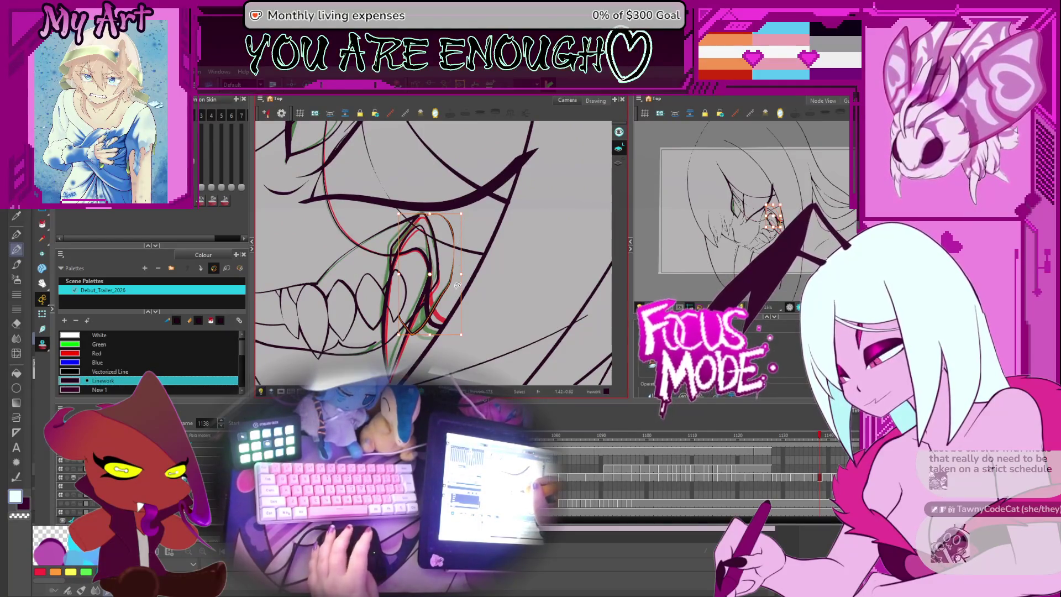
key("comma")
key("comma")
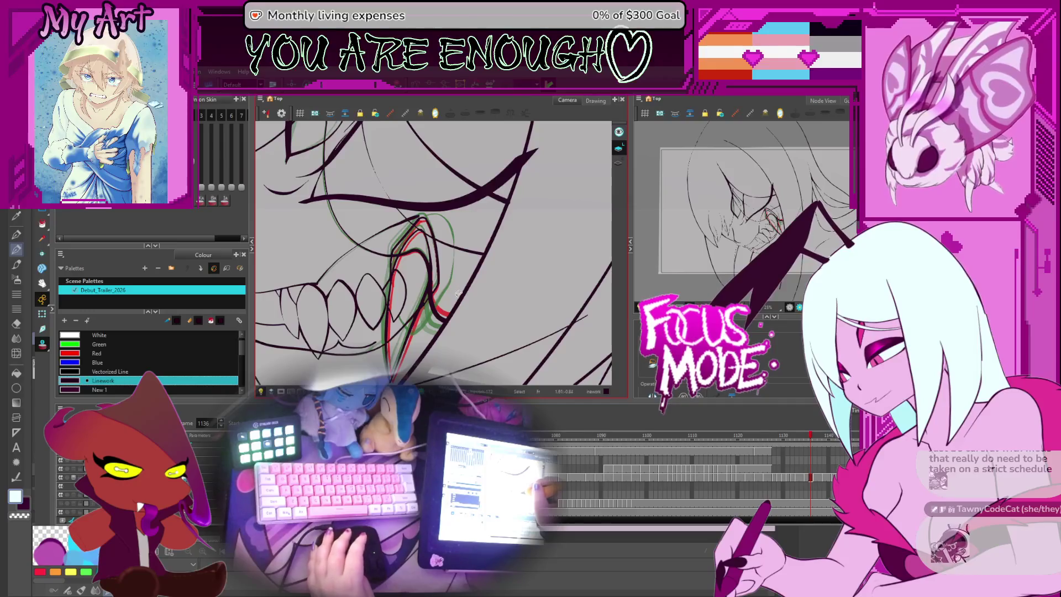
key("period")
key("period")
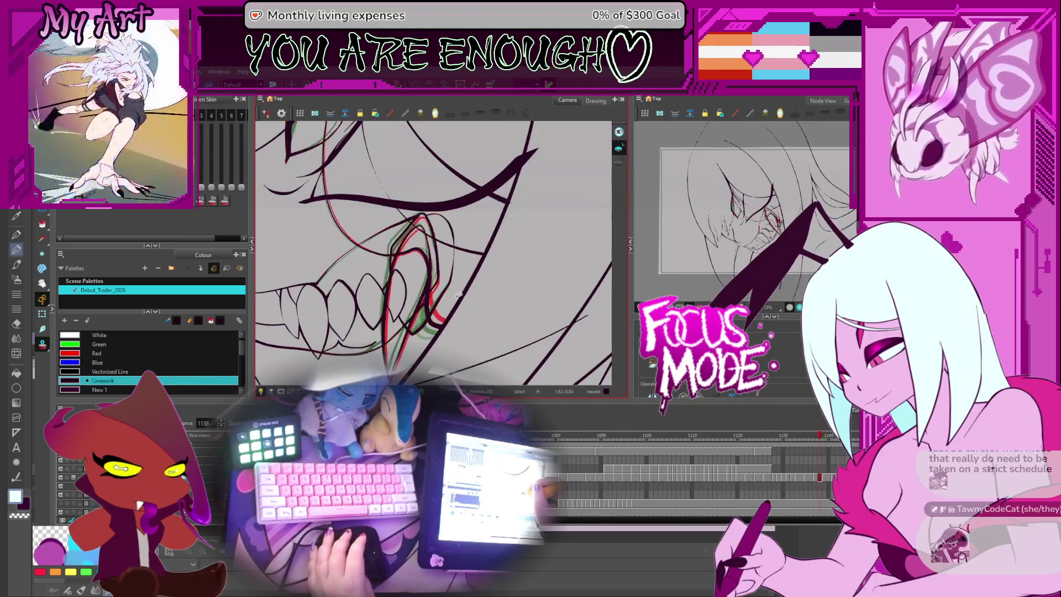
key("period")
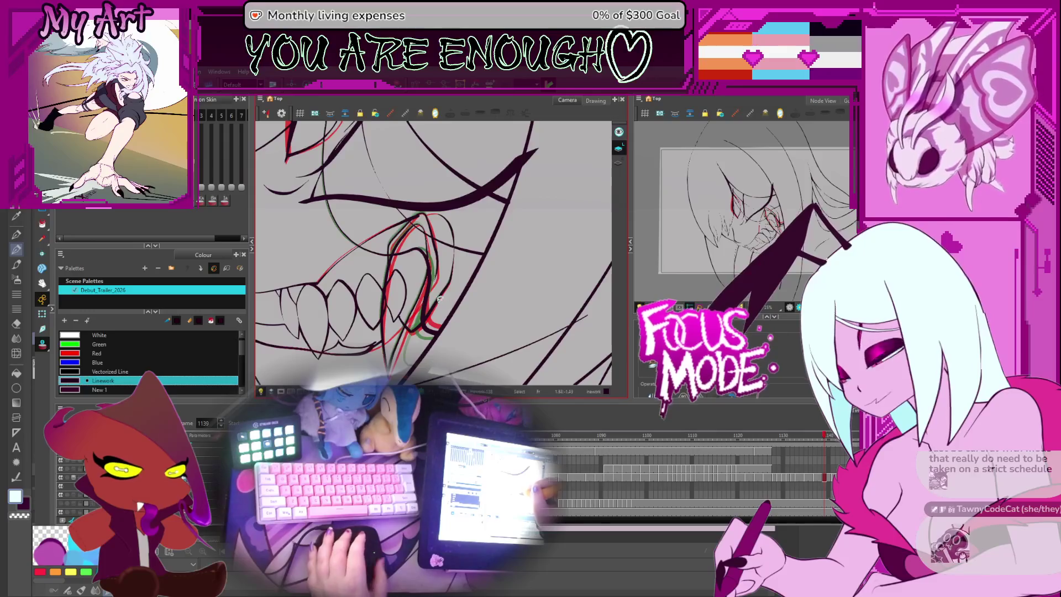
left_click_drag(439, 298, 430, 278)
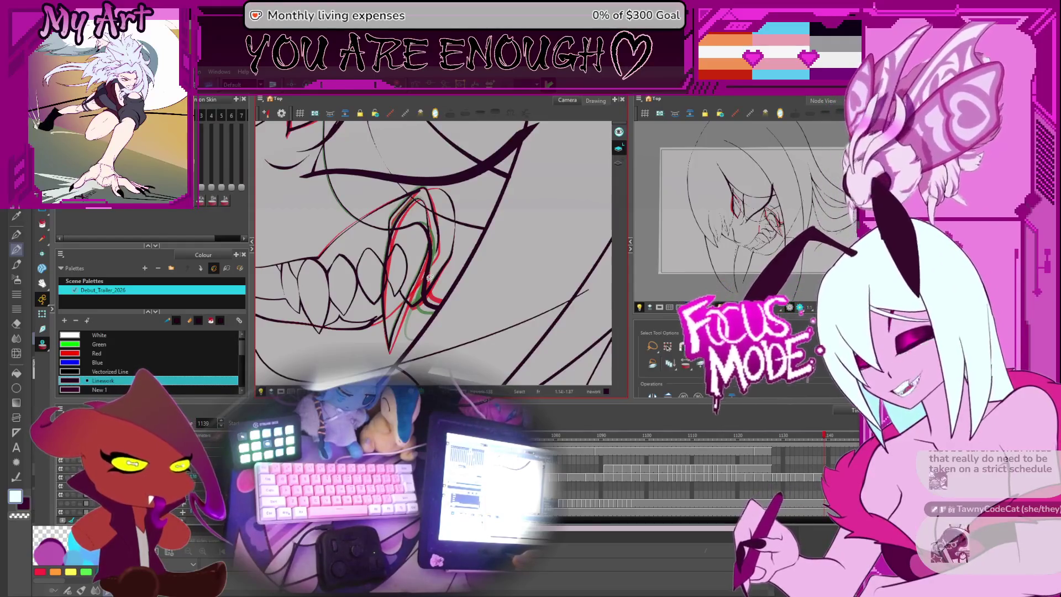
key("comma")
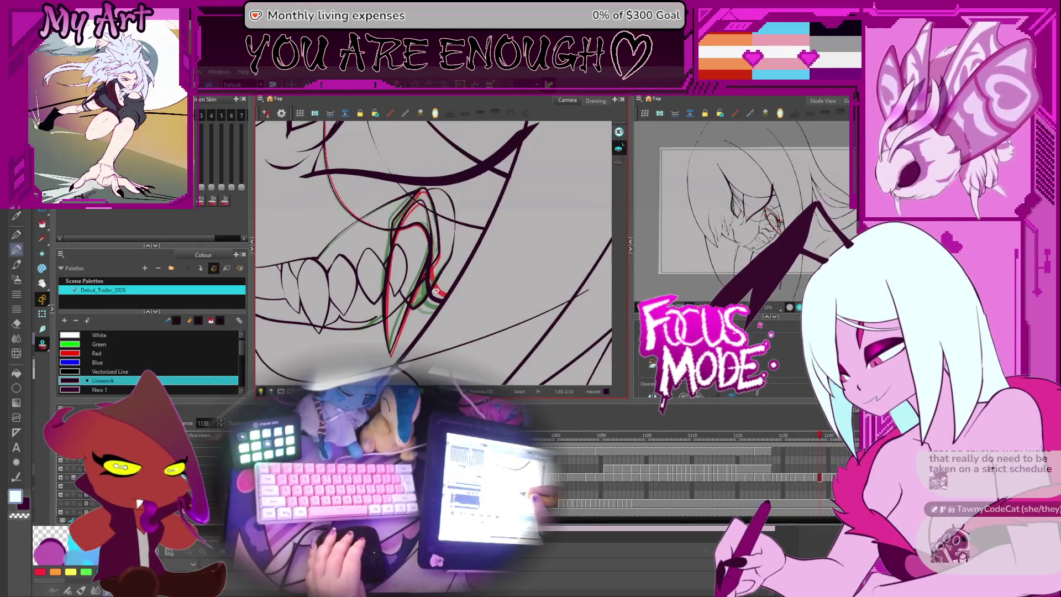
scroll(442, 285, "up", 2)
- Flip back and forth between neighbouring fang frames, ending on frame 1136
scroll(459, 276, "down", 1)
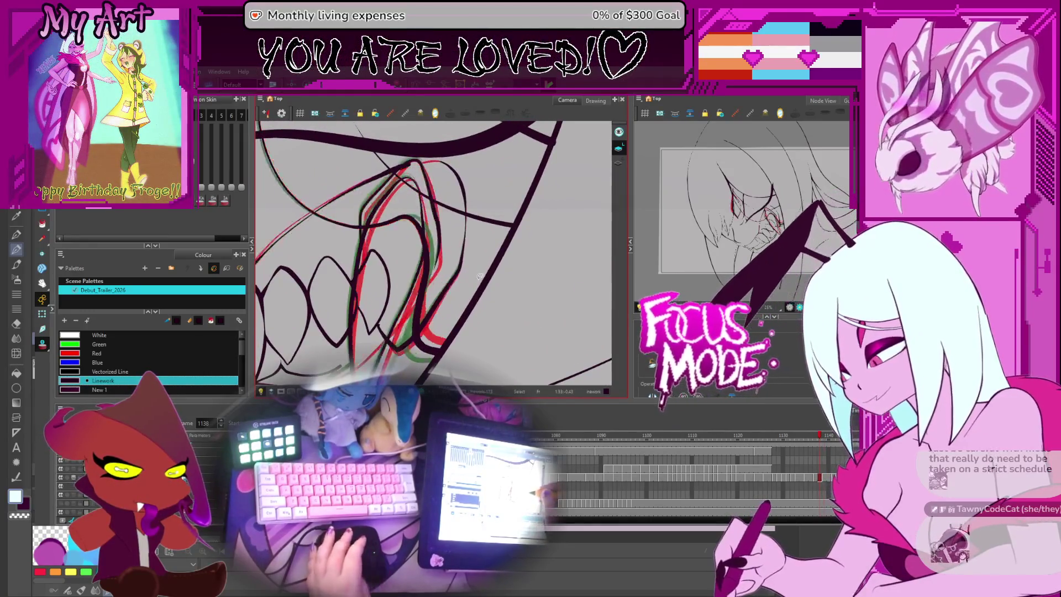
key("period")
key("comma")
key("period")
key("period")
key("period")
key("comma")
key("period")
key("comma")
key("period")
key("comma")
key("comma")
key("comma")
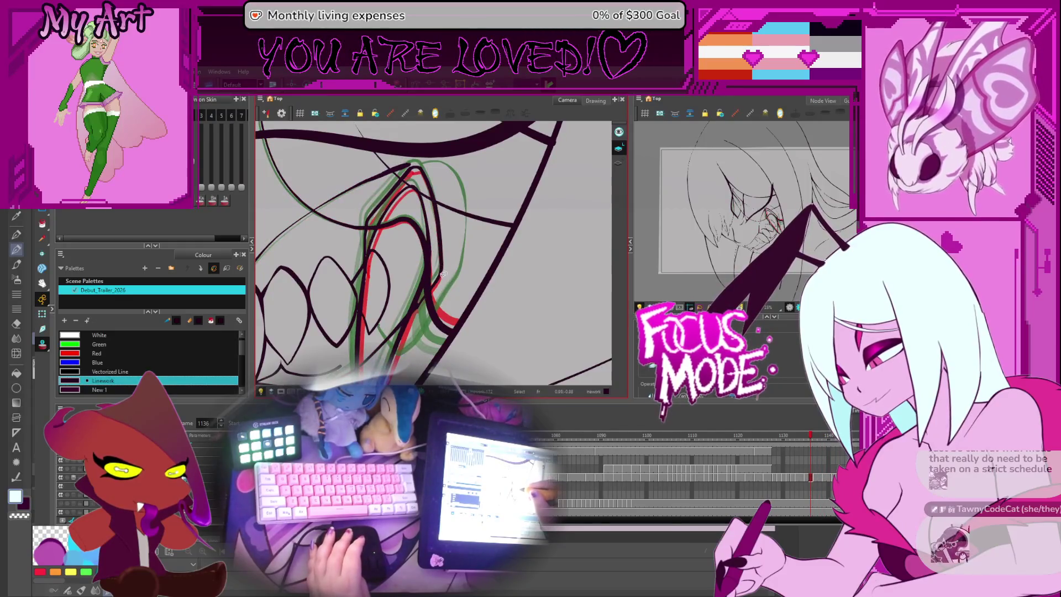
key("period")
key("period")
key("period")
key("comma")
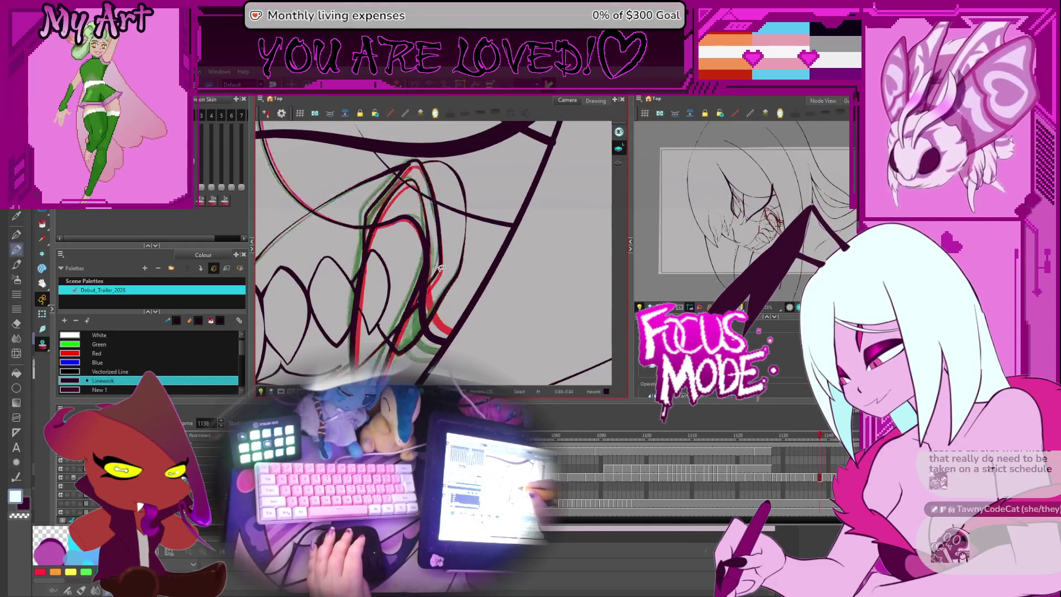
- Reshape the fang's inner stroke with the Contour and Pencil Editors, then deselect it
key("alt+q")
left_click(442, 288)
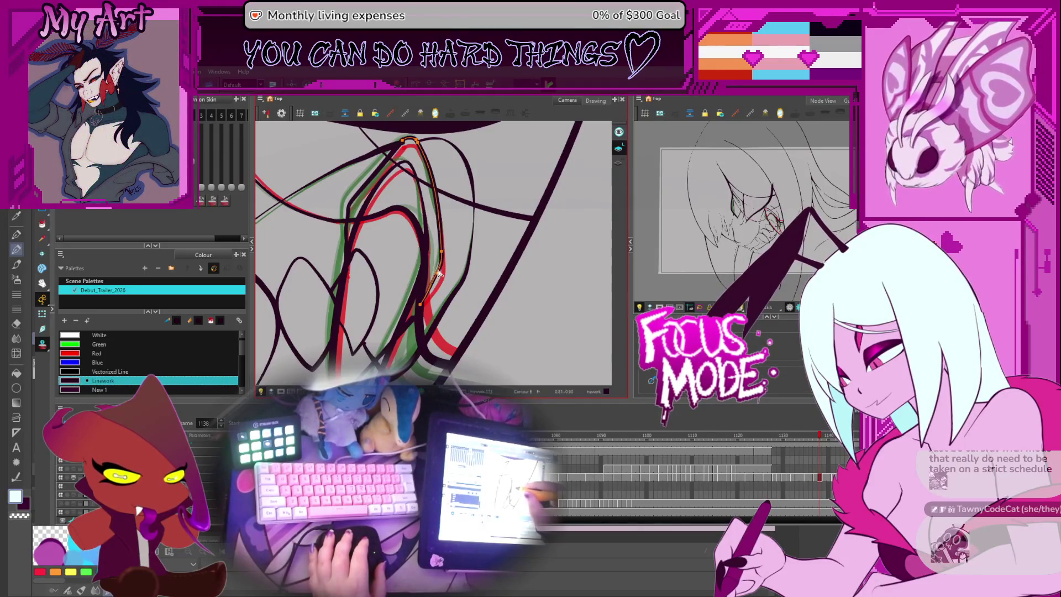
key("alt+shift+e")
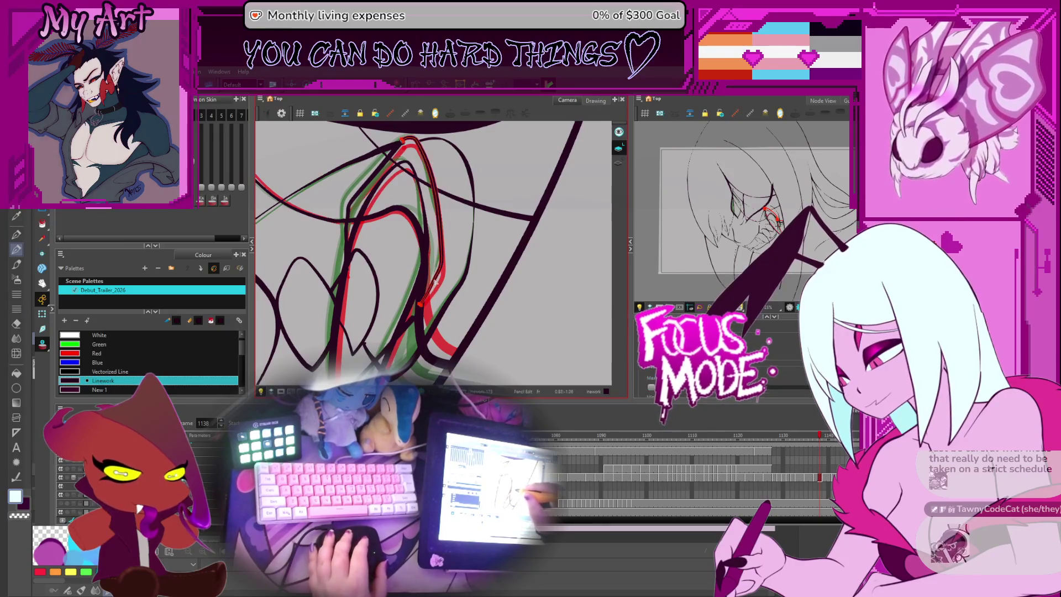
key("alt+q")
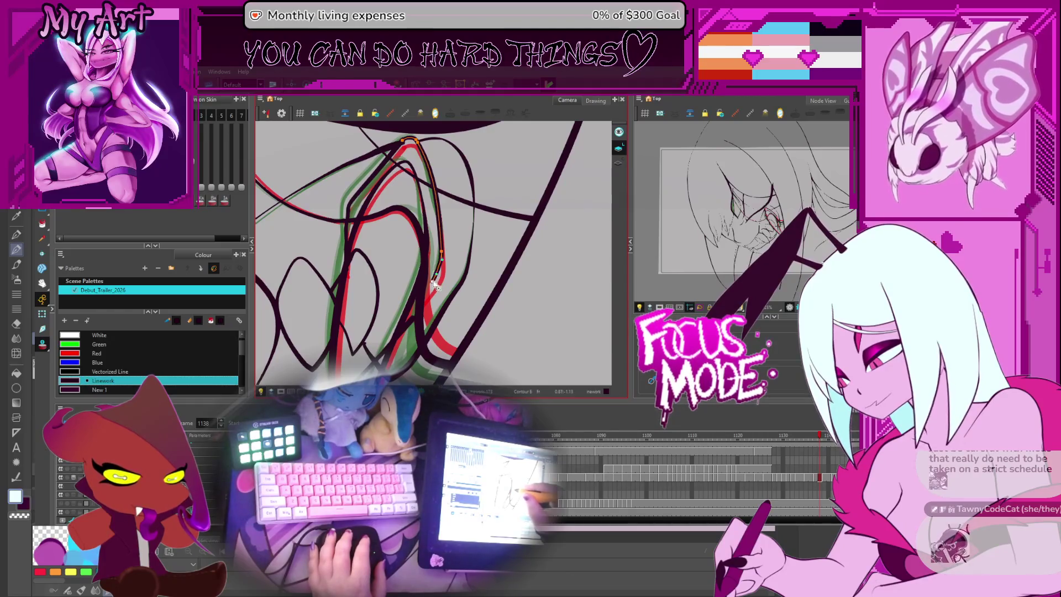
key("shift+alt+q")
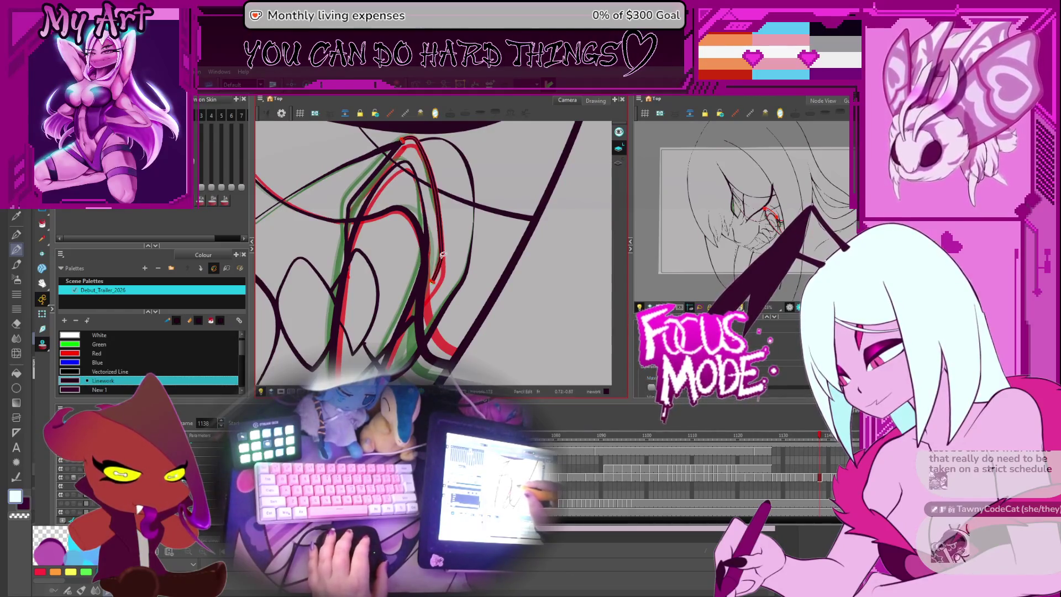
left_click(445, 298)
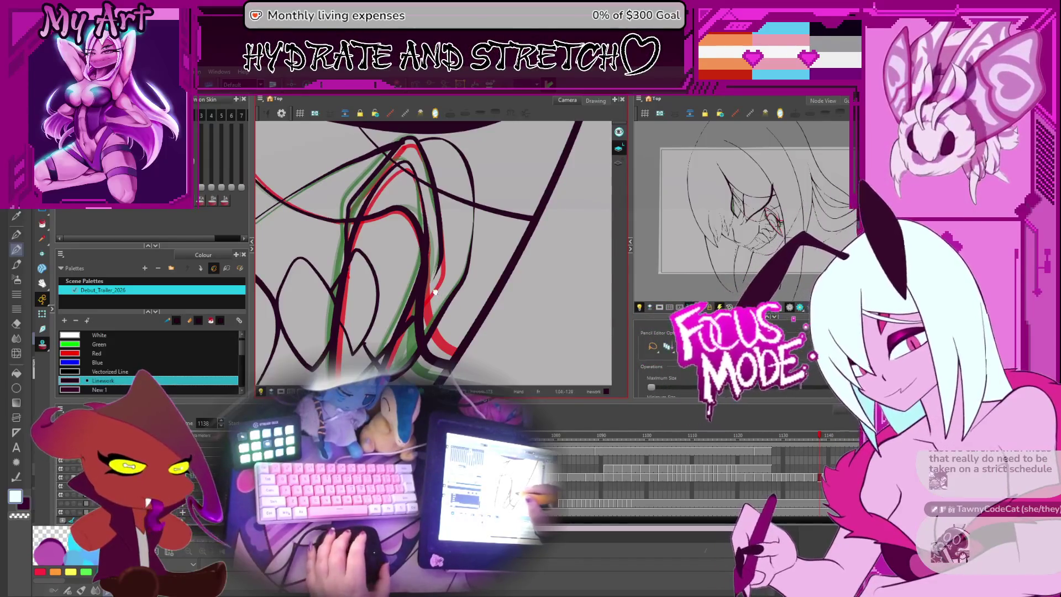
scroll(441, 297, "down", 1)
key("comma")
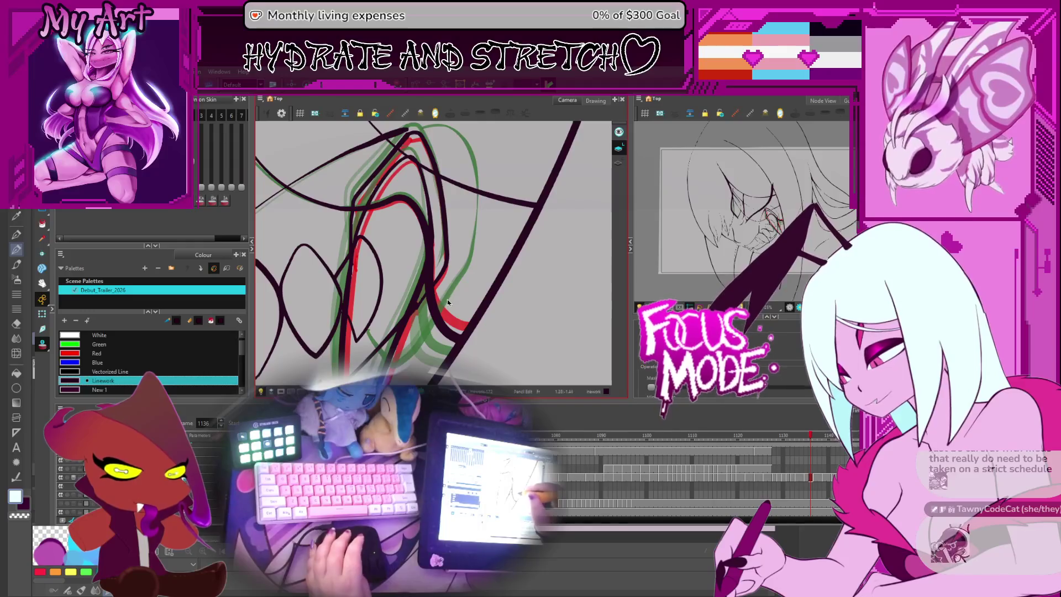
key("2")
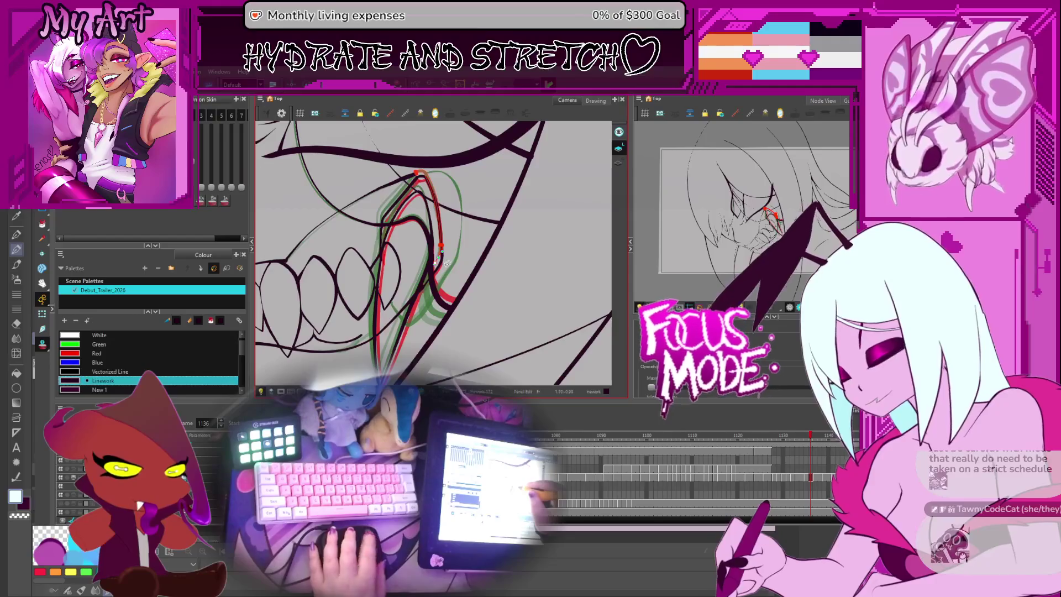
scroll(454, 264, "up", 1)
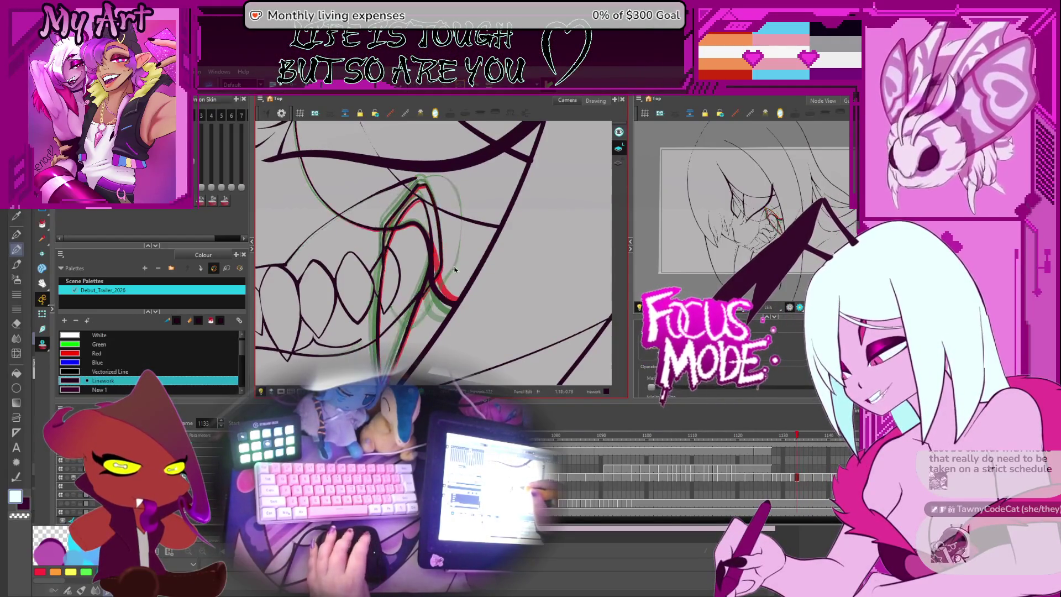
key("period")
key("period")
key("alt+s")
left_click(466, 265)
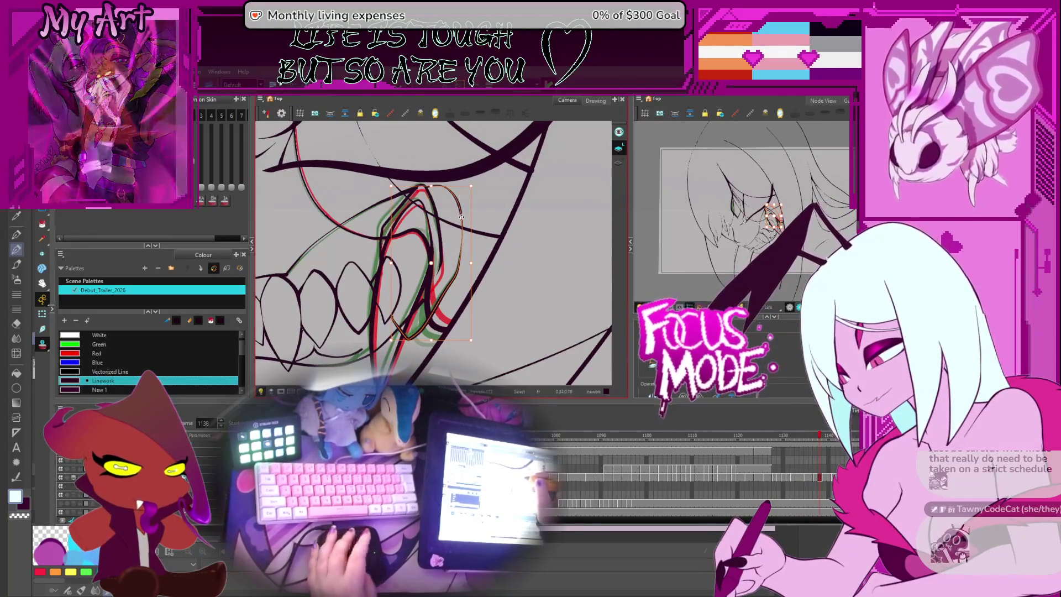
key("comma")
key("comma")
left_click(464, 210)
scroll(442, 249, "up", 5)
- Drag a contour point to curve the fang's outer edge along the onion skins
key("alt+q")
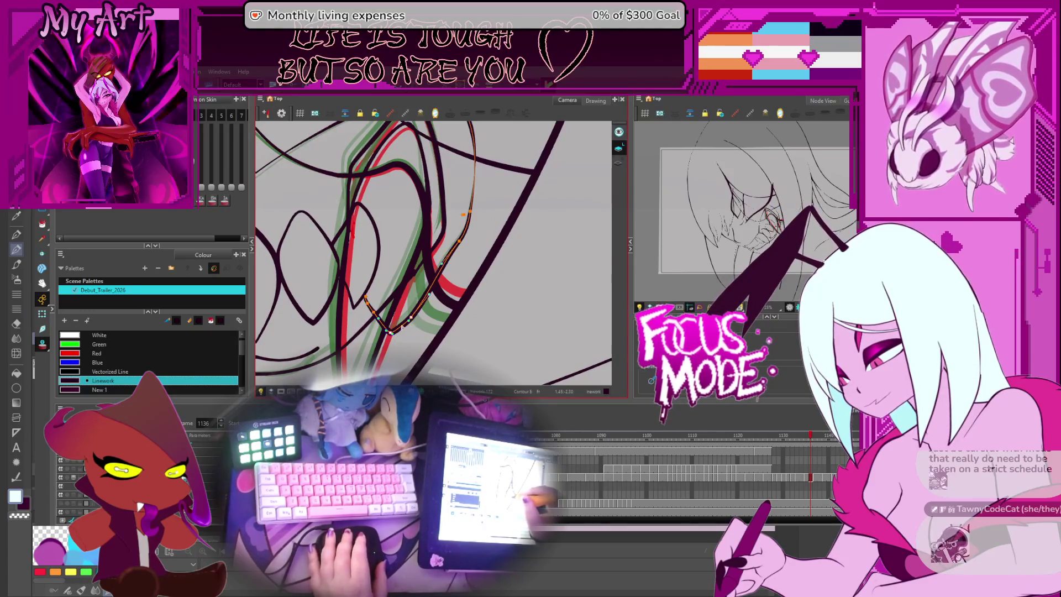
left_click_drag(394, 336, 397, 338)
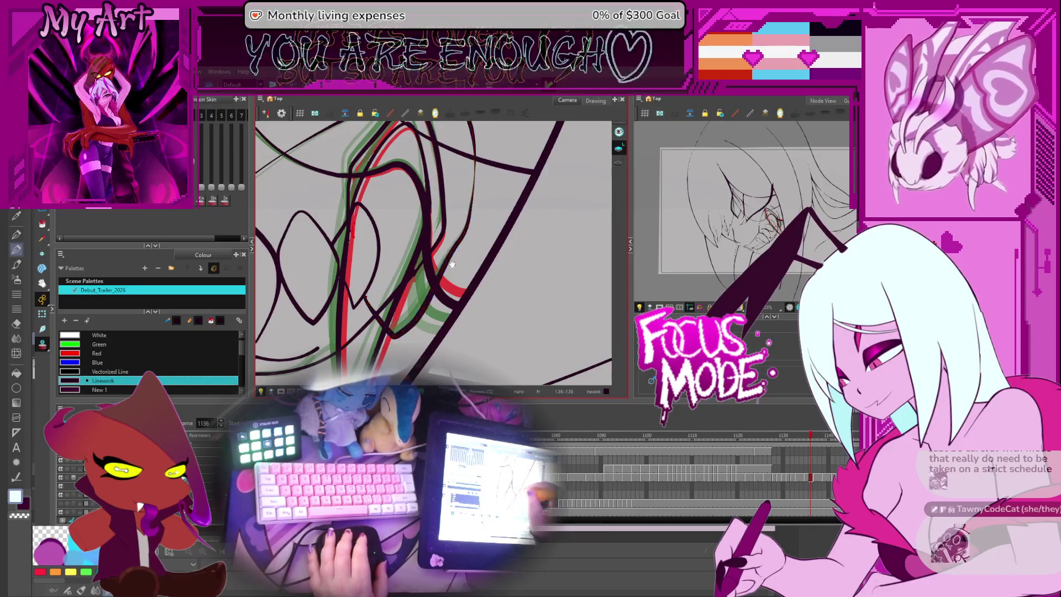
left_click_drag(395, 337, 440, 292)
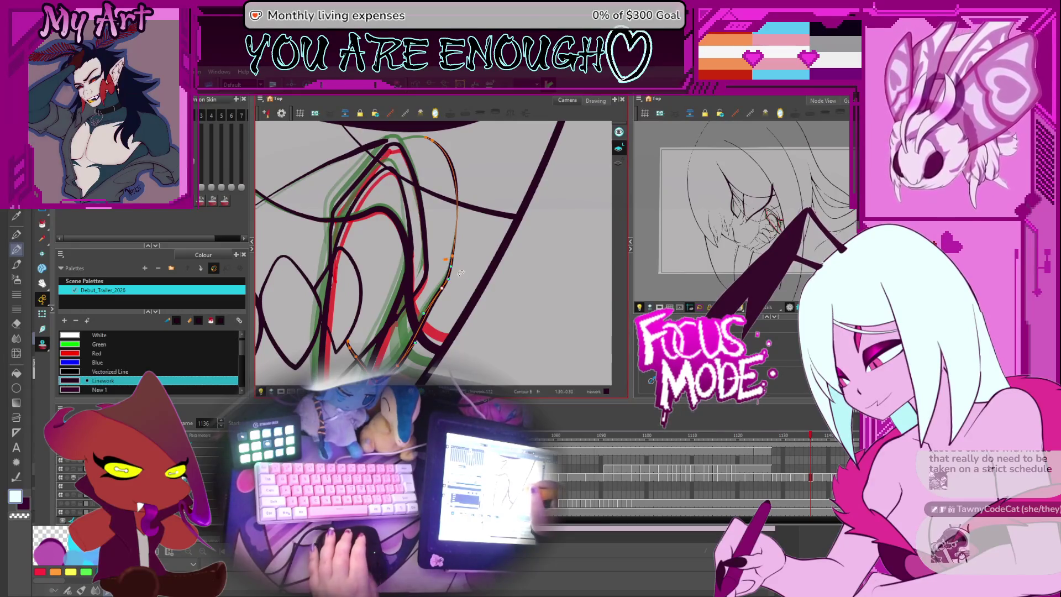
- Compare the reshaped fang across neighbouring frames 1132 to 1137
key("comma")
key("comma")
key("period")
key("period")
key("period")
key("comma")
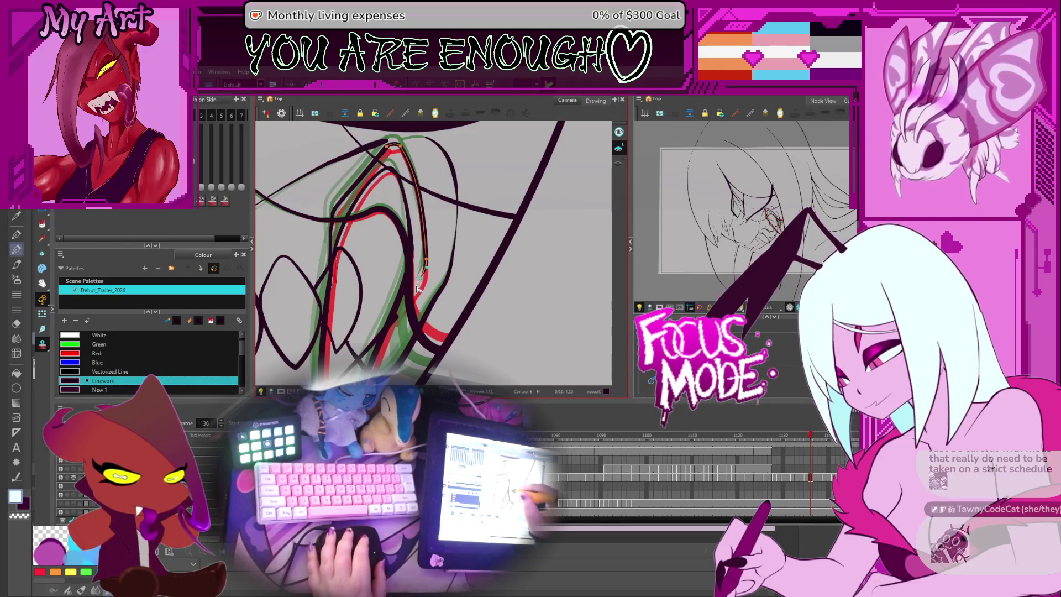
key("comma")
key("comma")
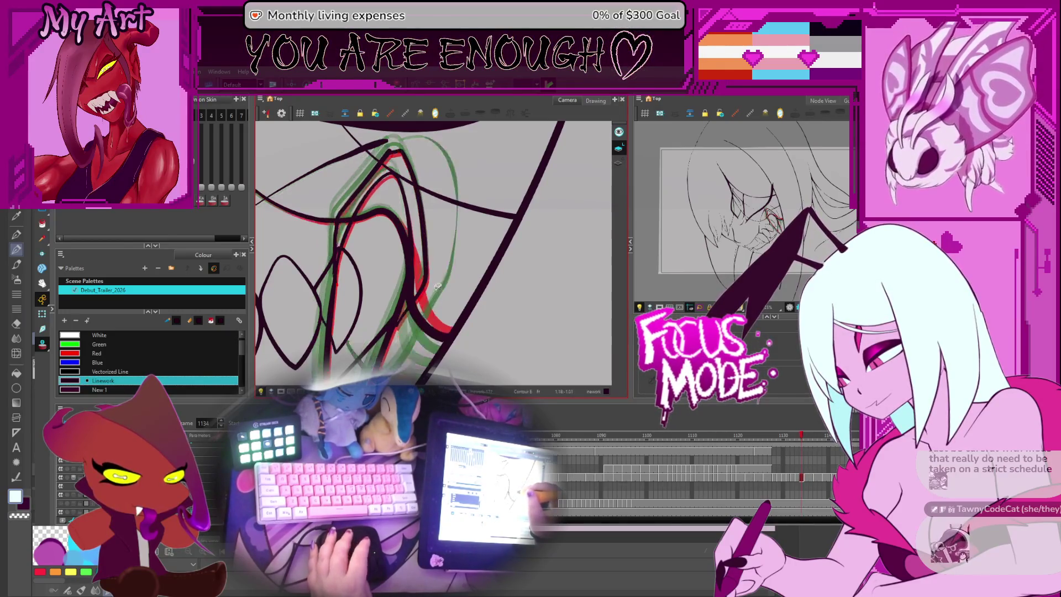
left_click_drag(416, 319, 433, 291)
key("comma")
key("comma")
key("period")
key("period")
key("period")
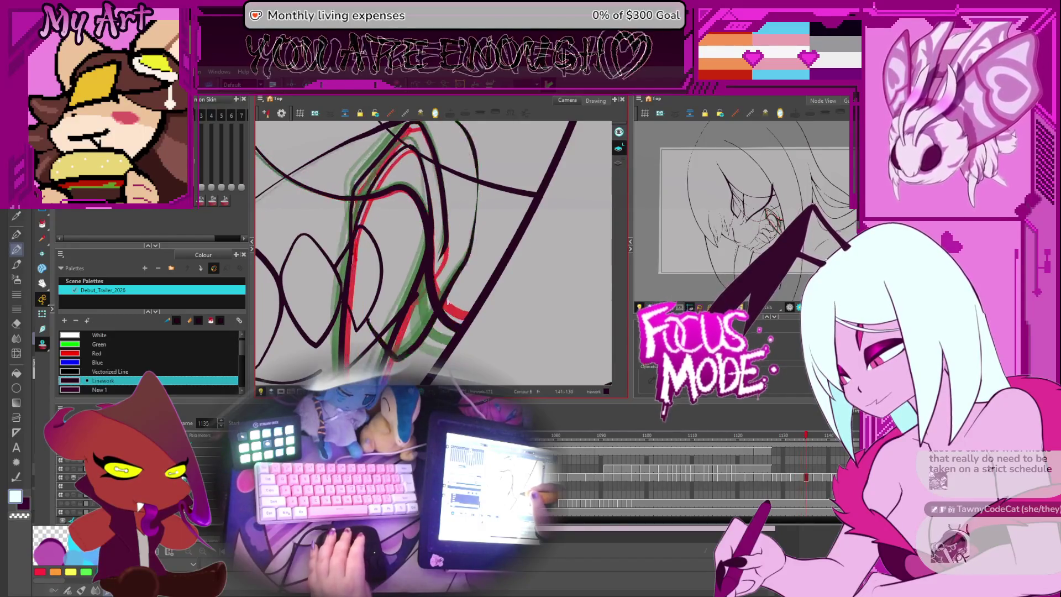
left_click_drag(456, 266, 451, 295)
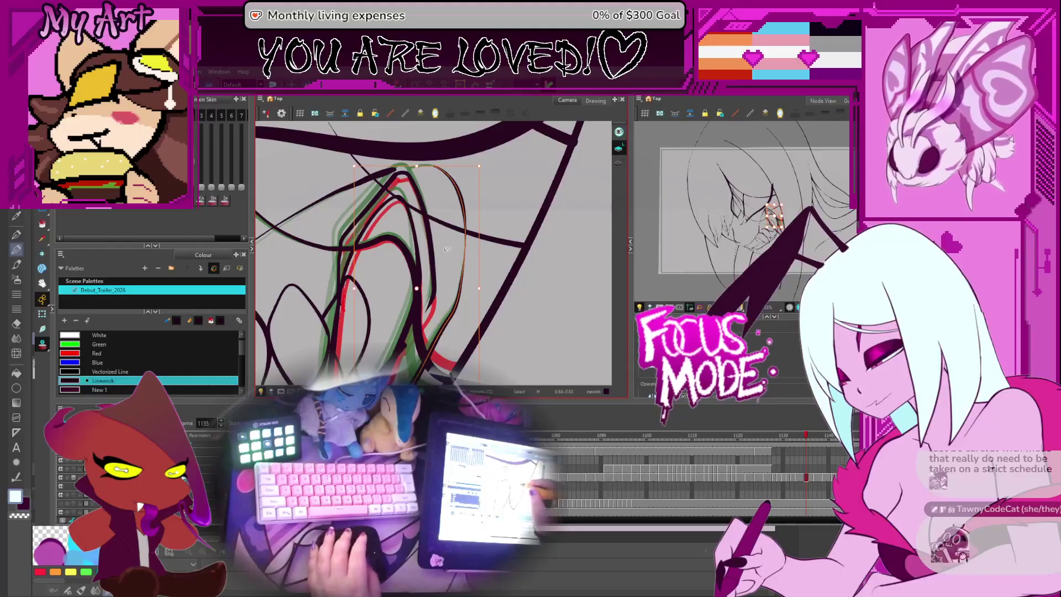
key("period")
key("period")
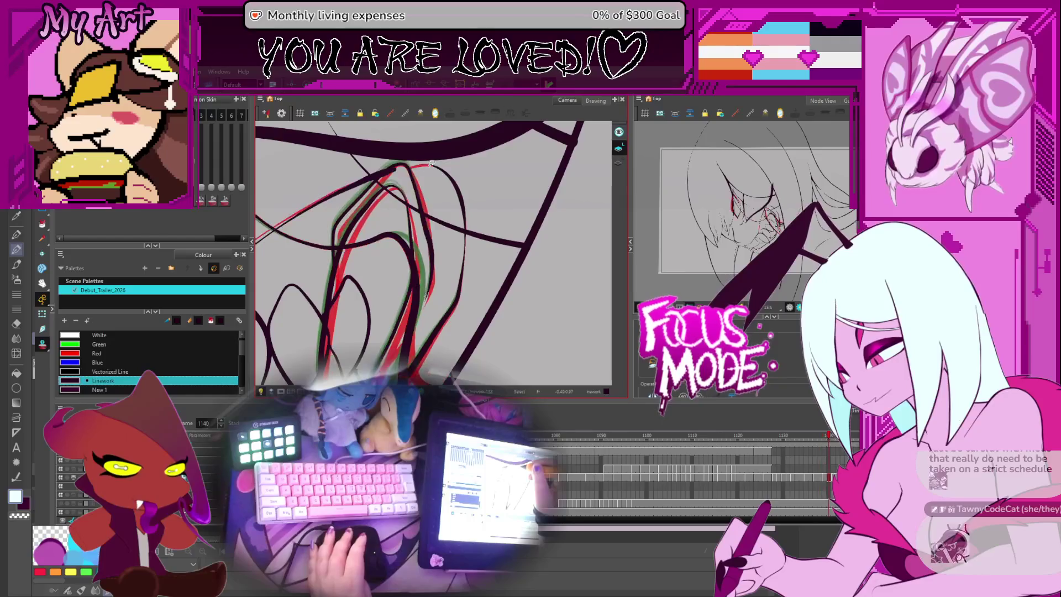
left_click(429, 167)
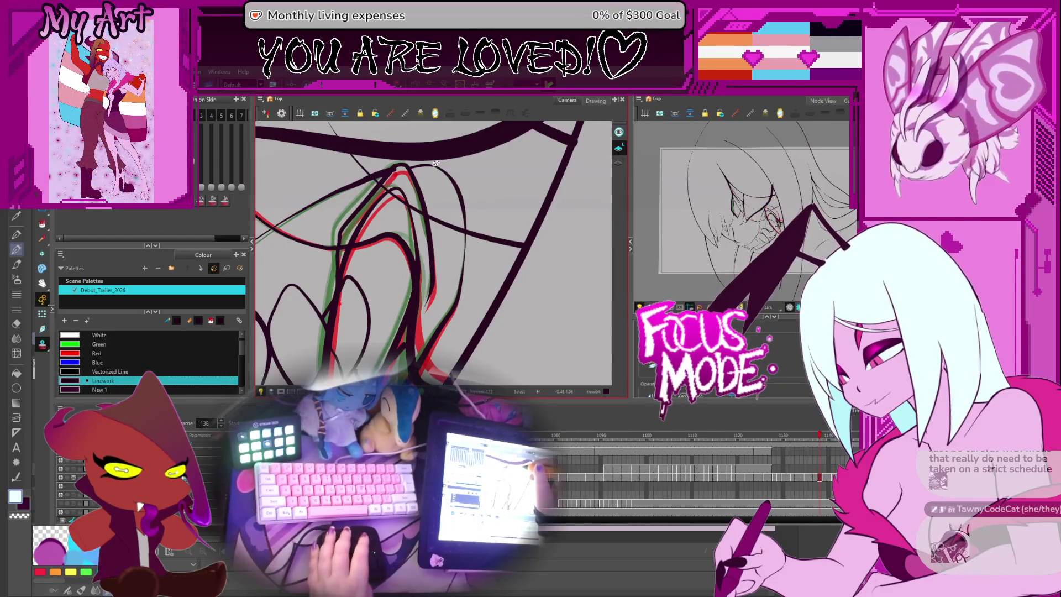
key("period")
key("period")
key("period")
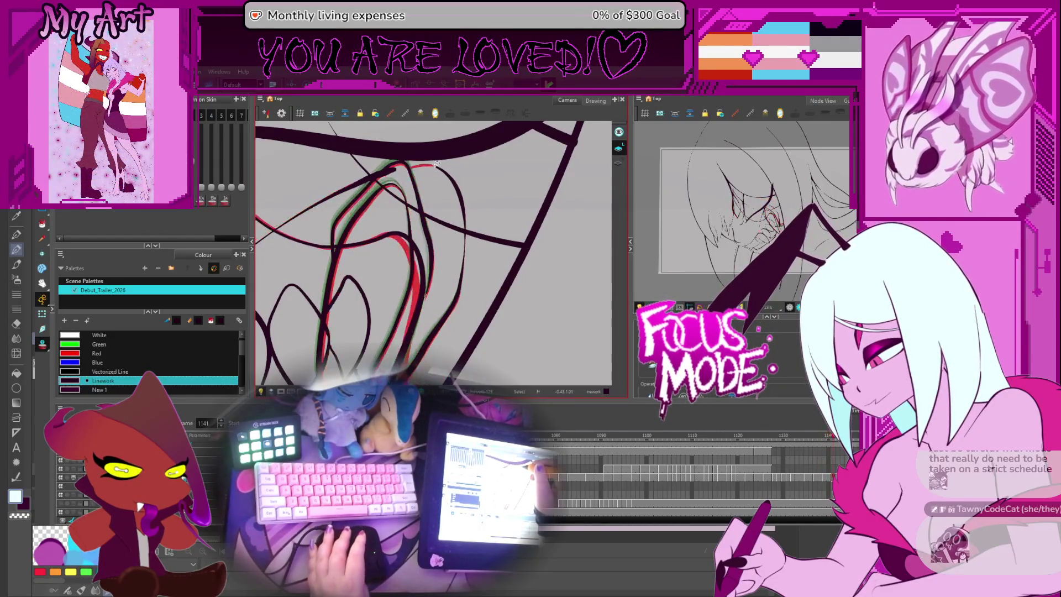
key("period")
key("period")
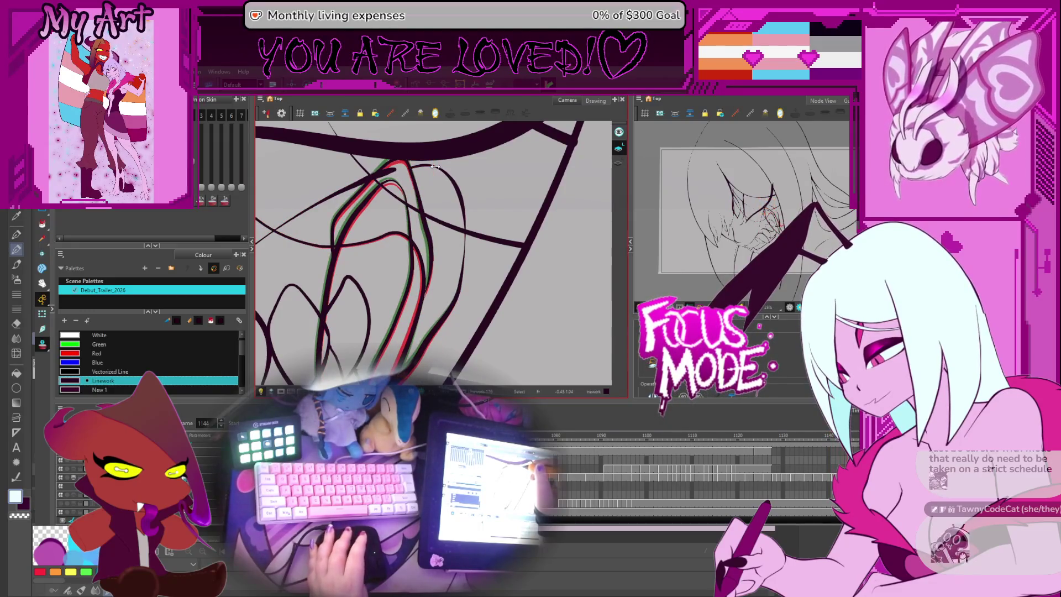
key("period")
key("period")
key("period")
key("comma")
key("comma")
key("comma")
key("period")
key("comma")
key("comma")
key("comma")
mouse_move(439, 182)
left_mouse_down()
mouse_move(489, 191)
mouse_move(381, 188)
mouse_move(373, 193)
mouse_move(396, 222)
left_mouse_up()
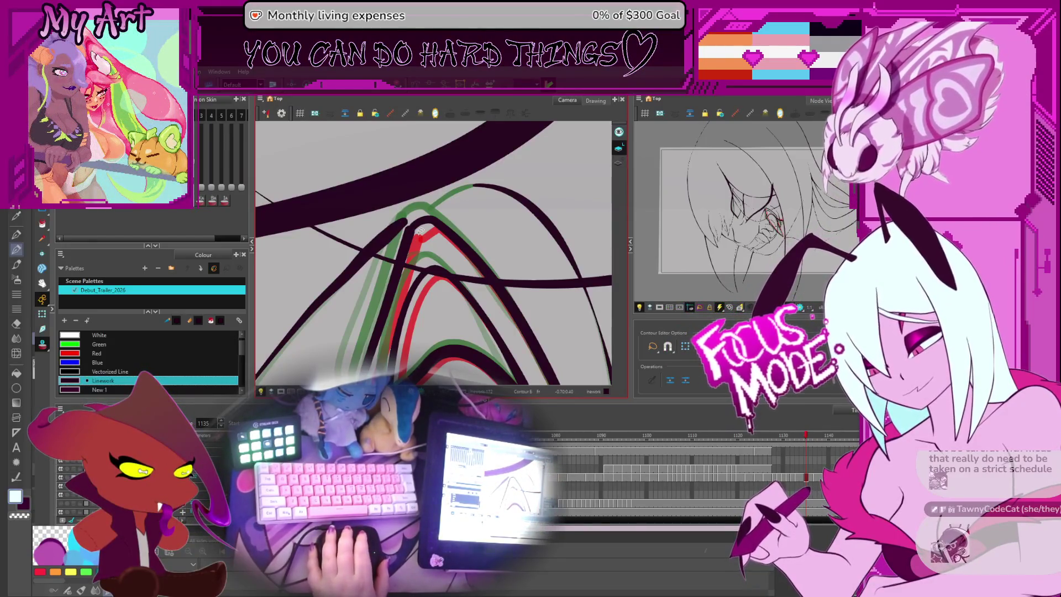
mouse_move(421, 232)
left_mouse_down()
mouse_move(431, 245)
mouse_move(451, 241)
left_mouse_up()
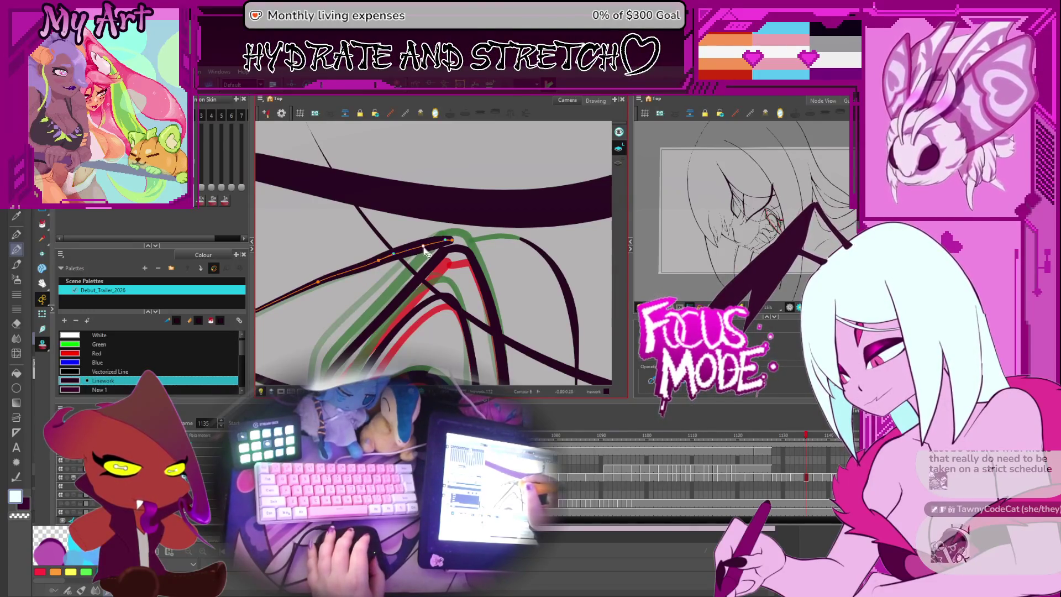
left_click(515, 239)
key("ctrl+z")
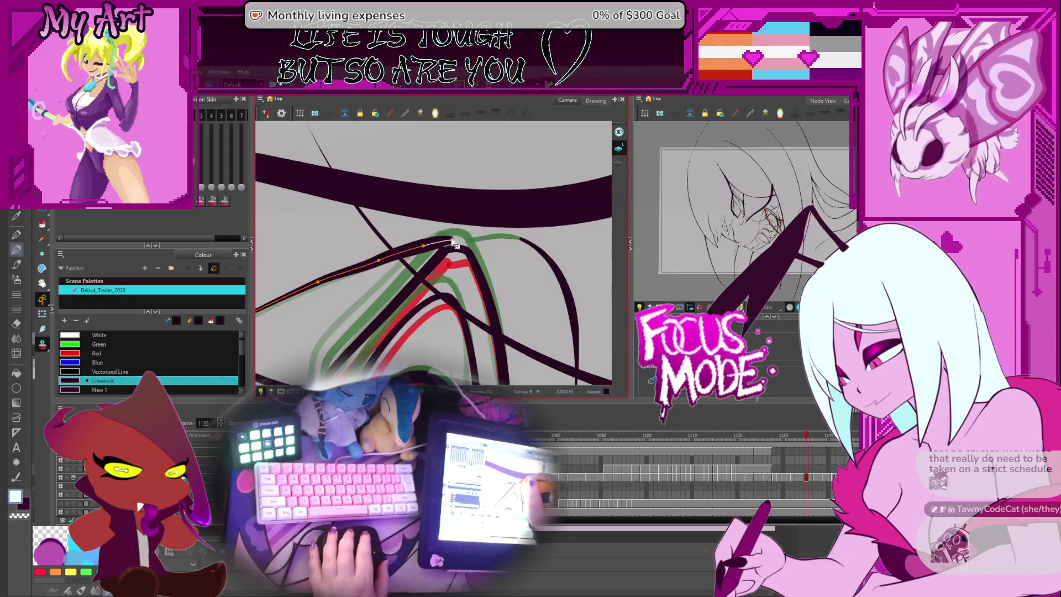
key(".")
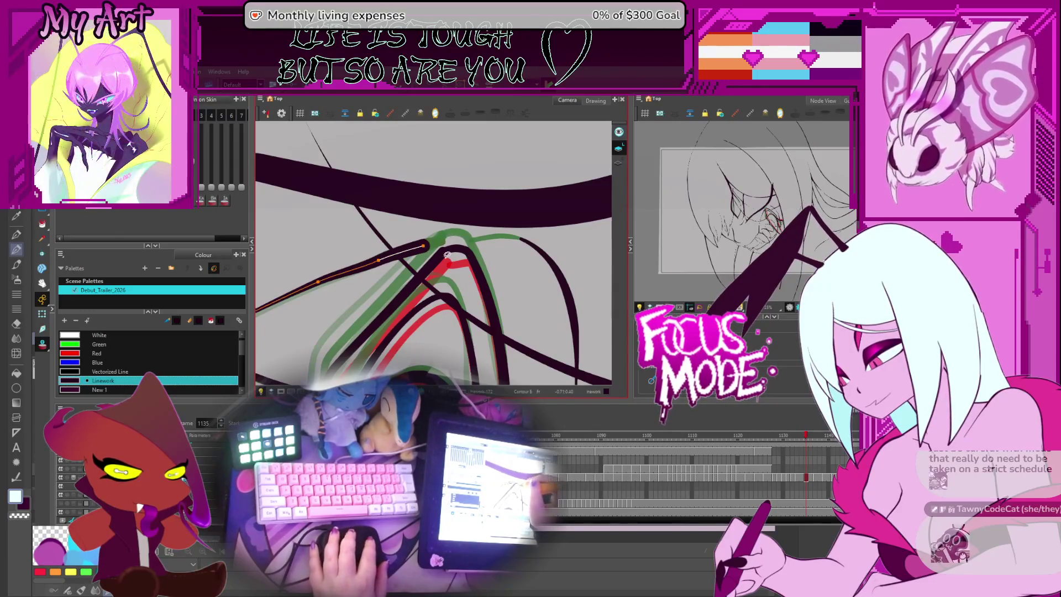
mouse_move(472, 253)
left_mouse_down()
mouse_move(416, 233)
mouse_move(464, 221)
left_mouse_up()
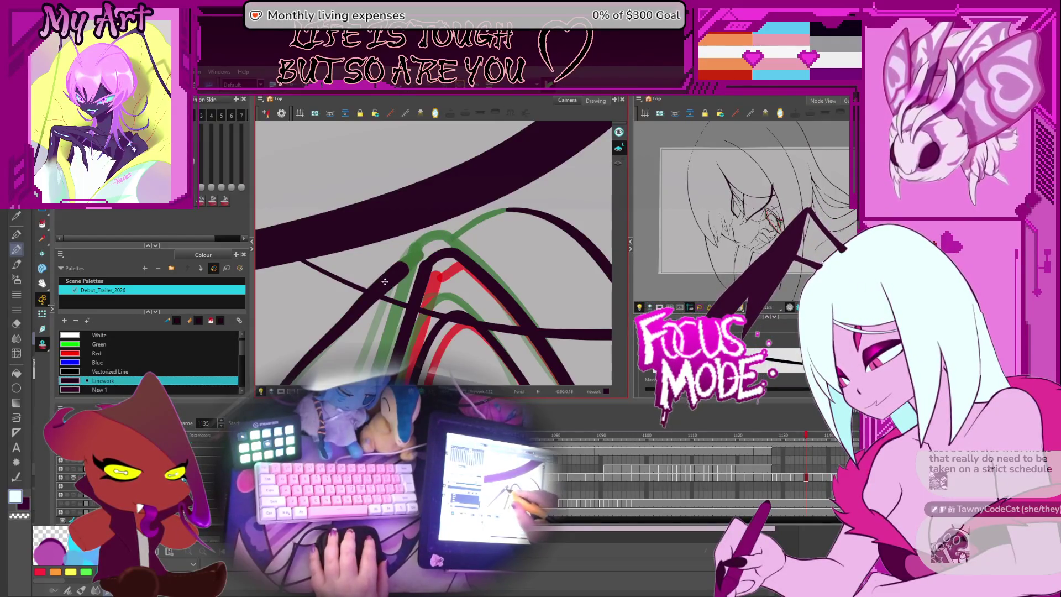
key("alt+q")
left_click(496, 214)
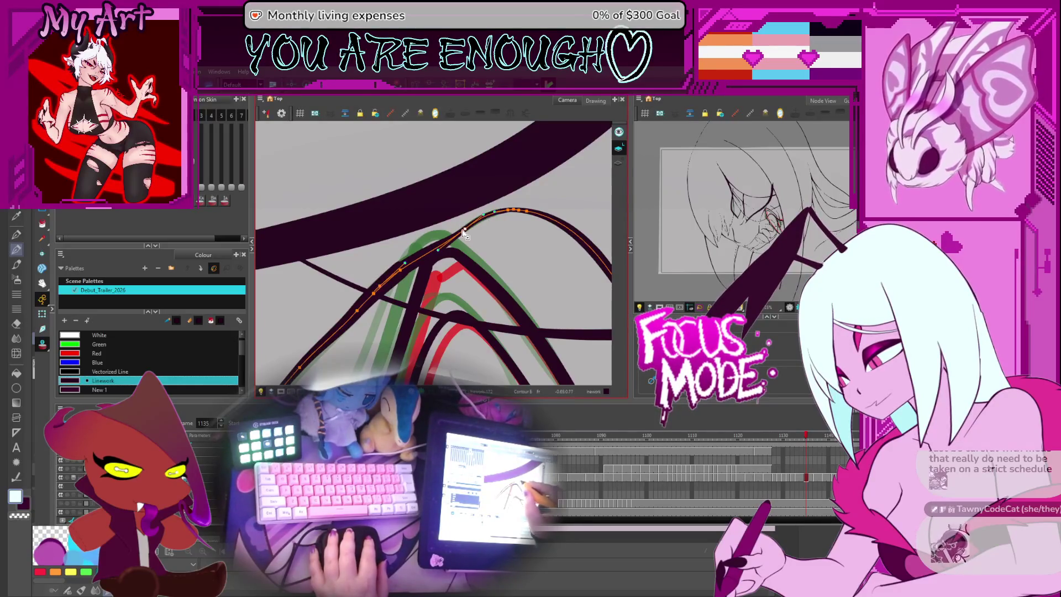
left_click_drag(442, 240, 496, 247)
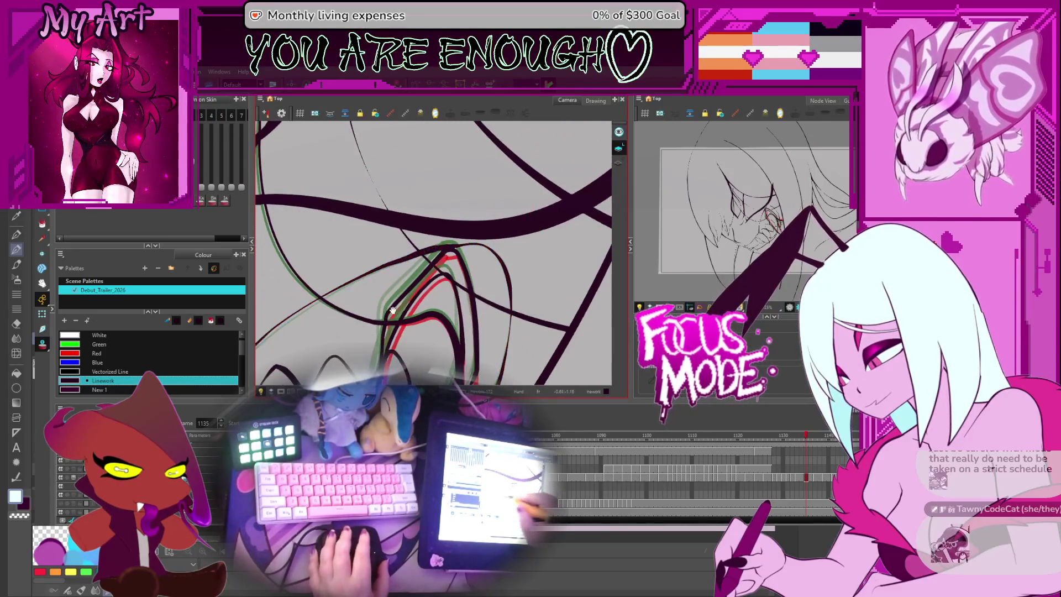
key("period")
key("period")
key("period")
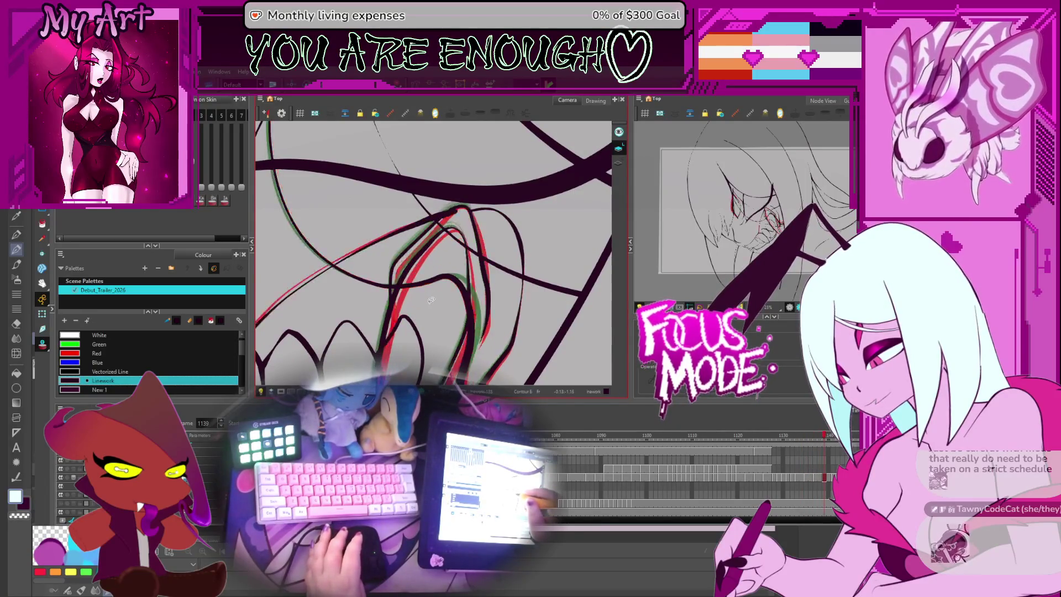
key("period")
left_click_drag(431, 298, 479, 249)
key("comma")
key("comma")
key("comma")
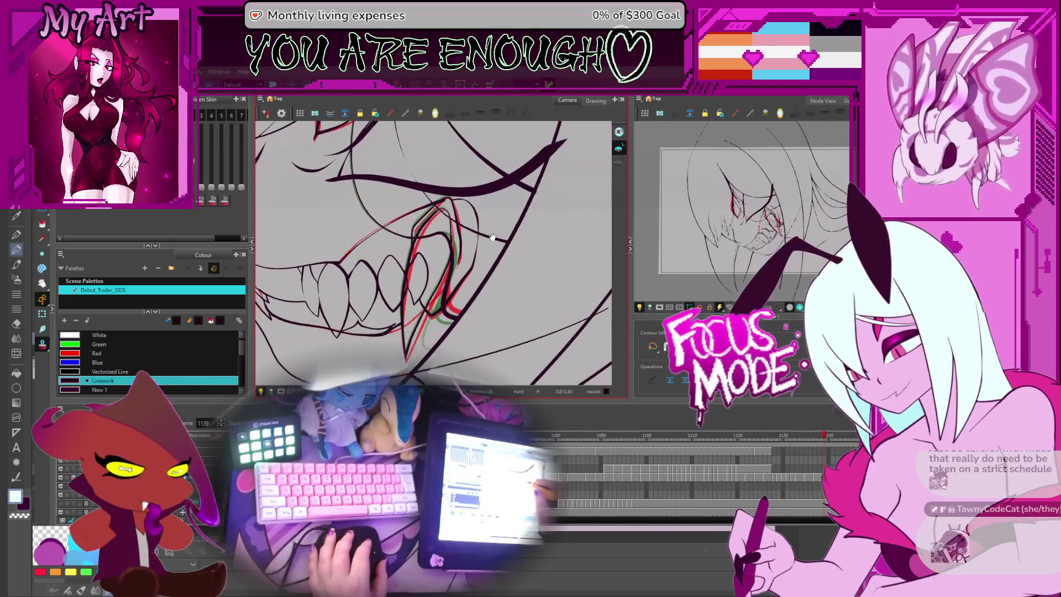
key("comma")
key("comma")
key("comma")
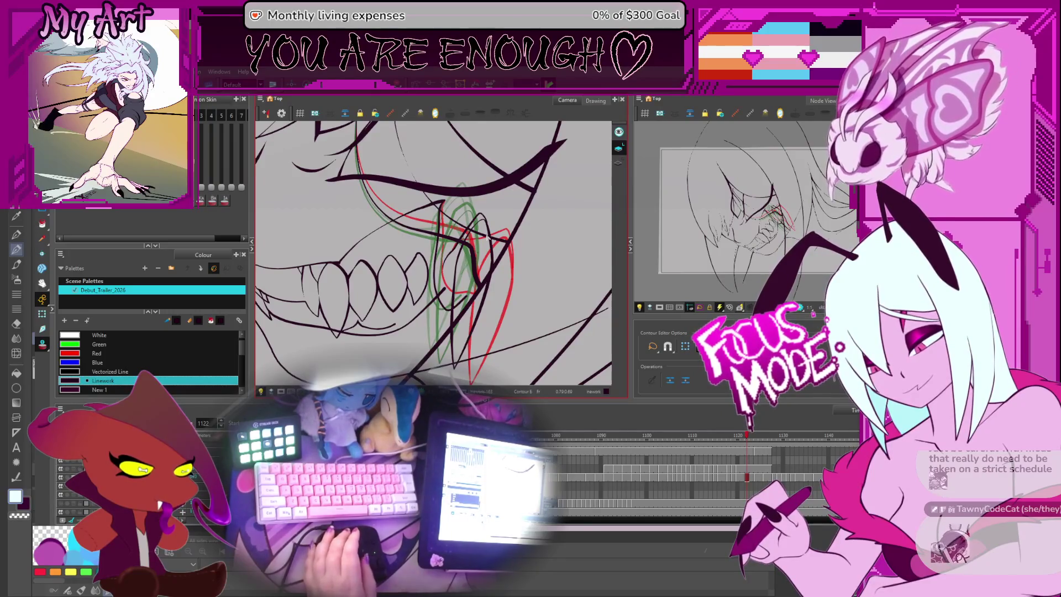
mouse_move(487, 237)
left_mouse_down()
mouse_move(471, 274)
mouse_move(482, 277)
left_mouse_up()
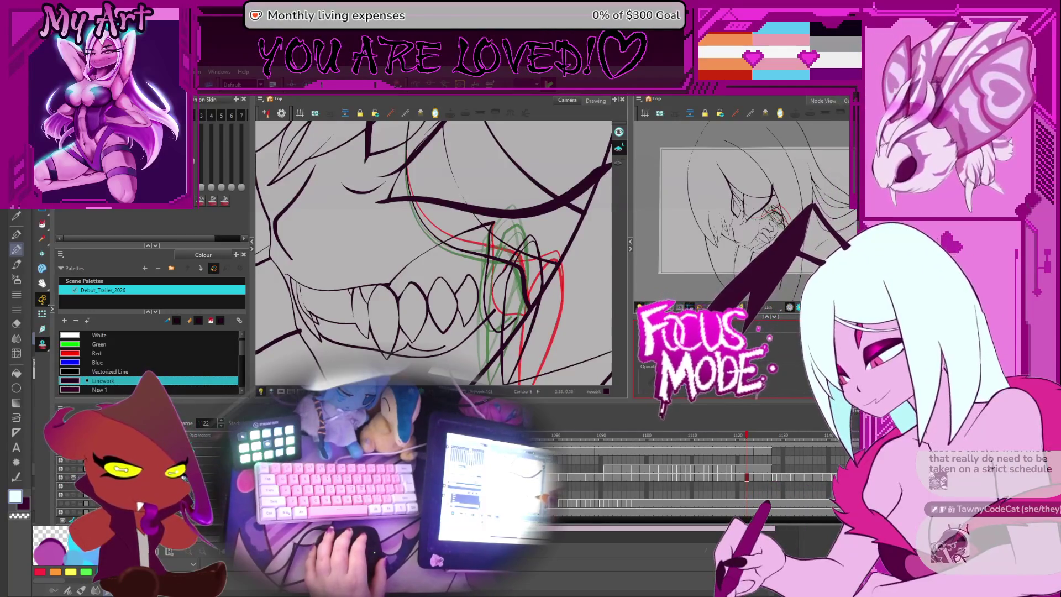
key("period")
key("period")
key("period")
key("period")
key("period")
key("period")
key("comma")
key("comma")
key("comma")
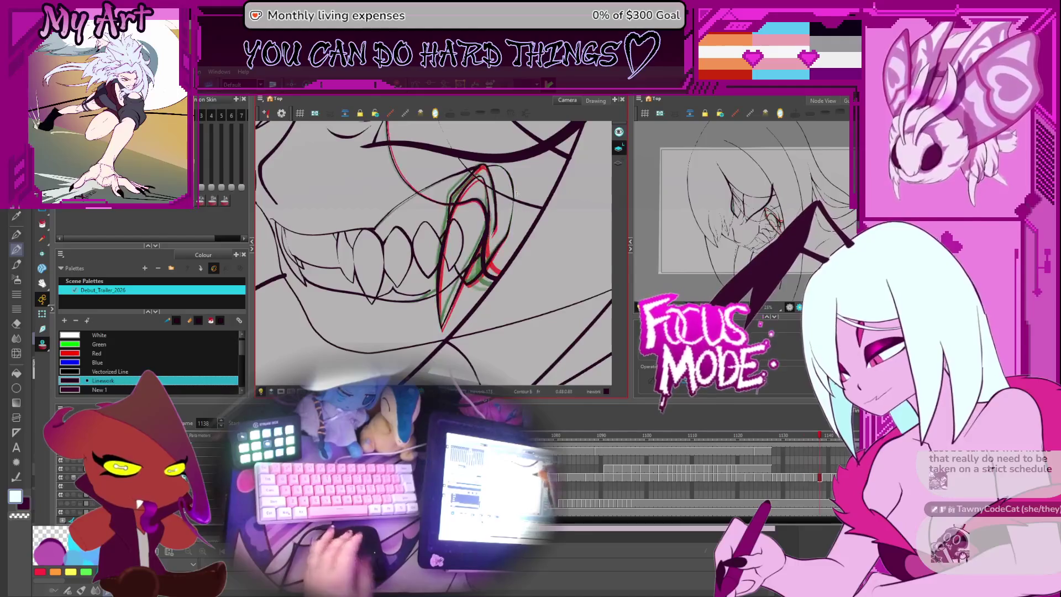
key("comma")
key("comma")
key("comma")
key("period")
key("period")
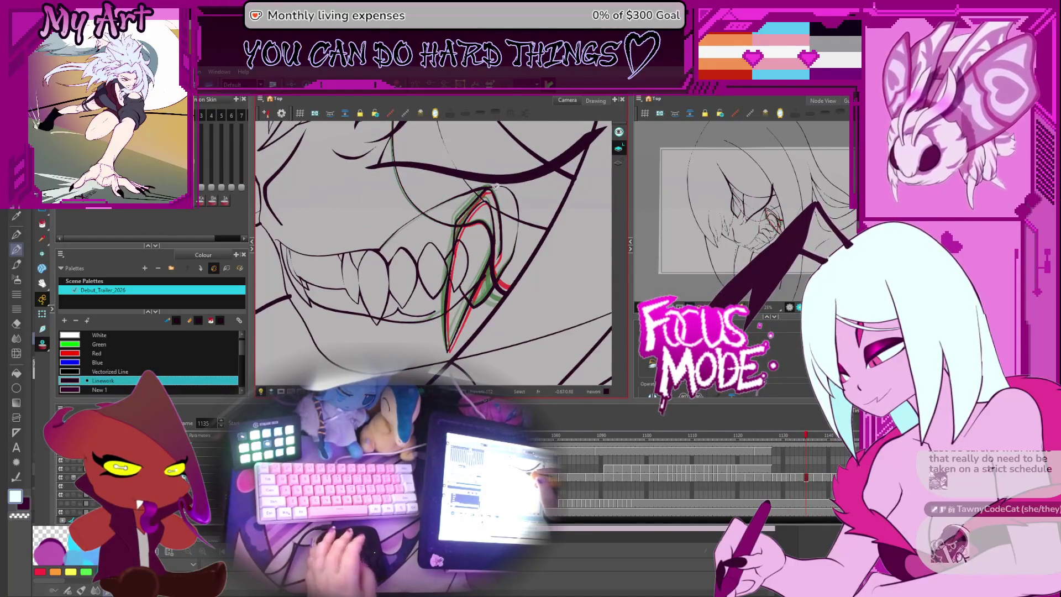
key("period")
key("period")
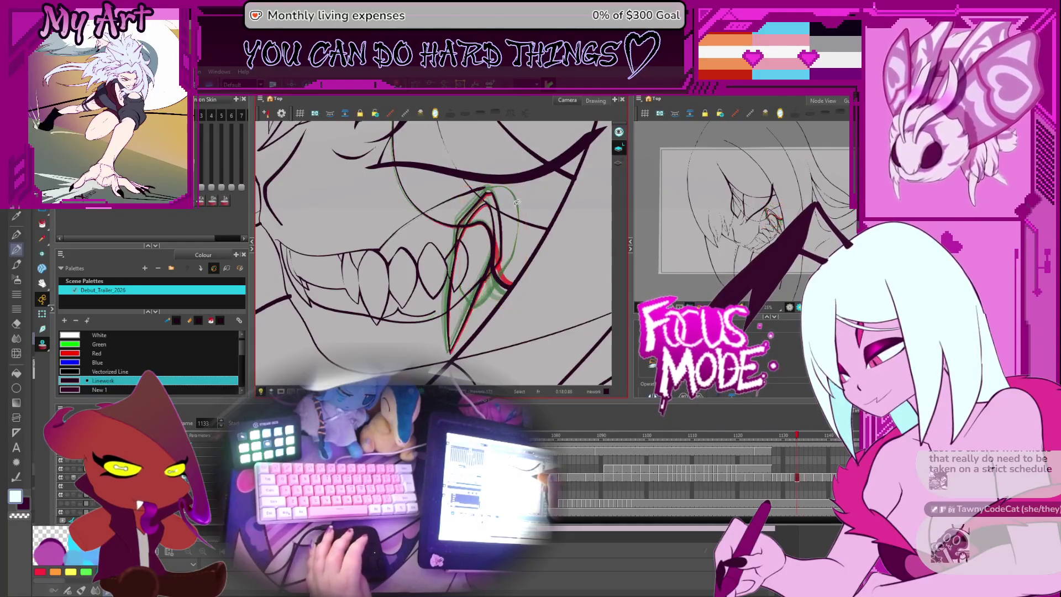
key("comma")
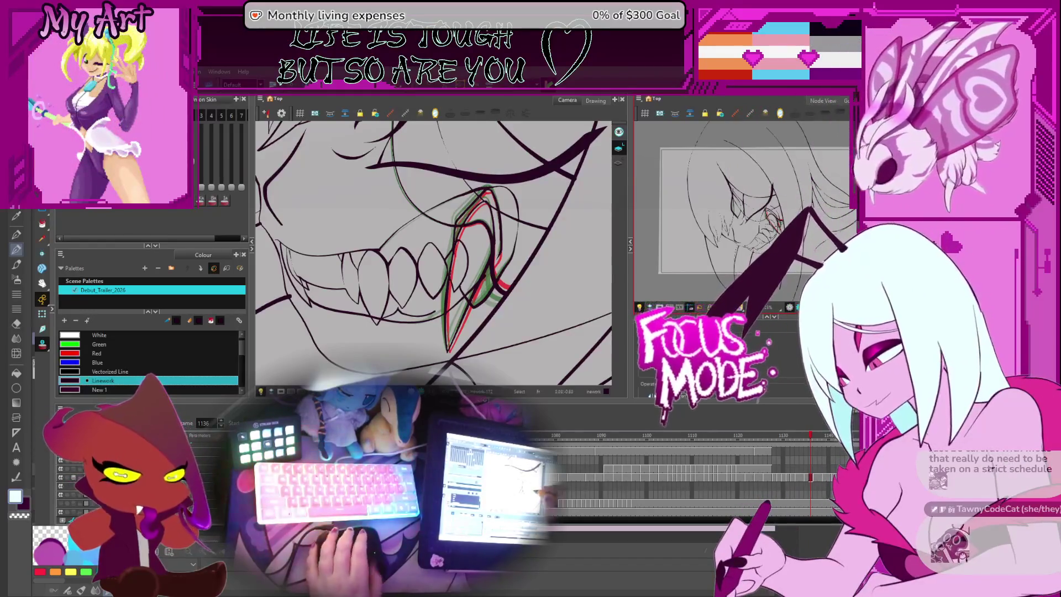
key("comma")
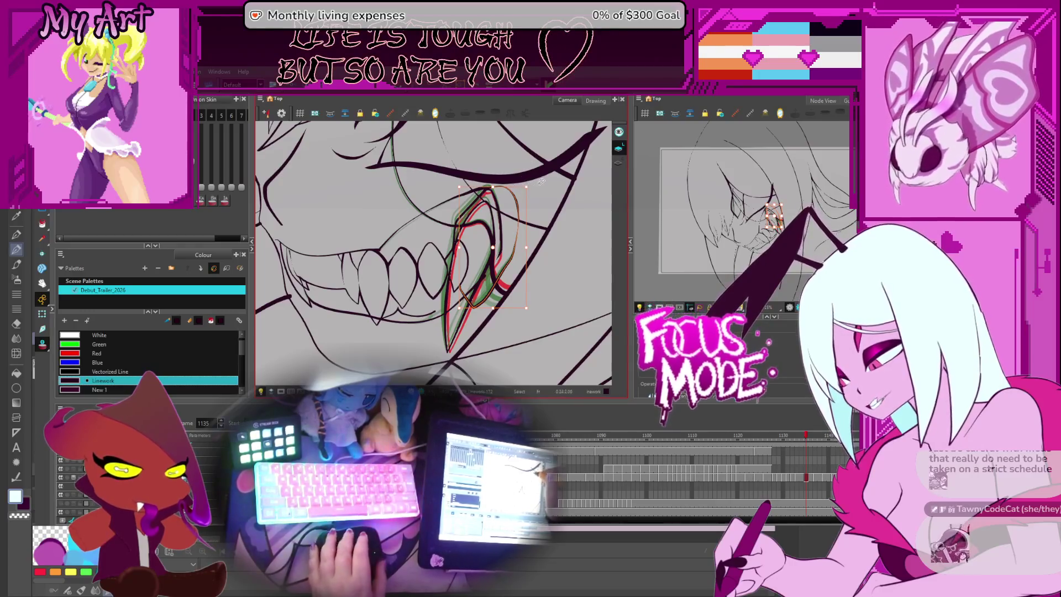
- Zoom in on the fang and compare frames 1134 and 1135, recentring the view
scroll(542, 181, "up", 3)
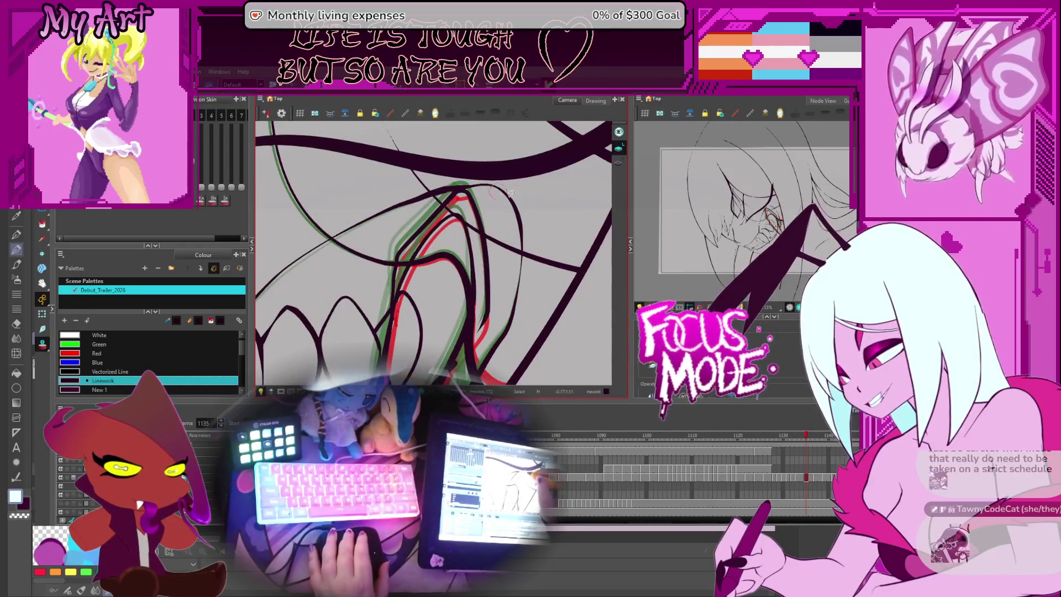
scroll(510, 238, "down", 2)
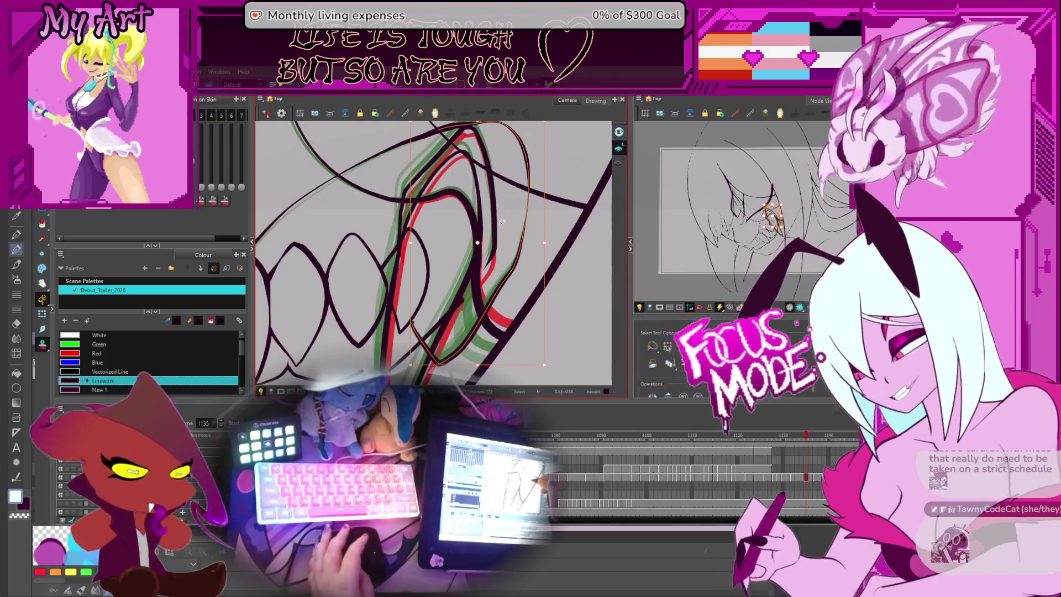
scroll(501, 222, "down", 3)
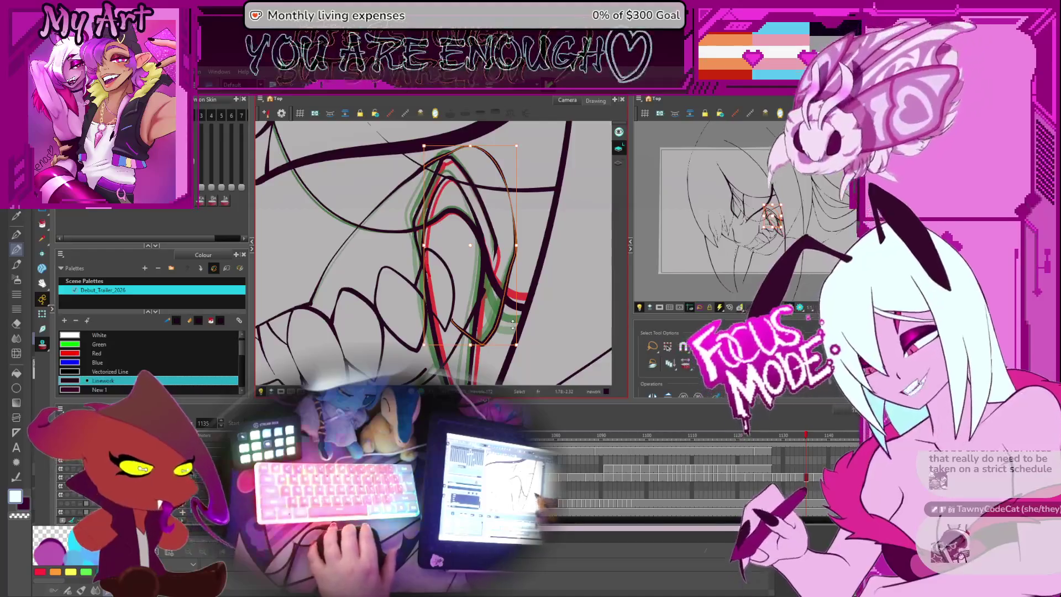
scroll(489, 265, "down", 1)
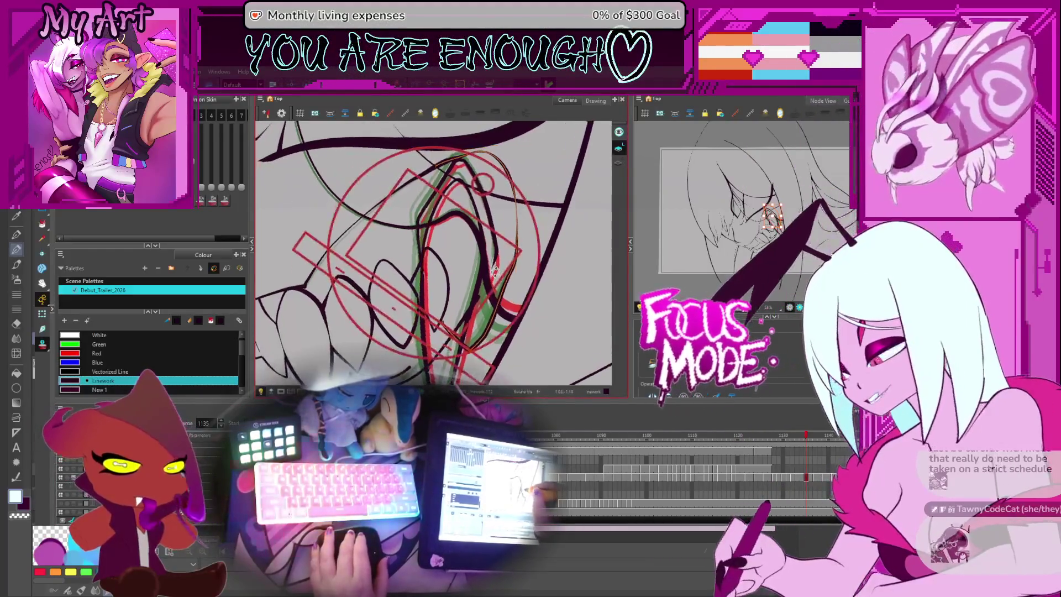
key("comma")
key("period")
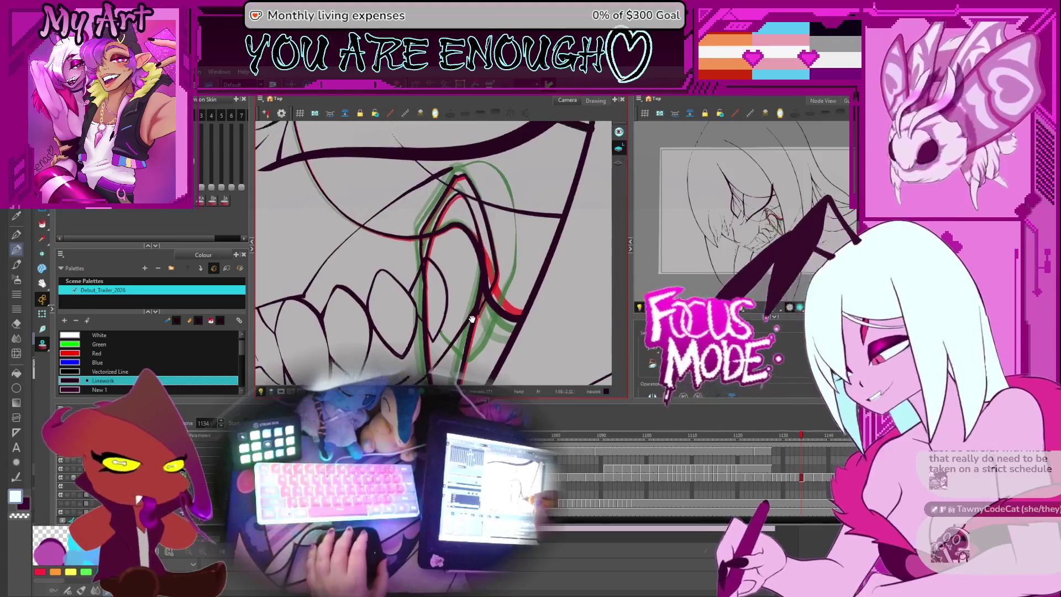
left_click_drag(461, 327, 474, 303)
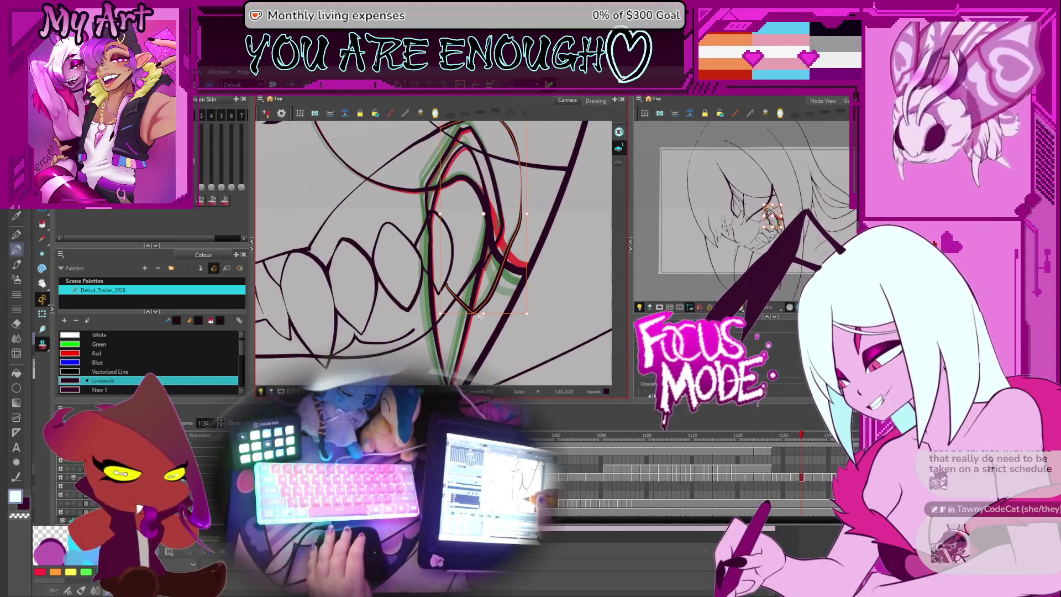
- Flip across frames 1134–1136, then advance through 1139 and 1141 to 1143
key("period")
key("period")
key("comma")
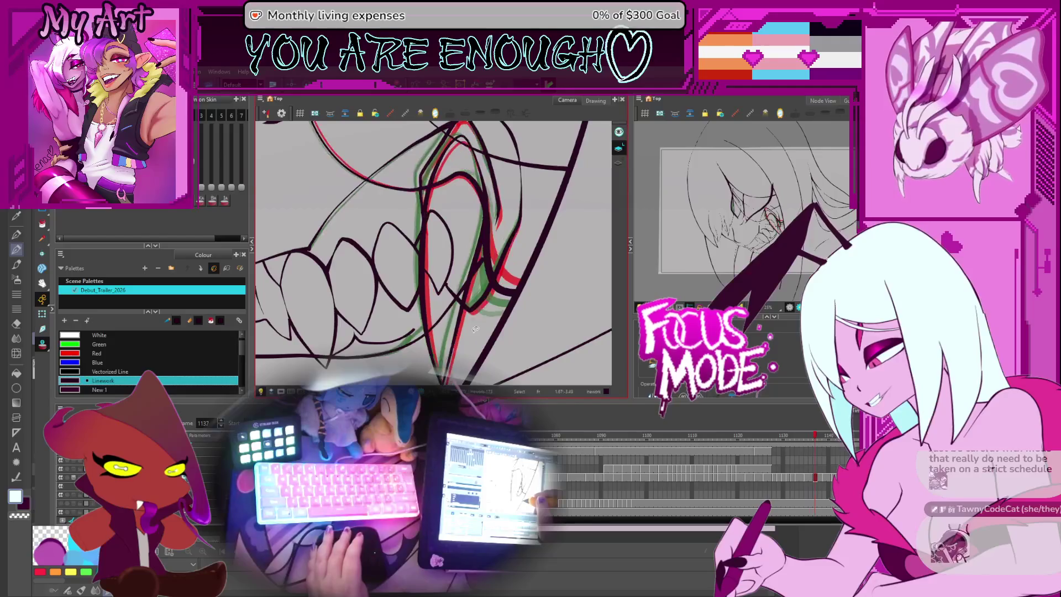
key("comma")
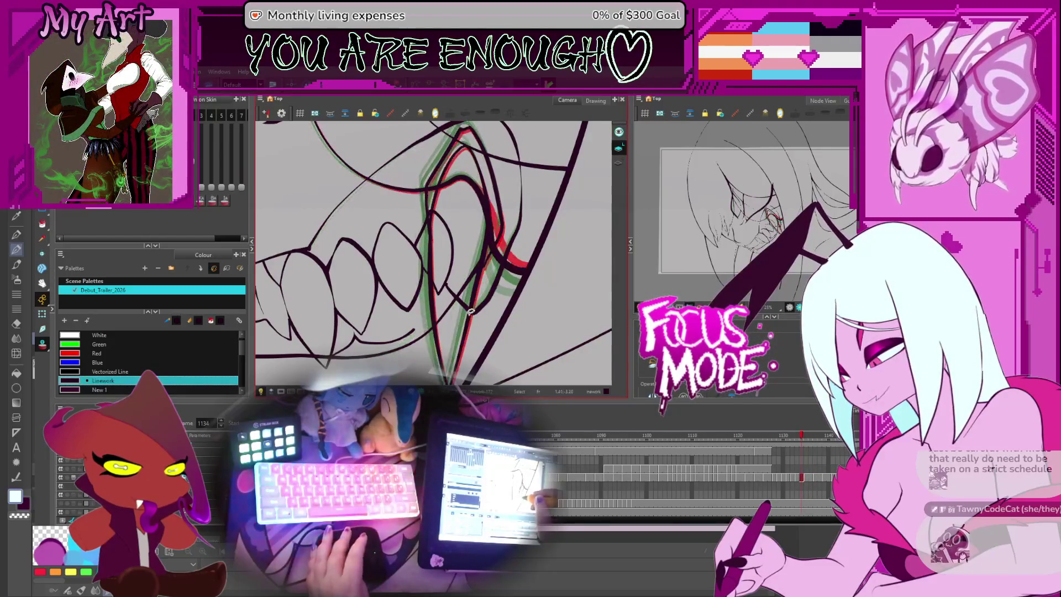
key("period")
key("period")
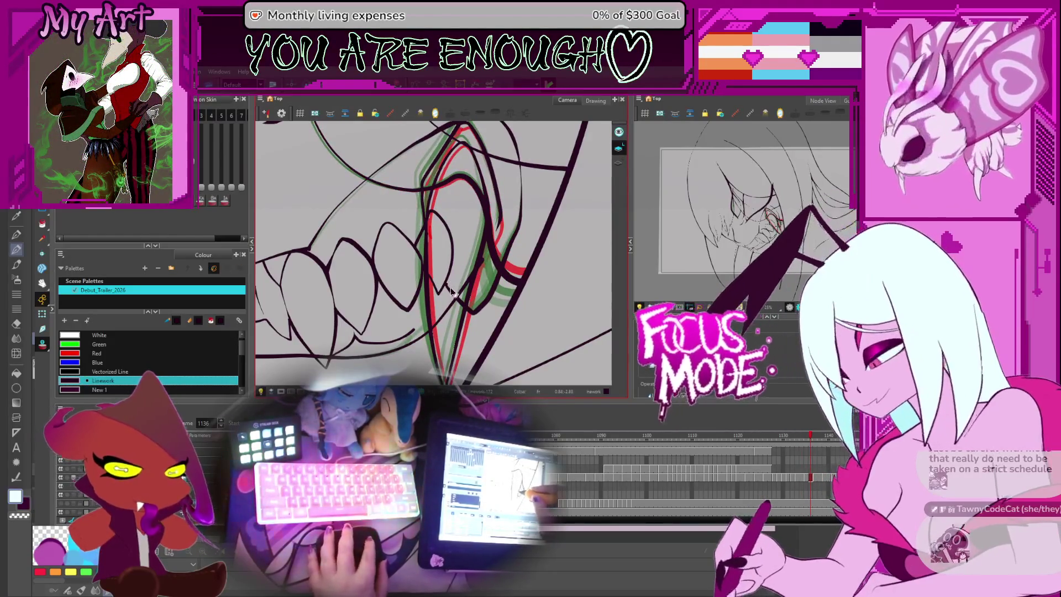
key("period")
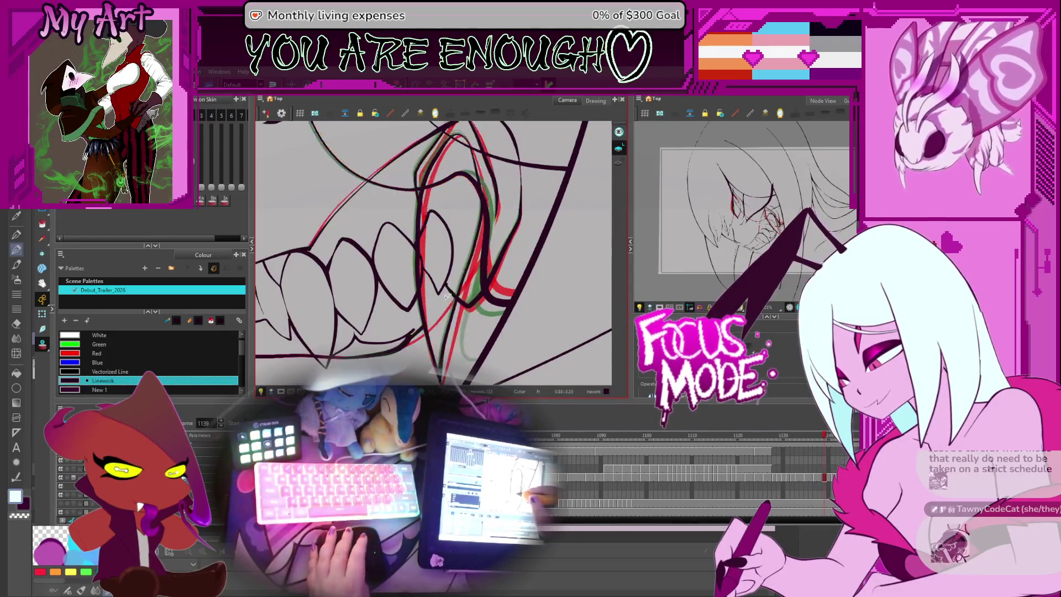
key("period")
key("period")
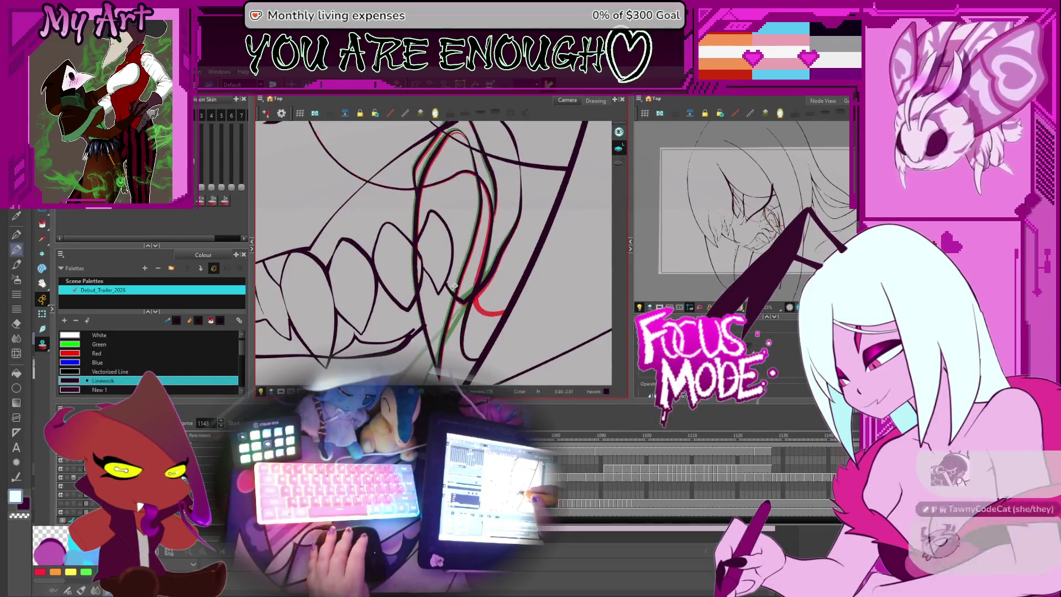
key("period")
key("period")
key("period")
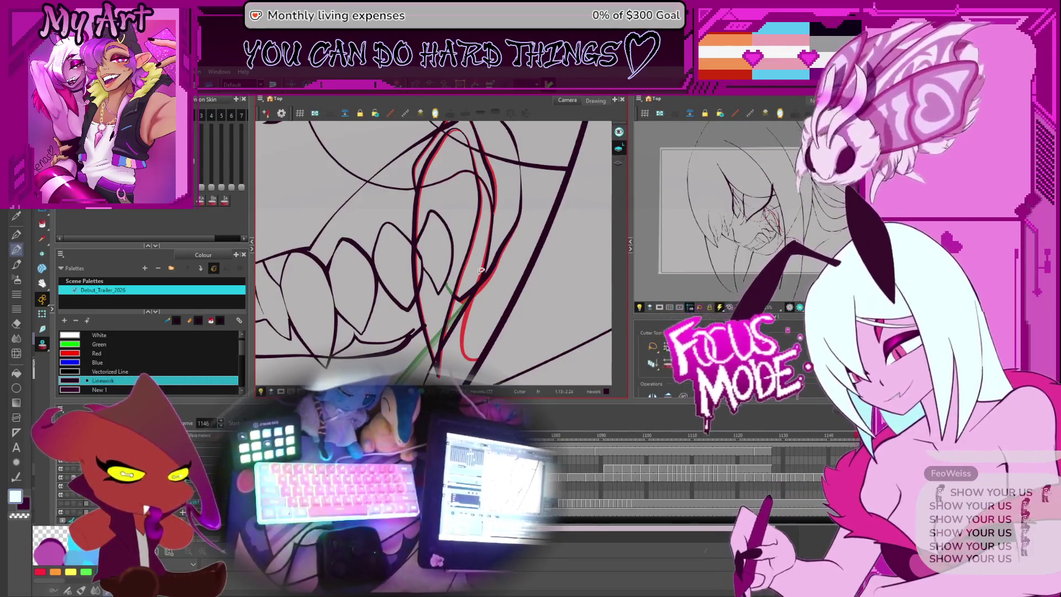
- Zoom out to the full camera frame, play back the snarl animation, then switch to Clip Studio Paint
scroll(481, 270, "down", 3)
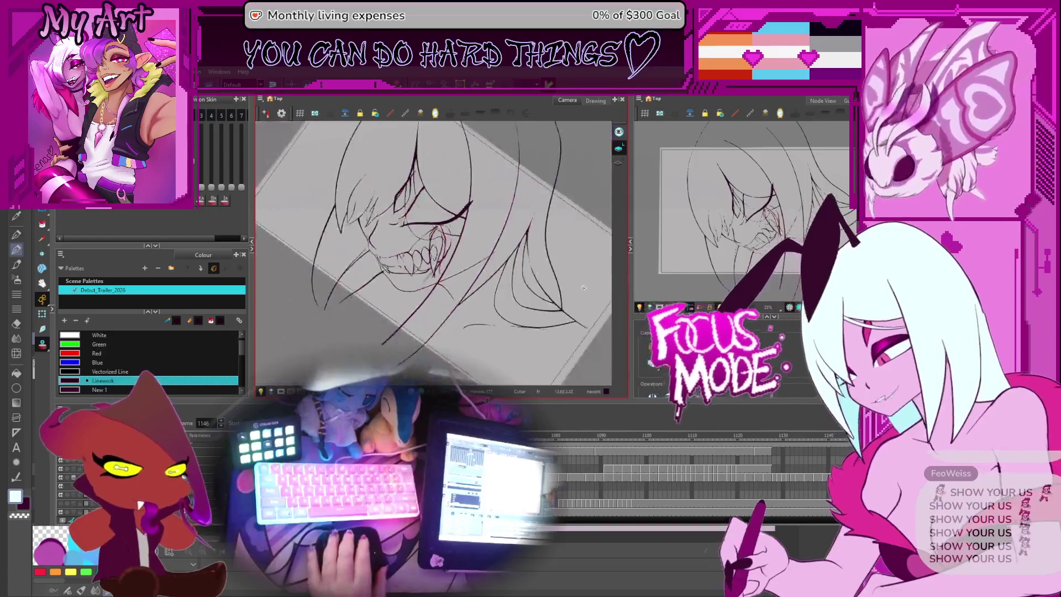
scroll(496, 347, "down", 3)
key("ctrl+alt")
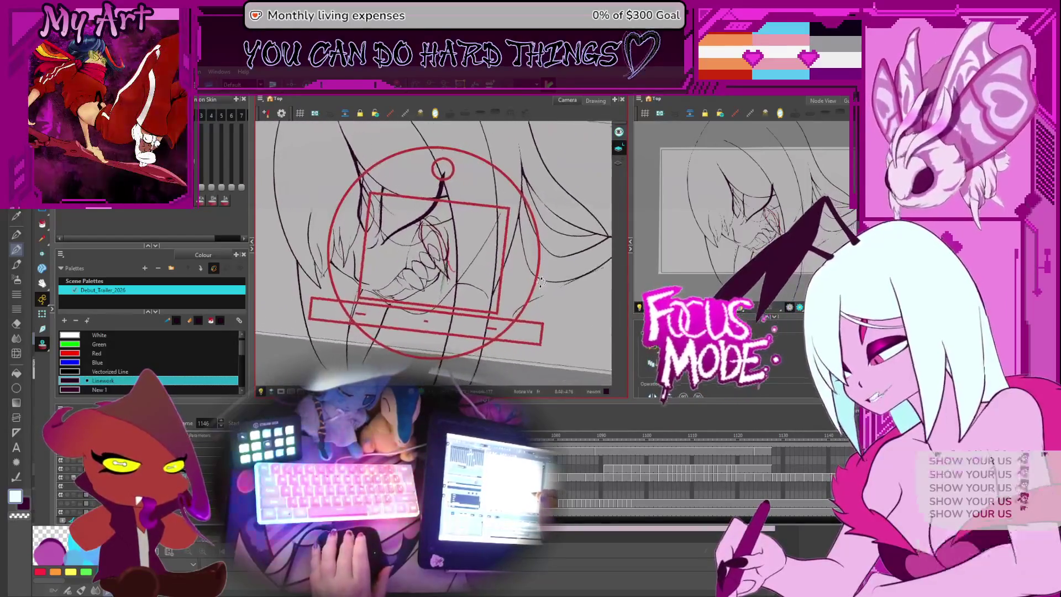
scroll(522, 297, "up", 2)
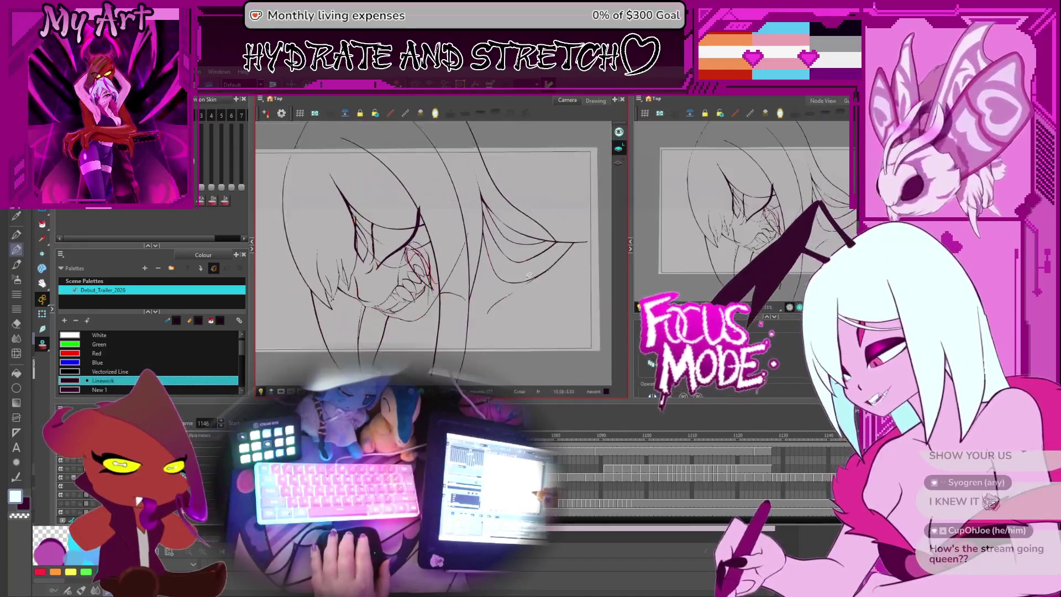
left_click_drag(560, 321, 537, 312)
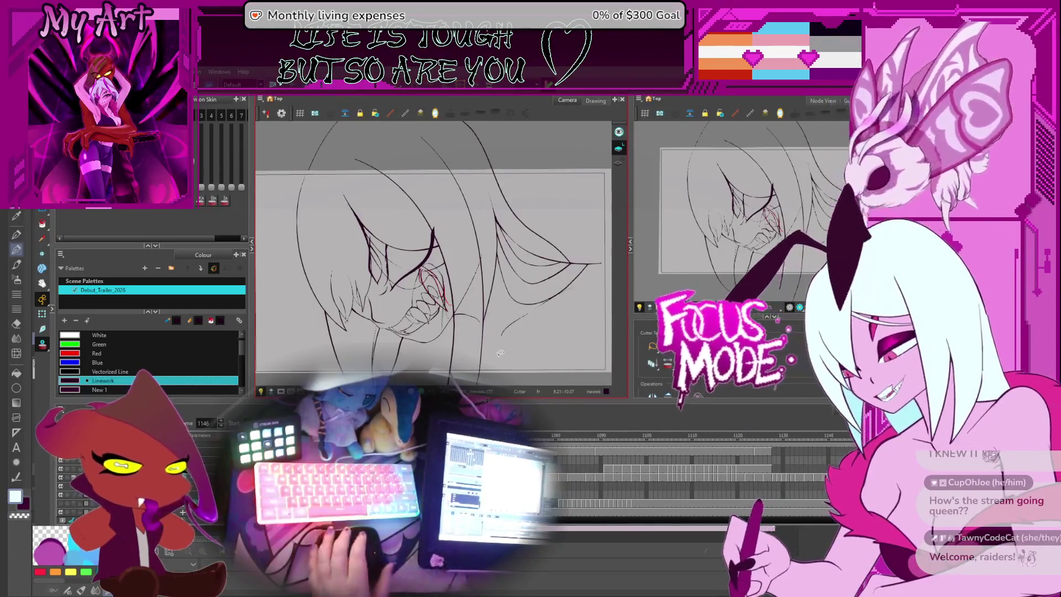
key("Return")
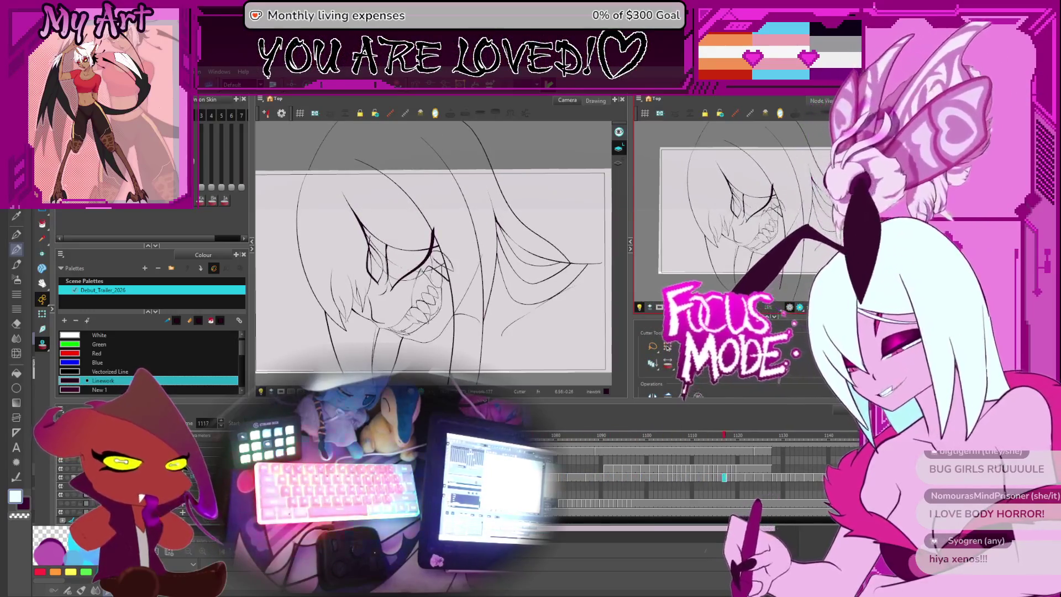
key("alt+Tab")
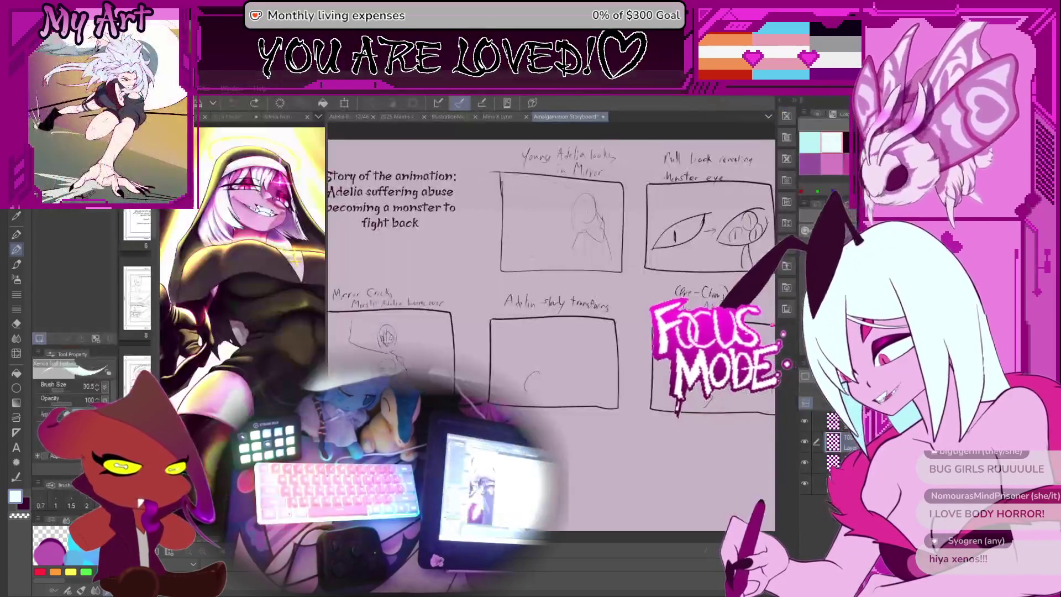
left_click(500, 118)
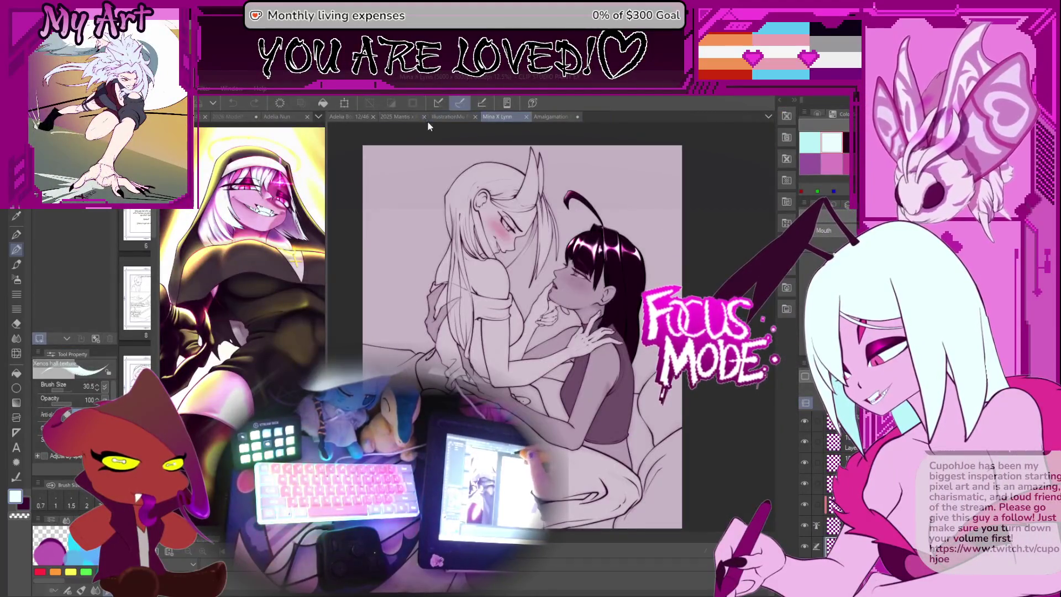
left_click(443, 118)
left_click(405, 117)
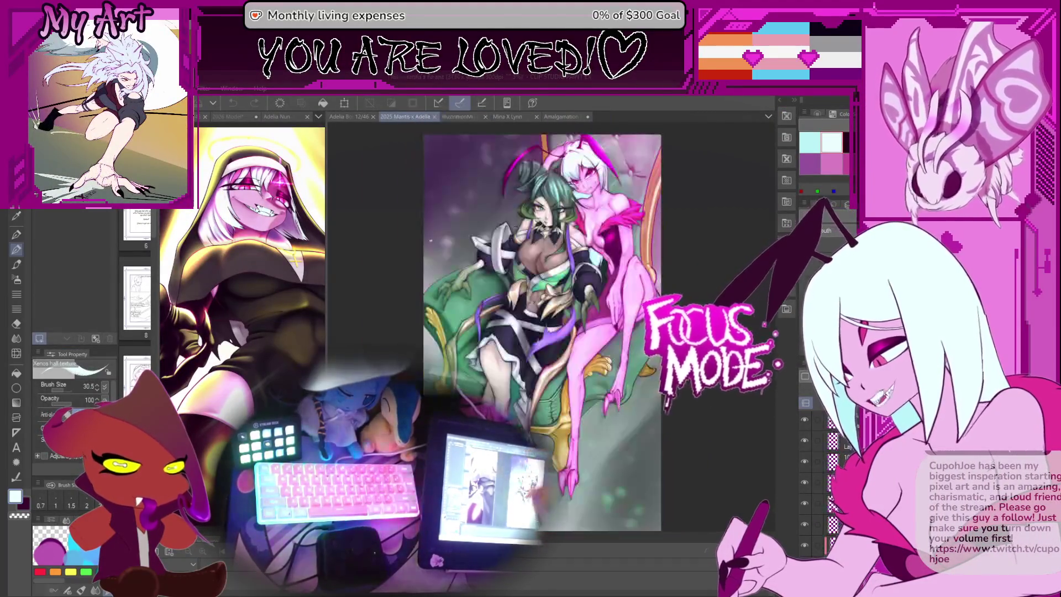
key("alt+Tab")
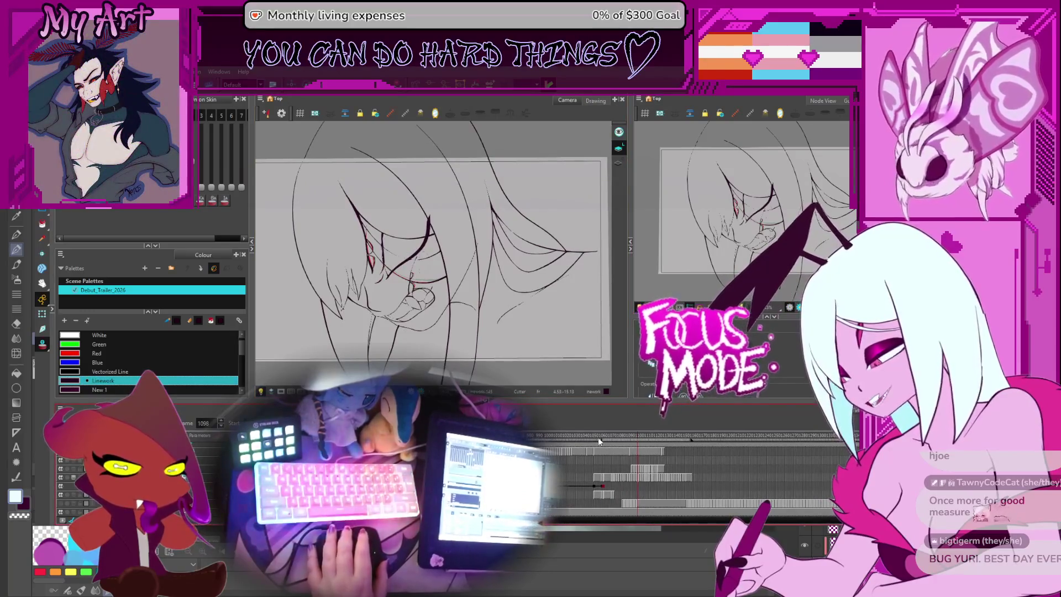
- Rewind the timeline to the first frame and play the whole sequence from the start
scroll(599, 441, "left", 5)
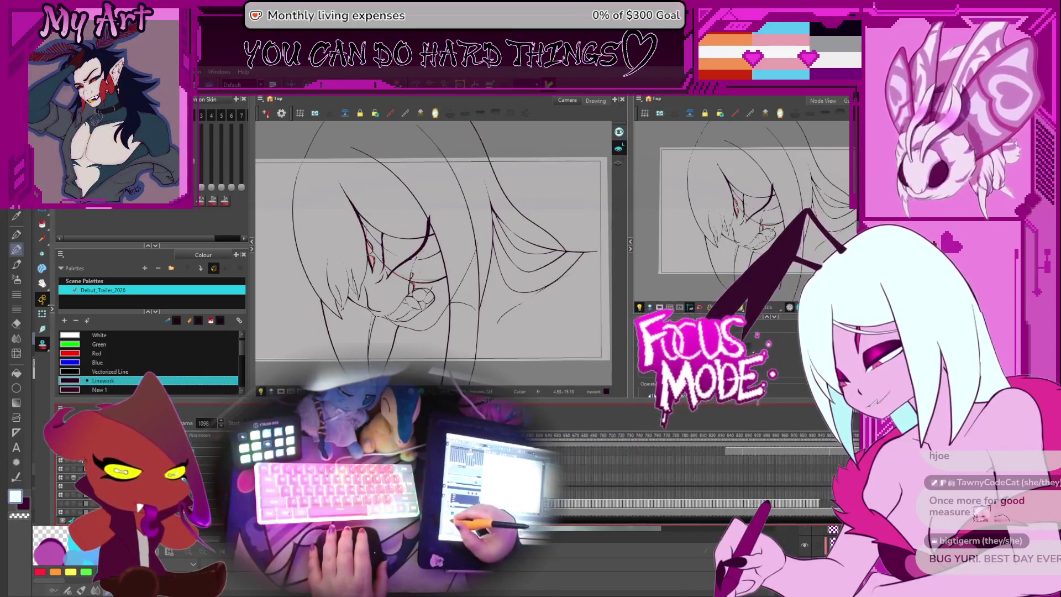
scroll(691, 470, "left", 5)
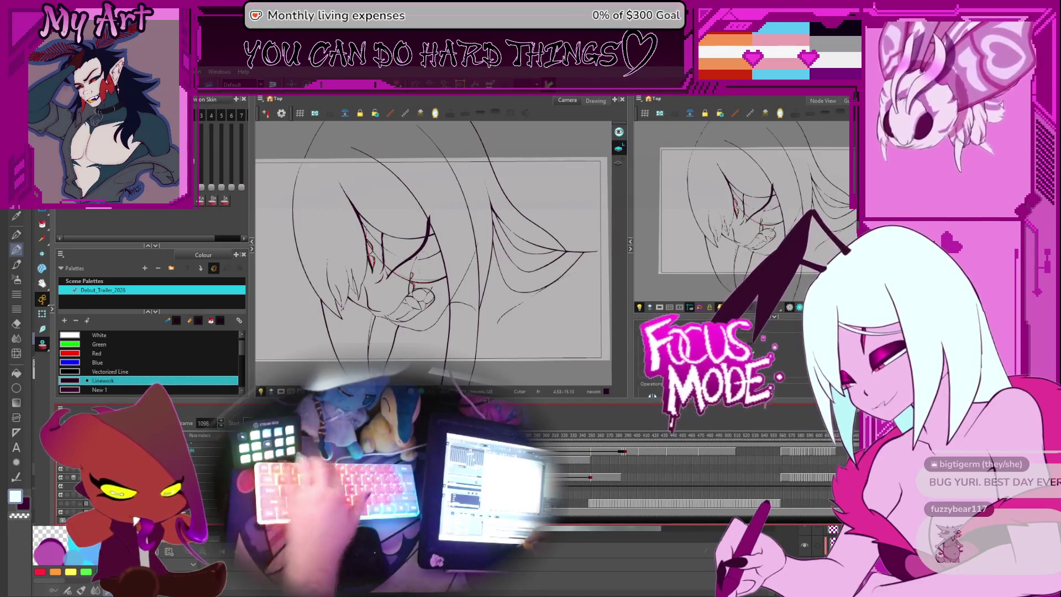
key("shift+comma")
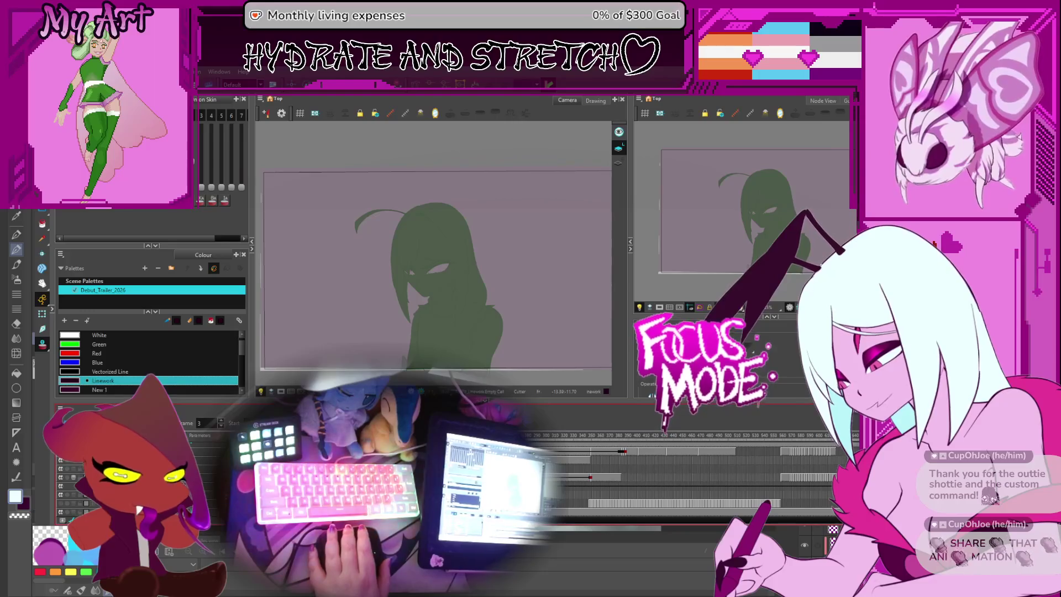
key("Return")
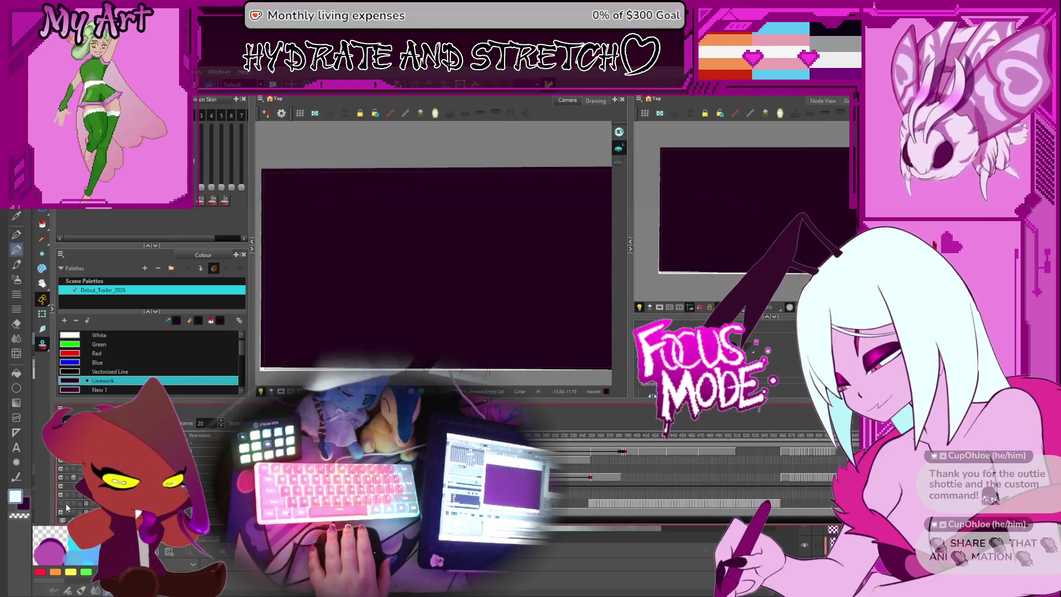
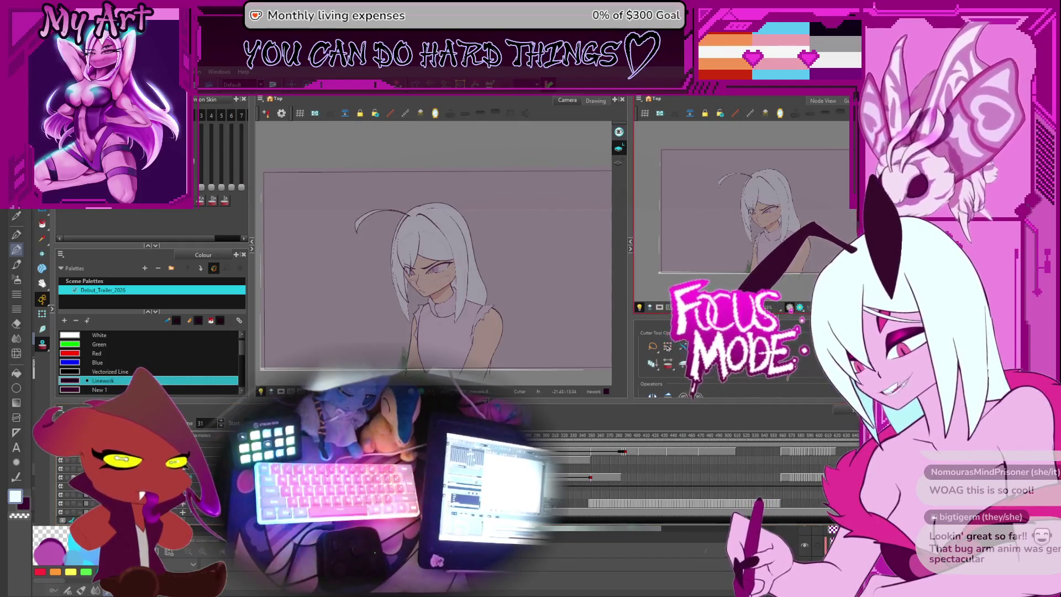
- Bring up the 2026 Model character document in Clip Studio Paint and widen its view
key("alt+Tab")
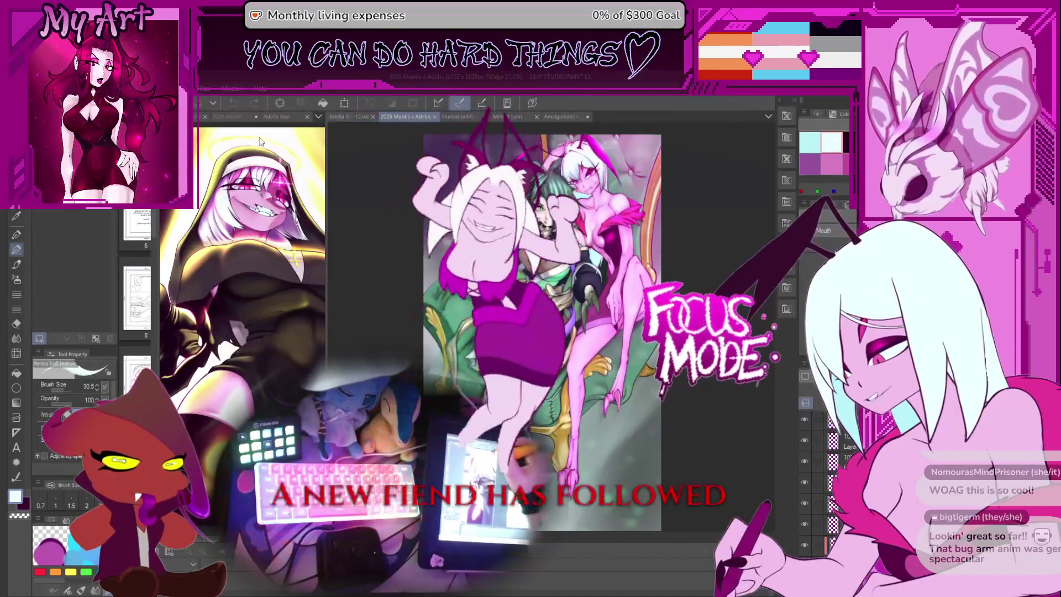
left_click(220, 123)
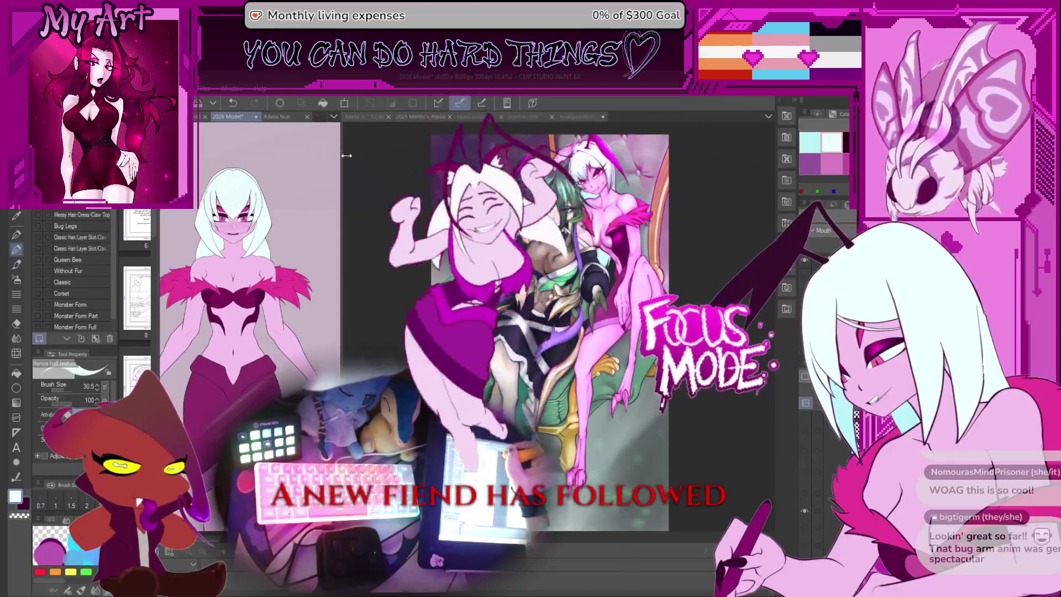
left_click_drag(326, 256, 644, 256)
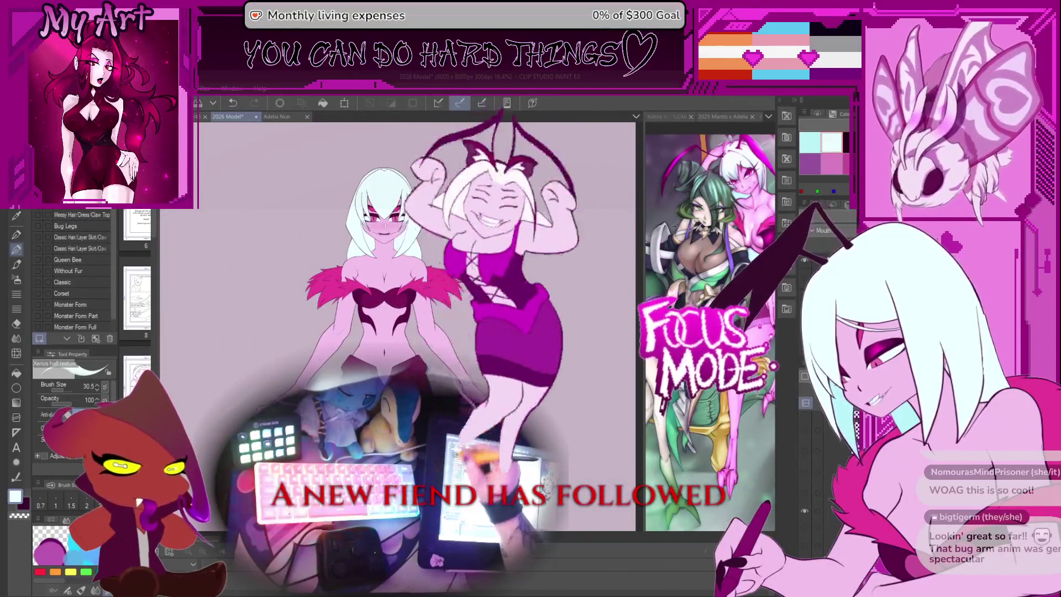
- Cycle the character variants (purple top, Messy Hair/Dress/Claw Top, Monster Forms), then restore the feathered outfit
left_click(26, 251)
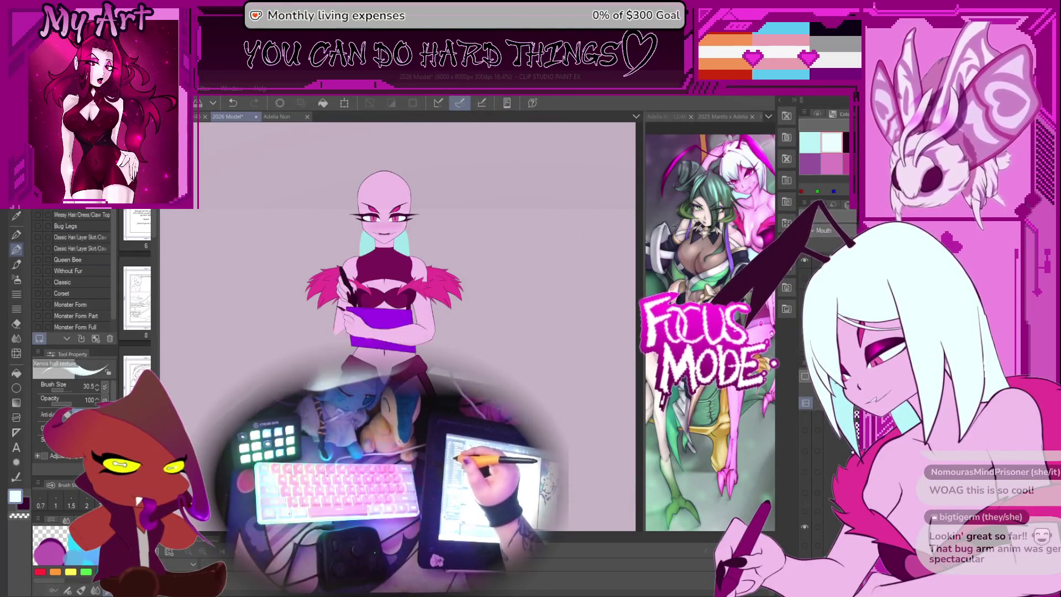
left_click(36, 211)
left_click(37, 216)
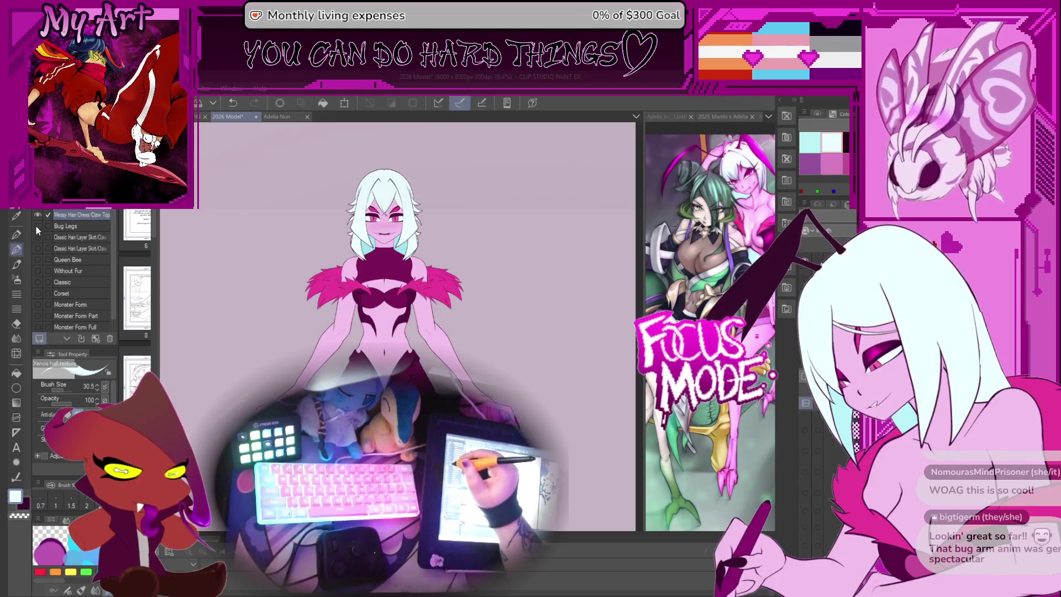
left_click(36, 305)
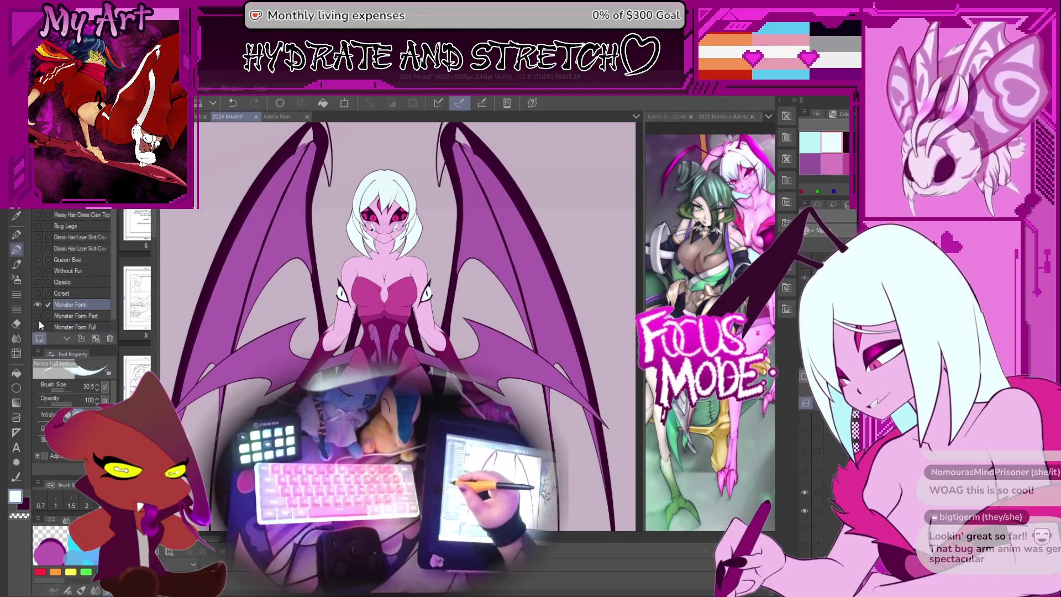
left_click(38, 326)
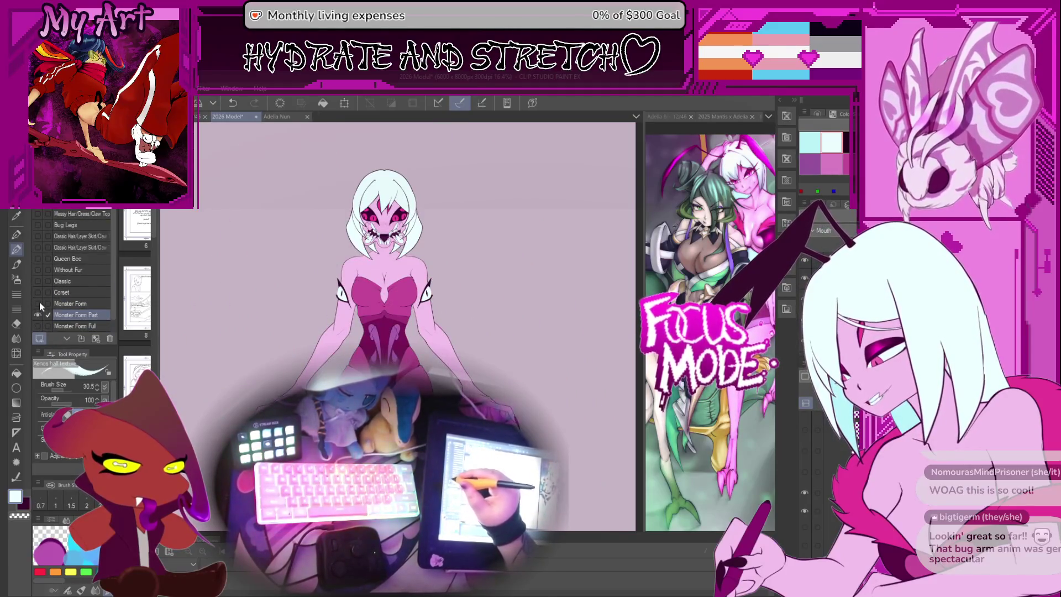
left_click(38, 304)
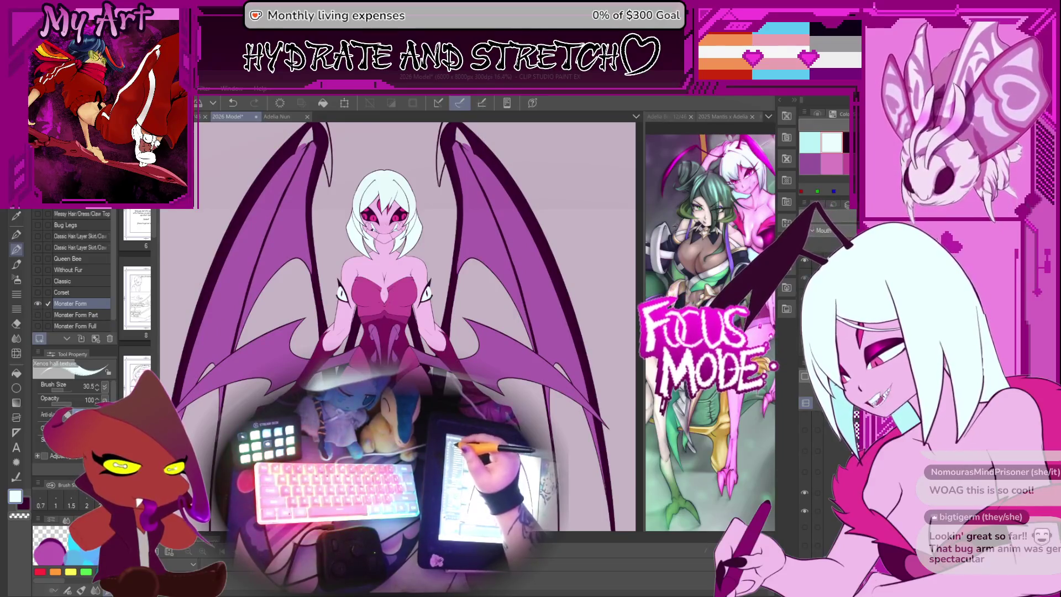
left_click(37, 304)
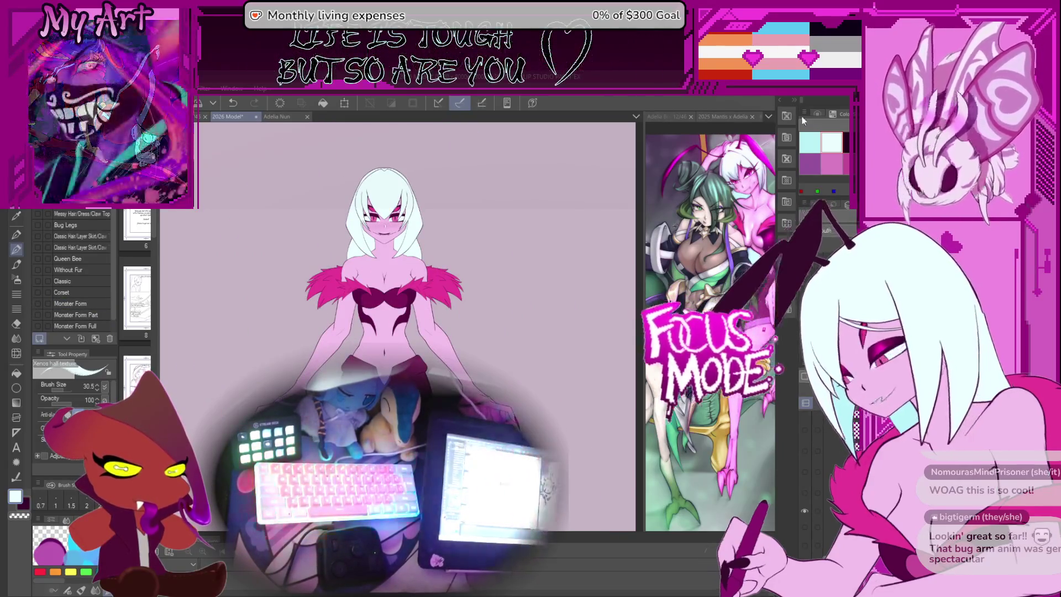
left_click_drag(641, 271, 443, 272)
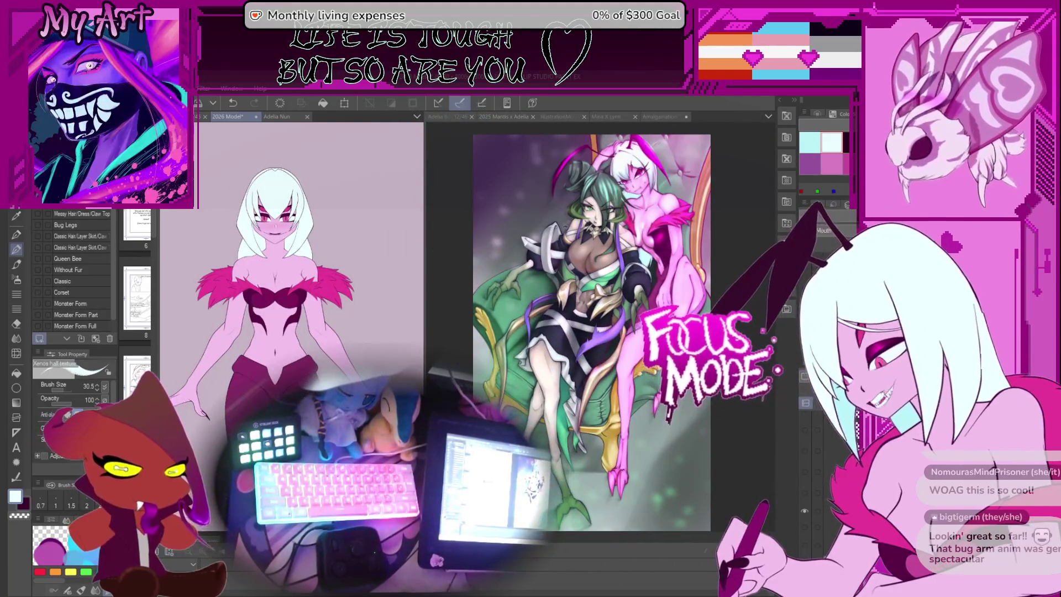
- Return to Harmony and jump from frame 505 to the red rough sketch at frame 1187
key("alt+Tab")
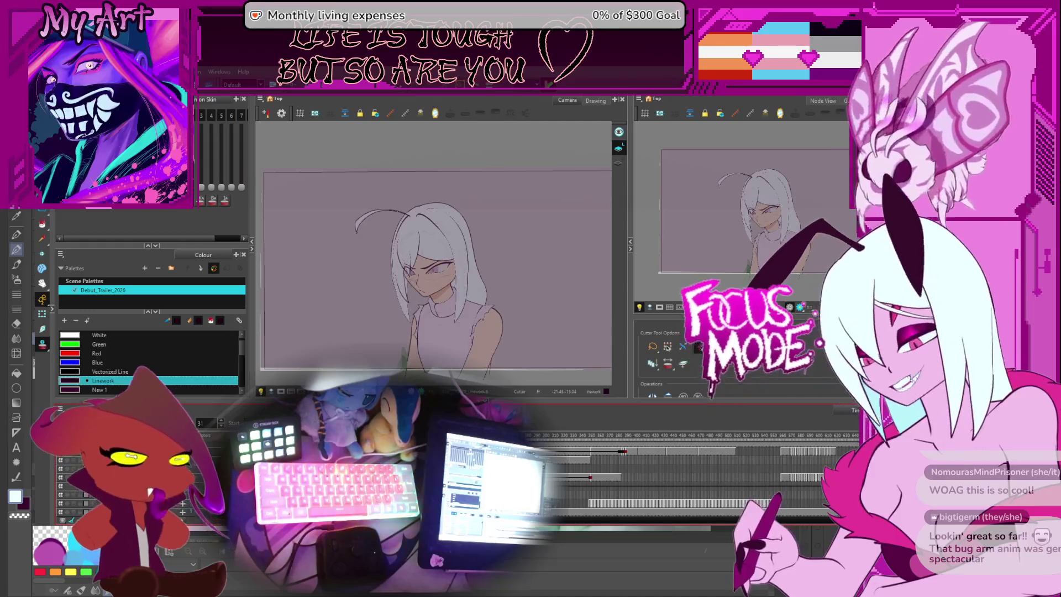
left_click(733, 480)
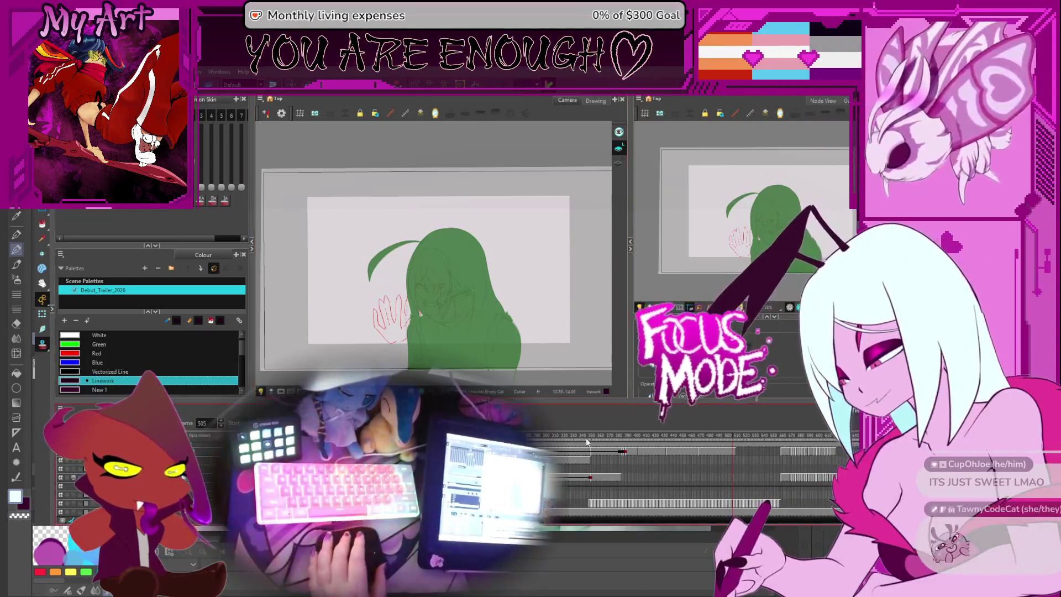
scroll(619, 435, "right", 10)
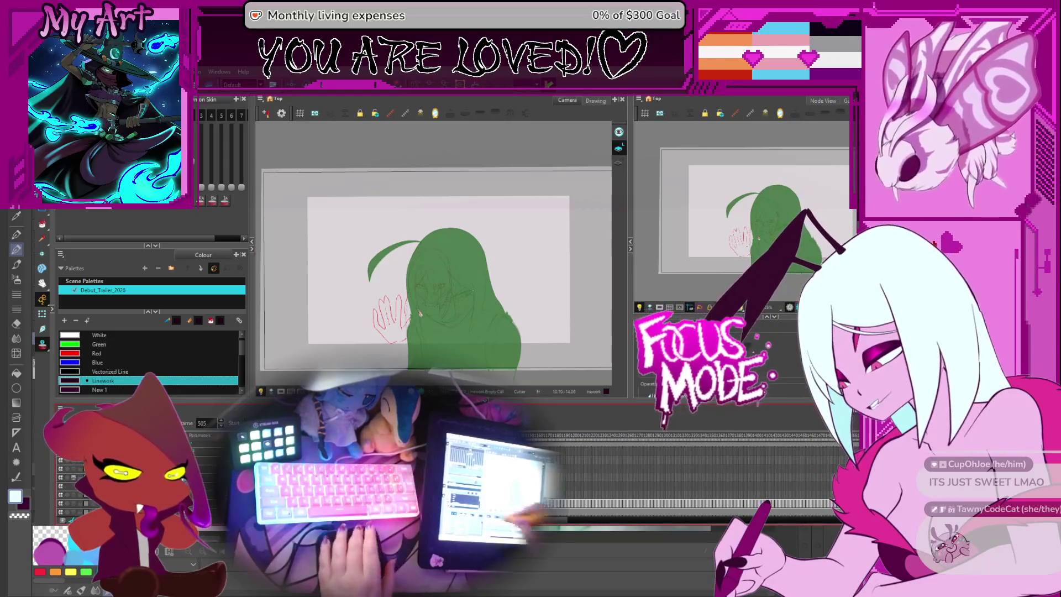
left_click(562, 466)
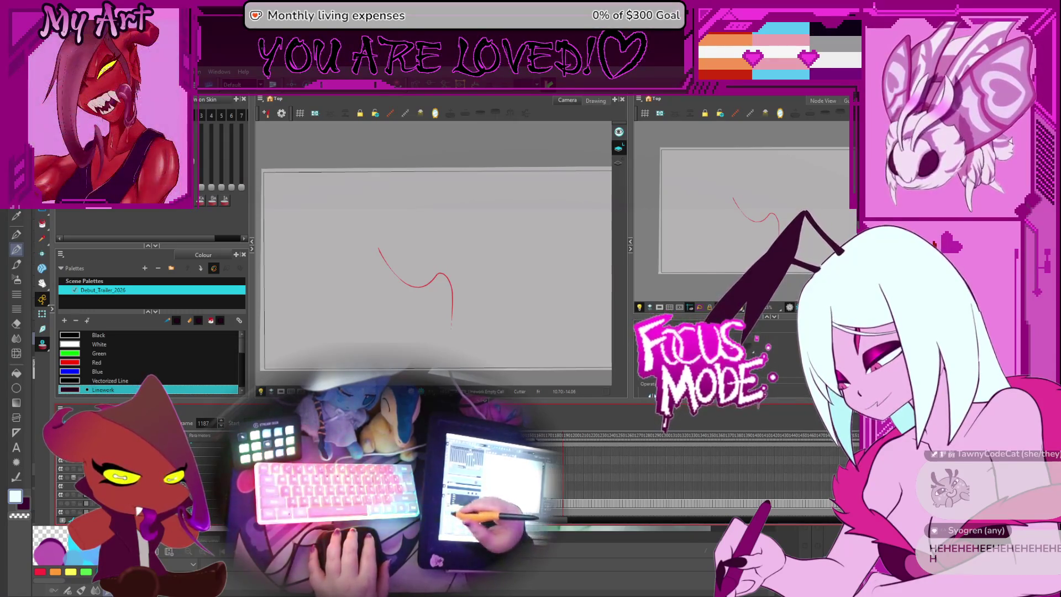
- Step through the close-up's drawings at frames 1075, 1056, 1003, 1153 and 994
left_click(462, 465)
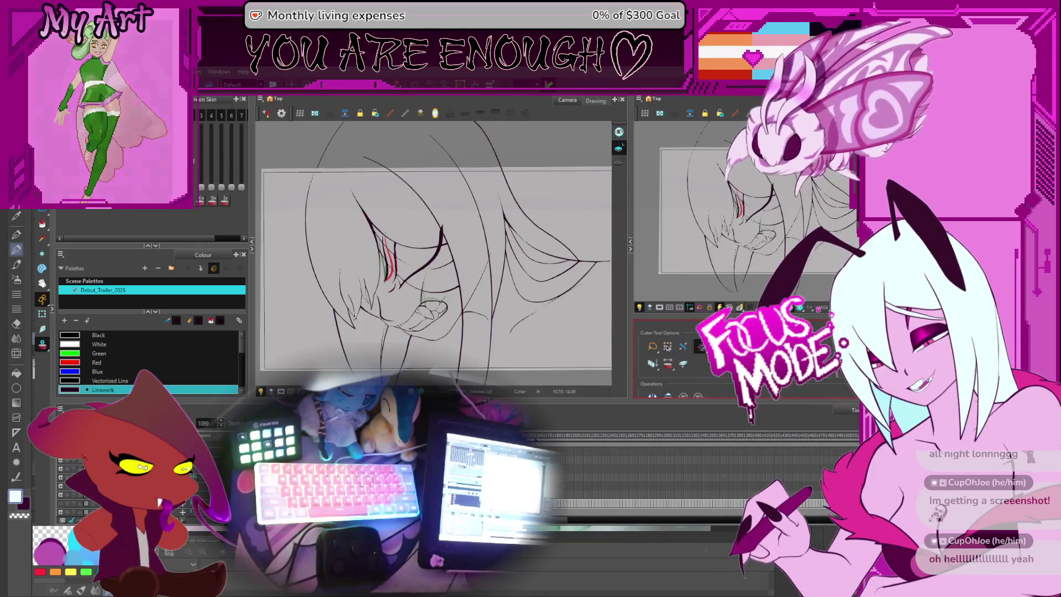
left_click(516, 275)
scroll(680, 470, "up", 2)
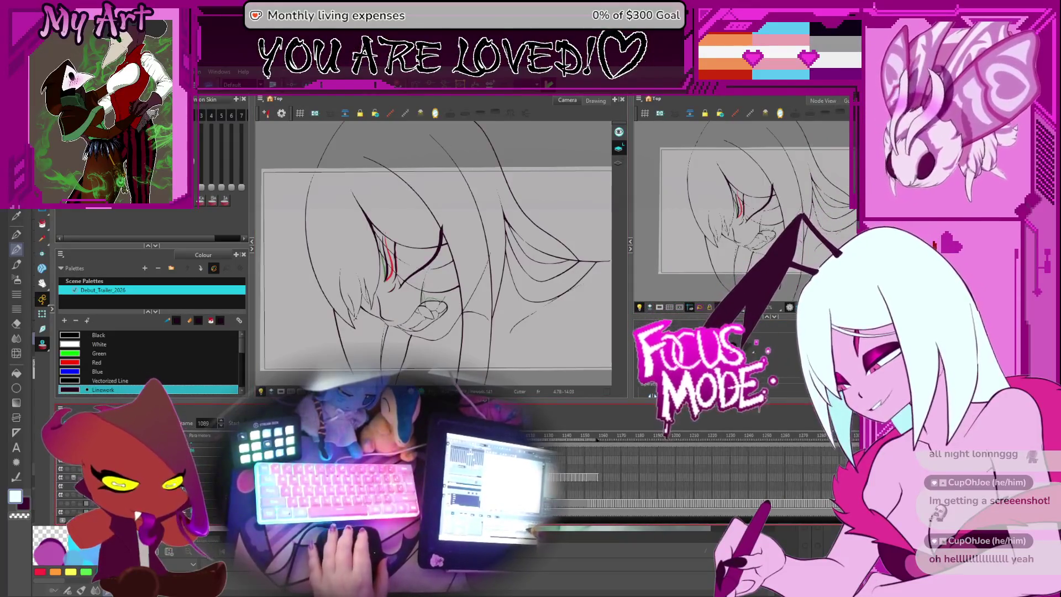
scroll(679, 470, "left", 3)
left_click(577, 440)
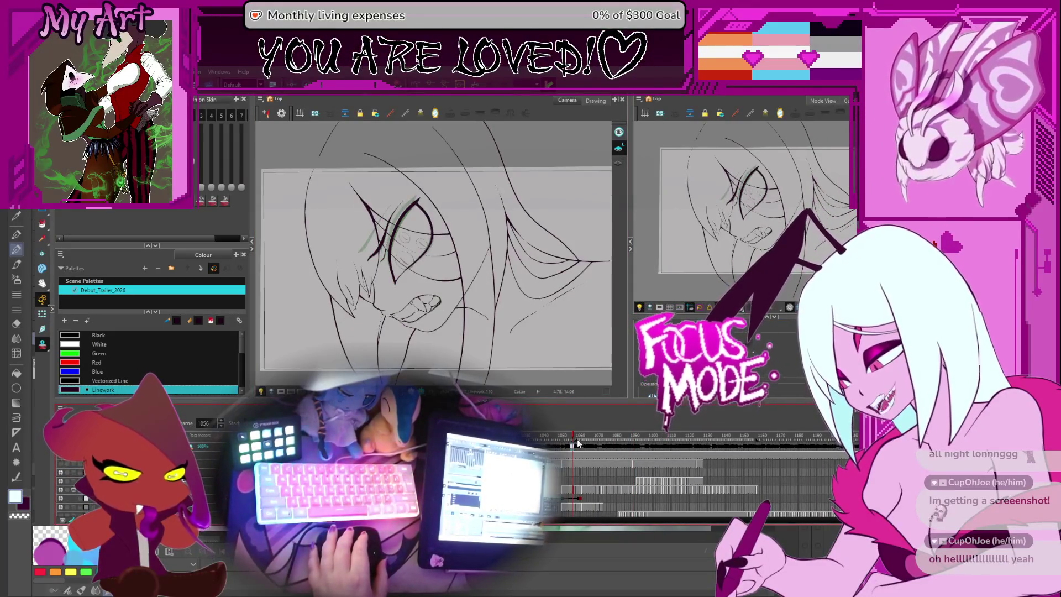
key("comma")
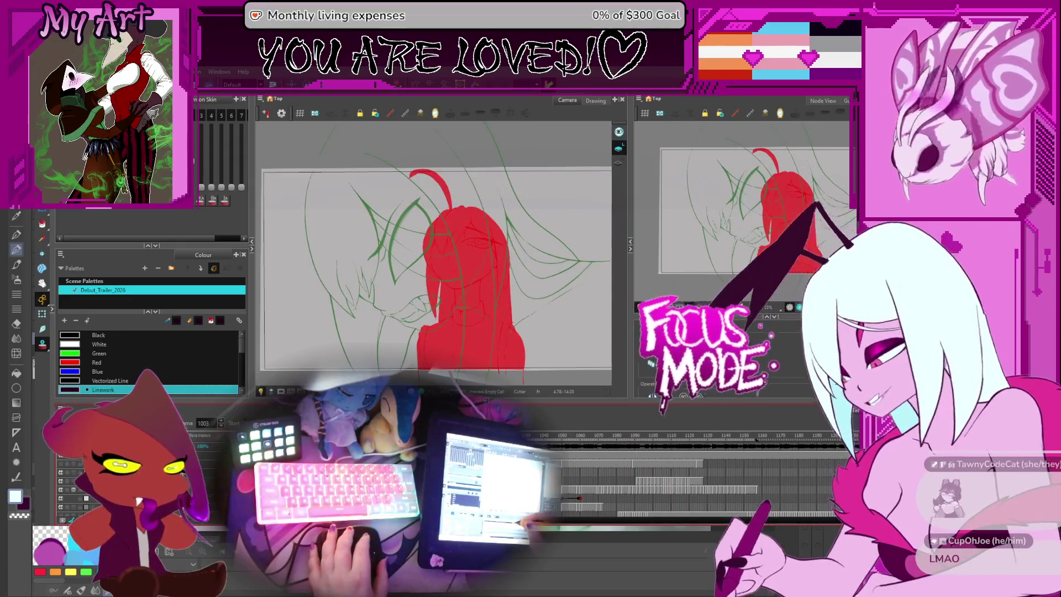
left_click(750, 436)
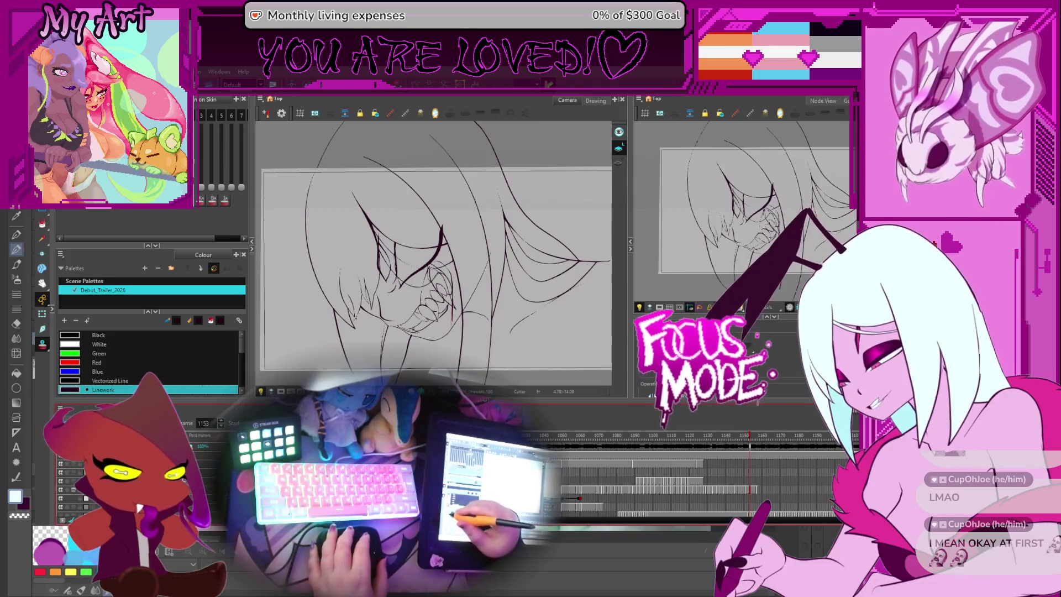
key("semicolon")
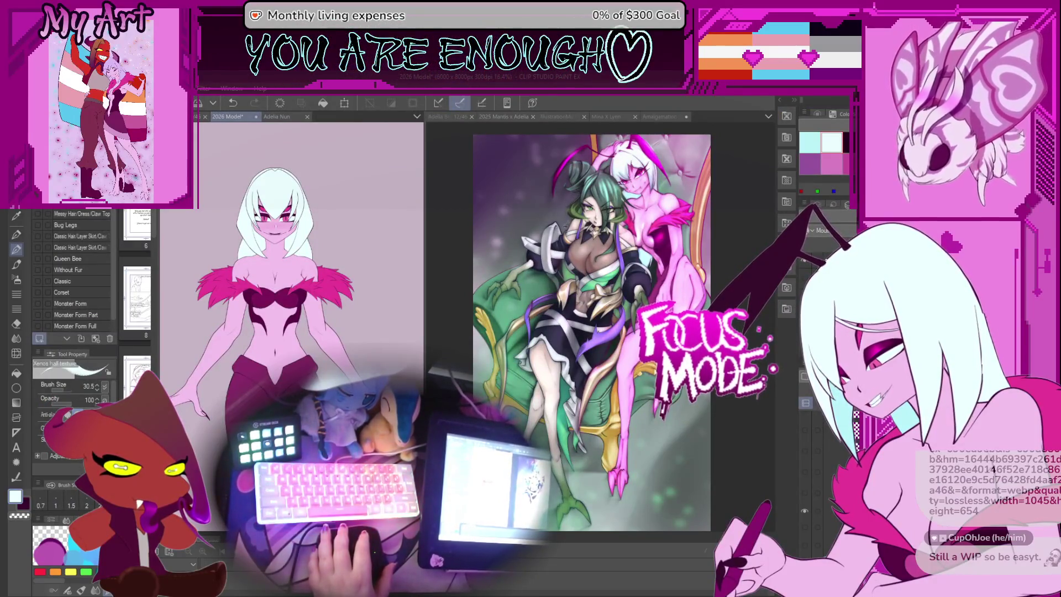
- Open The Last Unicorn illustration, widen its view and zoom in and out to inspect it
key("ctrl+v")
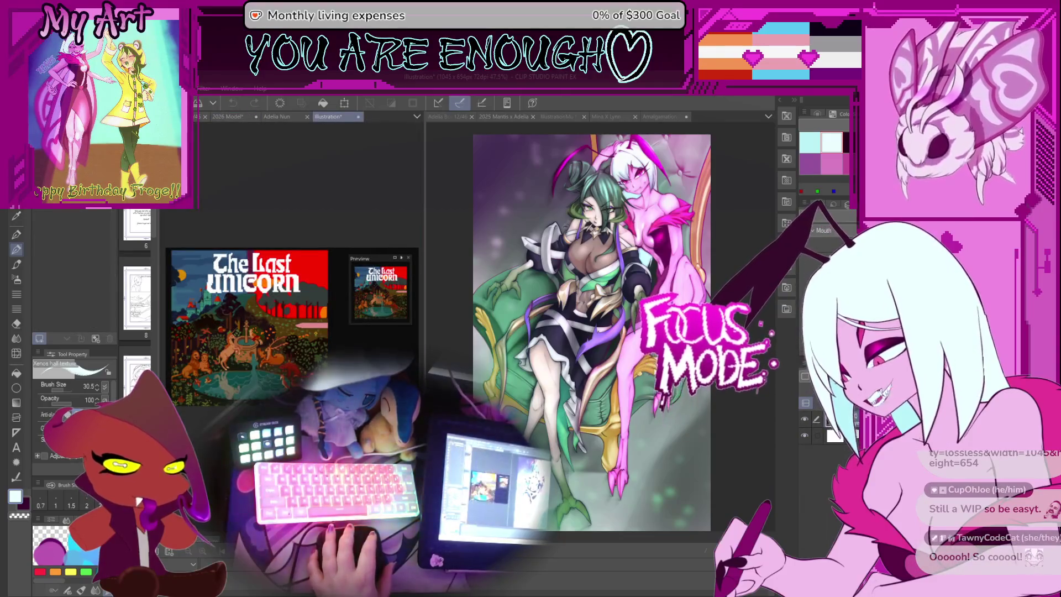
left_click_drag(425, 218, 612, 239)
scroll(476, 202, "up", 2)
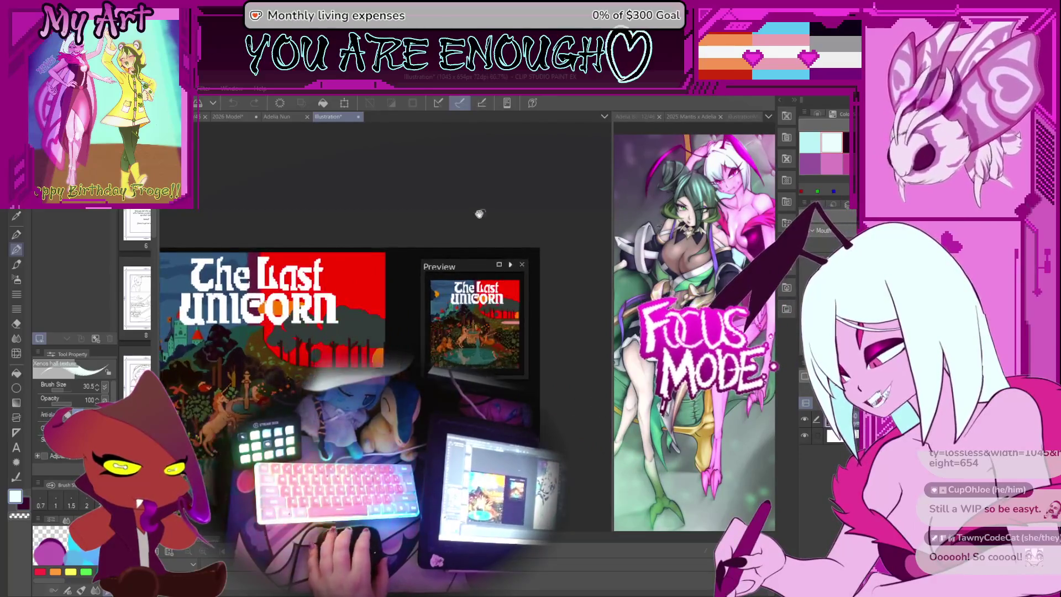
scroll(499, 200, "up", 1)
scroll(477, 315, "up", 1)
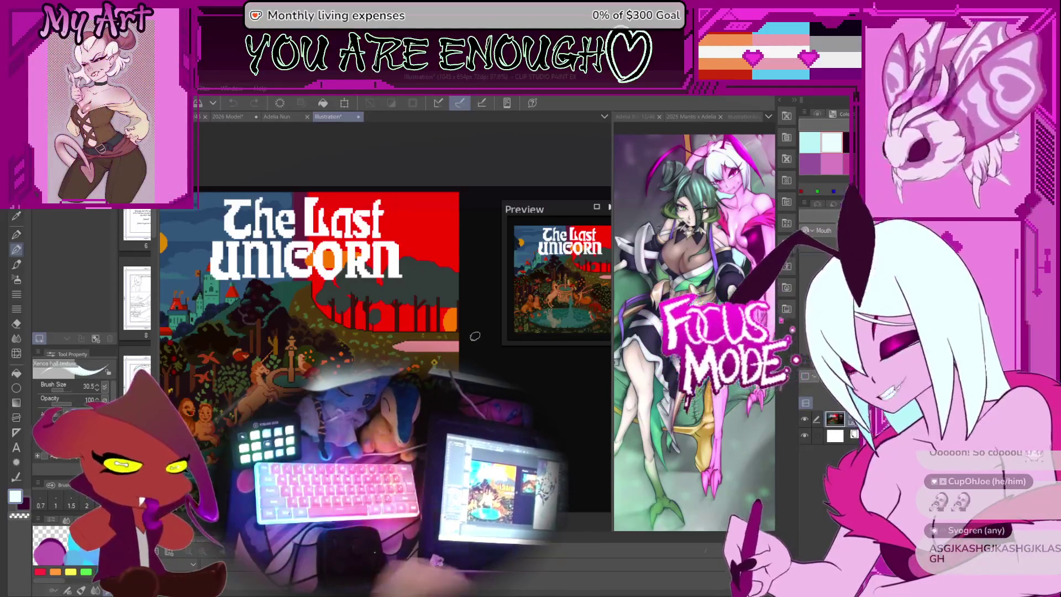
scroll(499, 172, "up", 3)
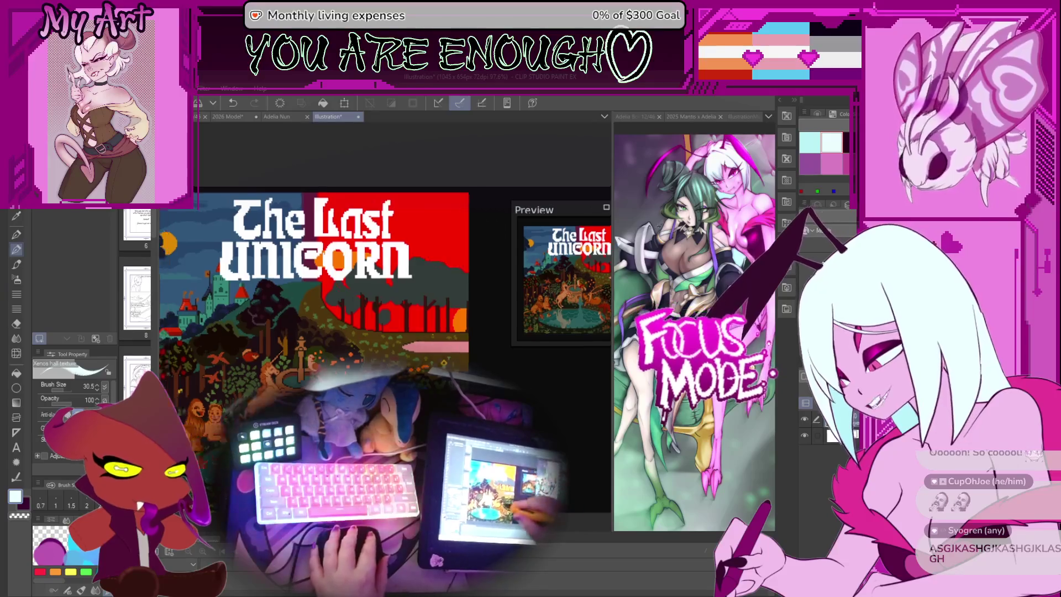
scroll(395, 265, "down", 3)
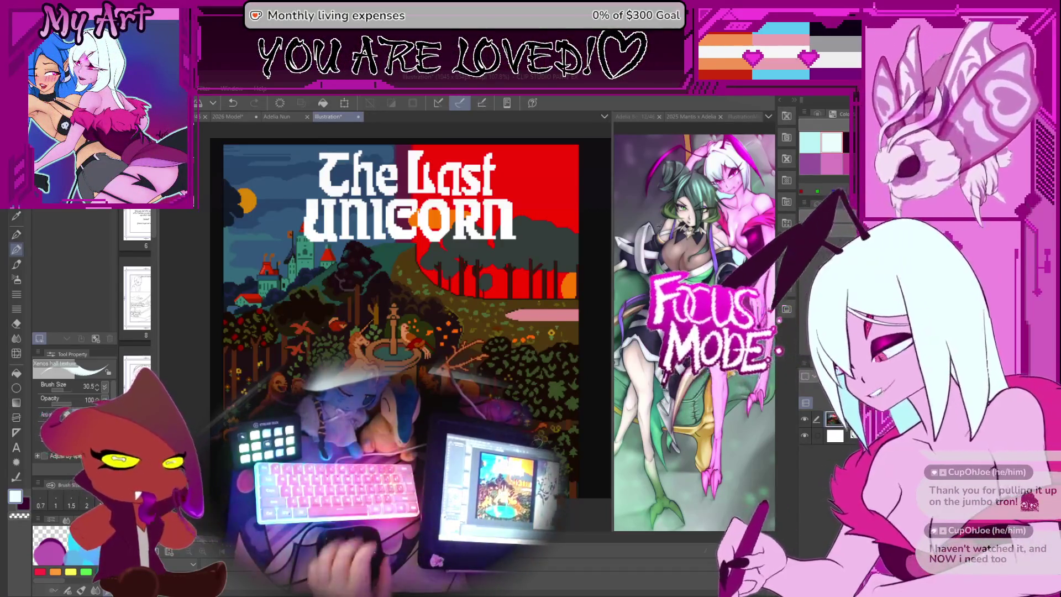
scroll(397, 360, "up", 5)
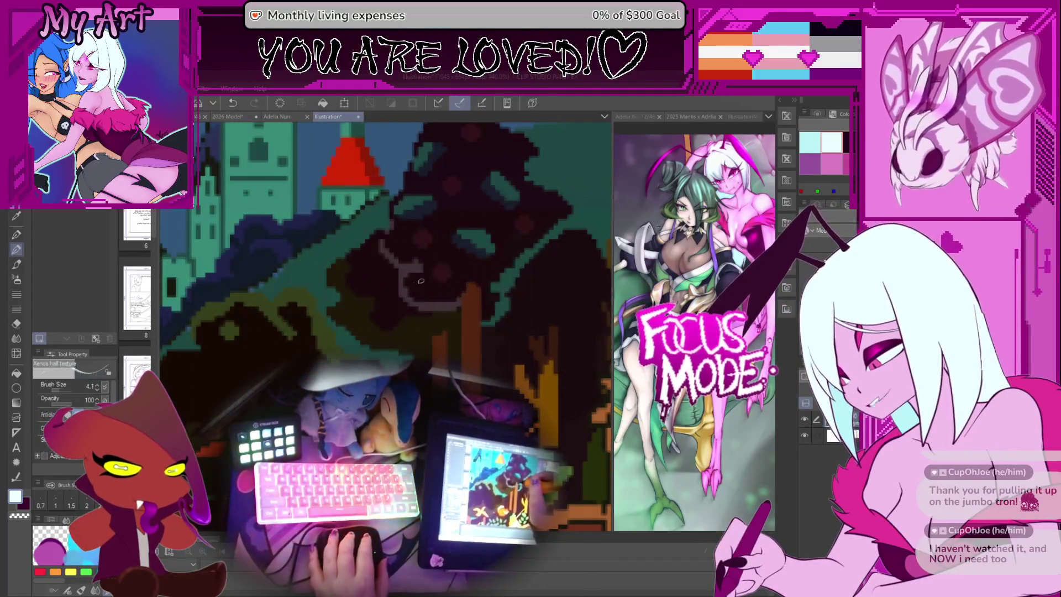
key("ctrl+z")
scroll(420, 261, "down", 5)
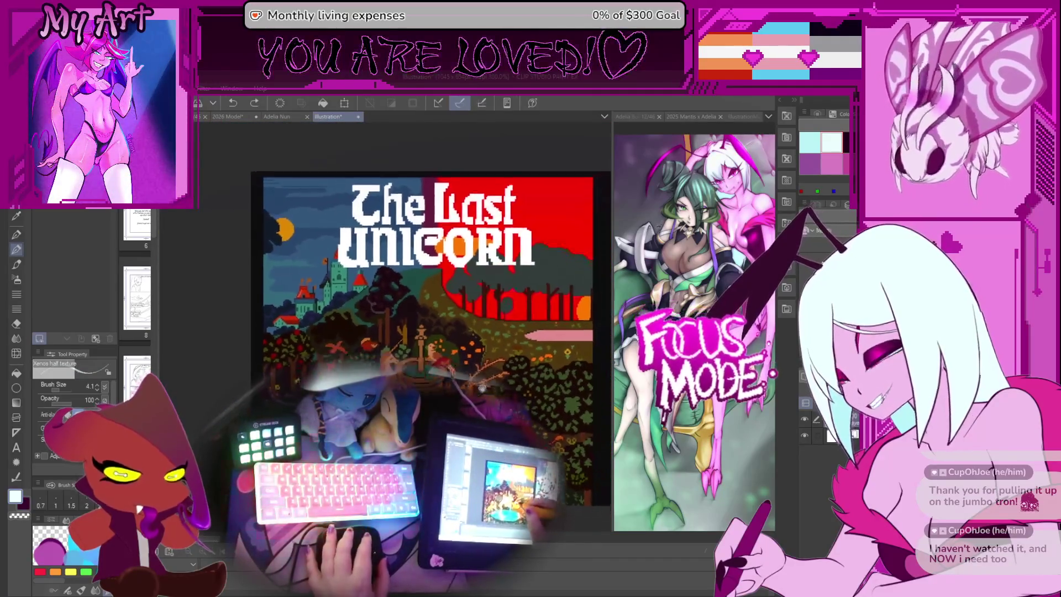
scroll(420, 321, "down", 1)
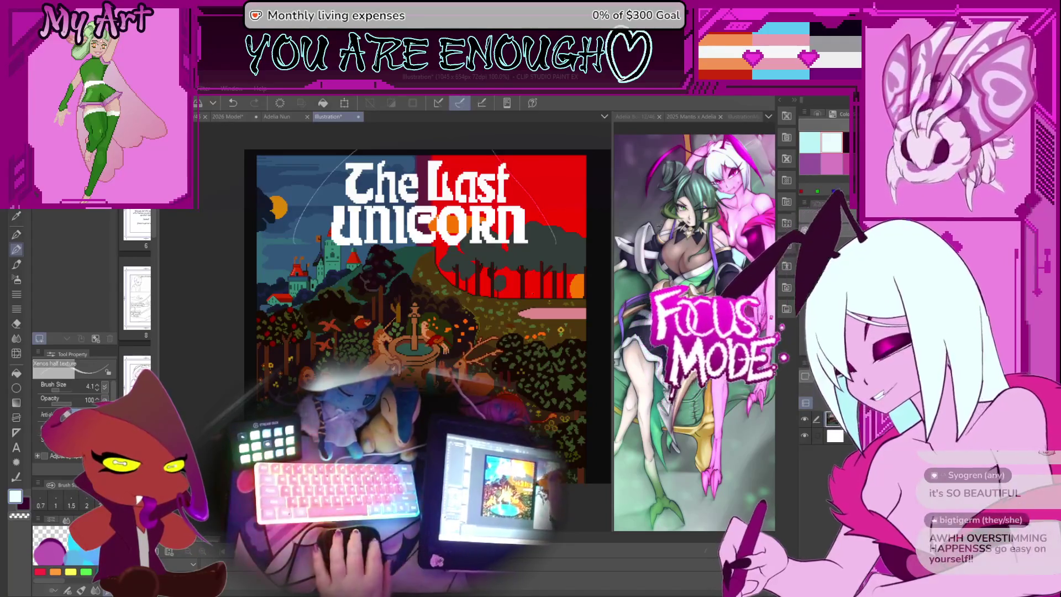
- Shift The Last Unicorn view slightly left, then close that document
left_click_drag(523, 246, 497, 256)
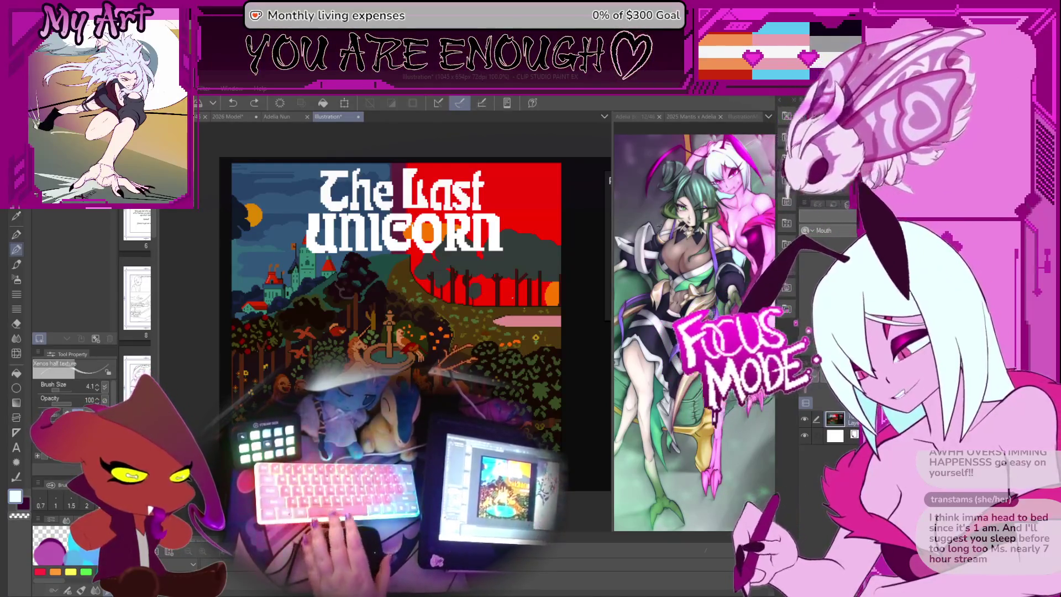
left_click(359, 117)
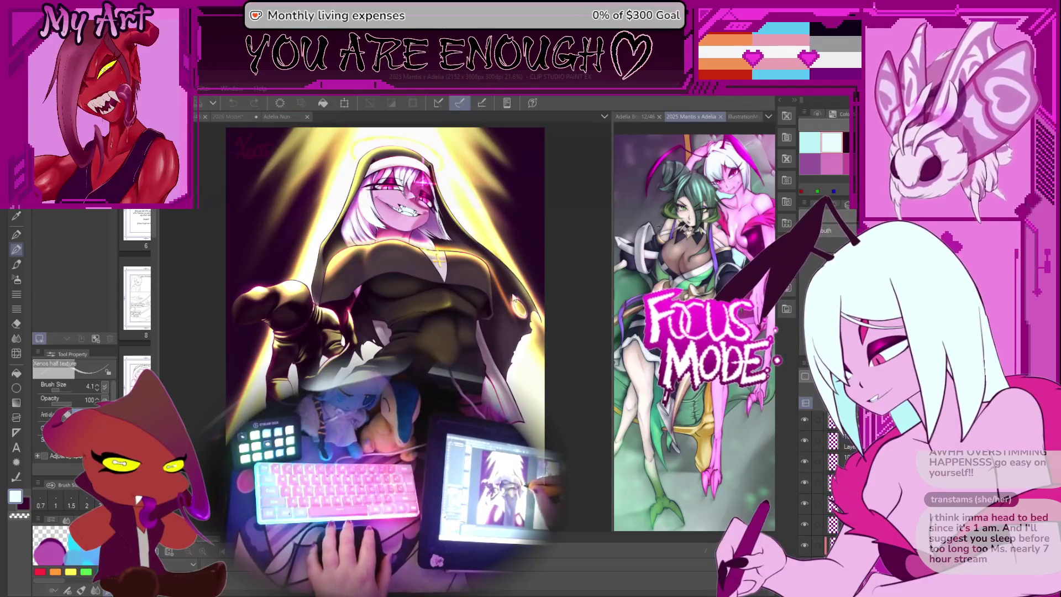
- Widen the reference view and bring up the comic's page manager grid beside it
left_click_drag(612, 223, 484, 224)
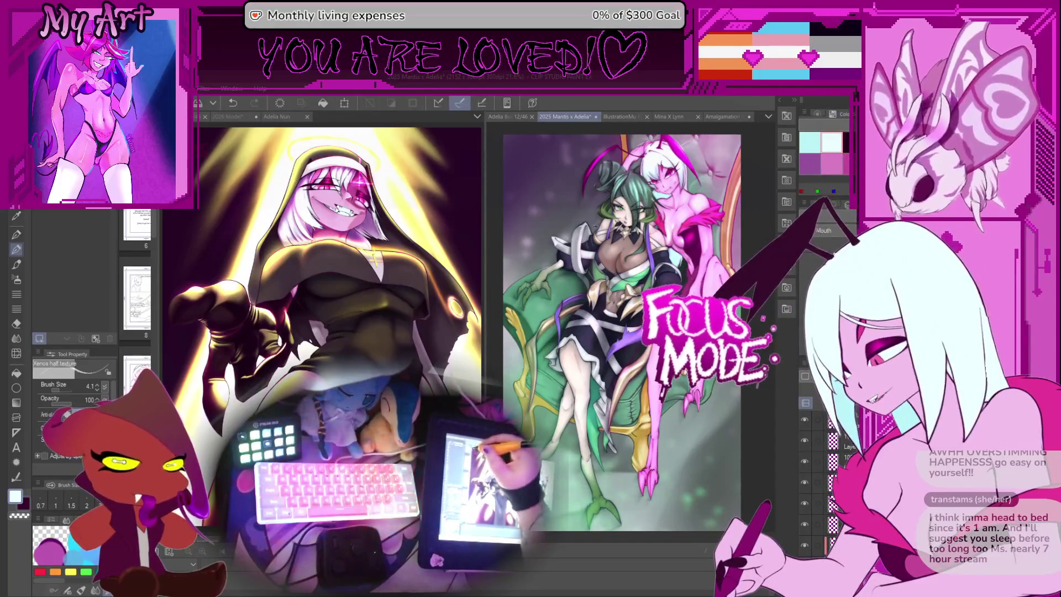
left_click(505, 117)
left_click_drag(642, 330, 623, 328)
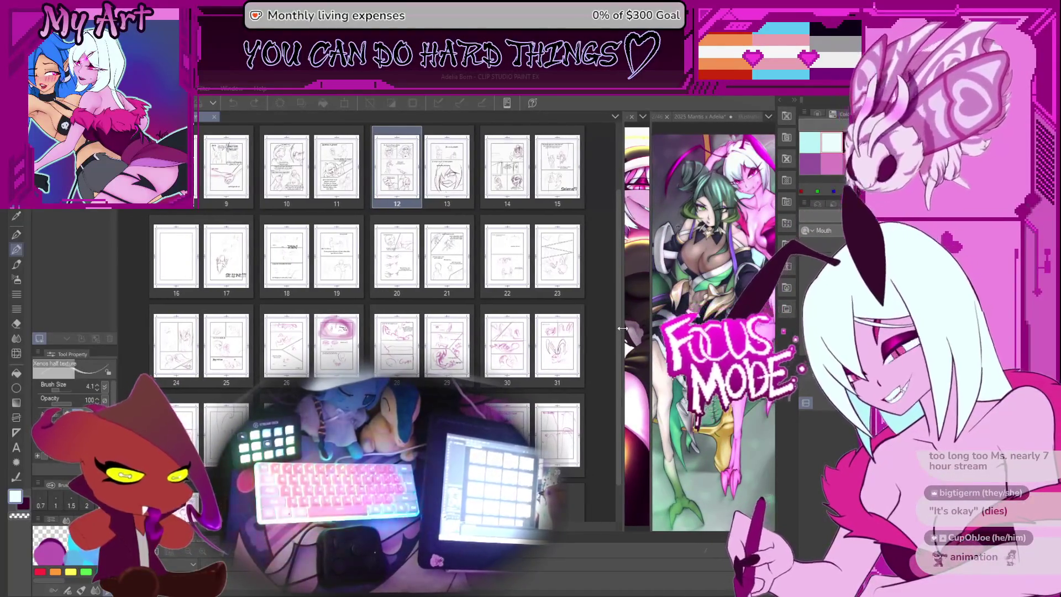
- Squeeze the page grid to widen the references, then stop Harmony's playback at frame 1134
left_click_drag(623, 327, 240, 330)
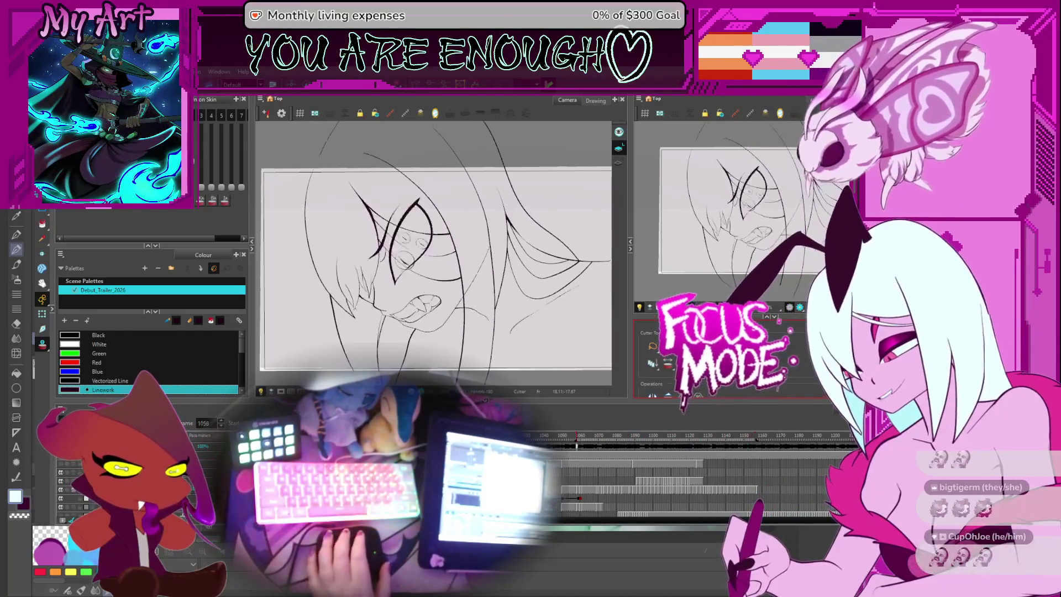
left_click(716, 446)
- Inspect the fang stroke on frame 1134 against the next frame, selecting then deselecting it
key("alt+s")
scroll(432, 265, "up", 5)
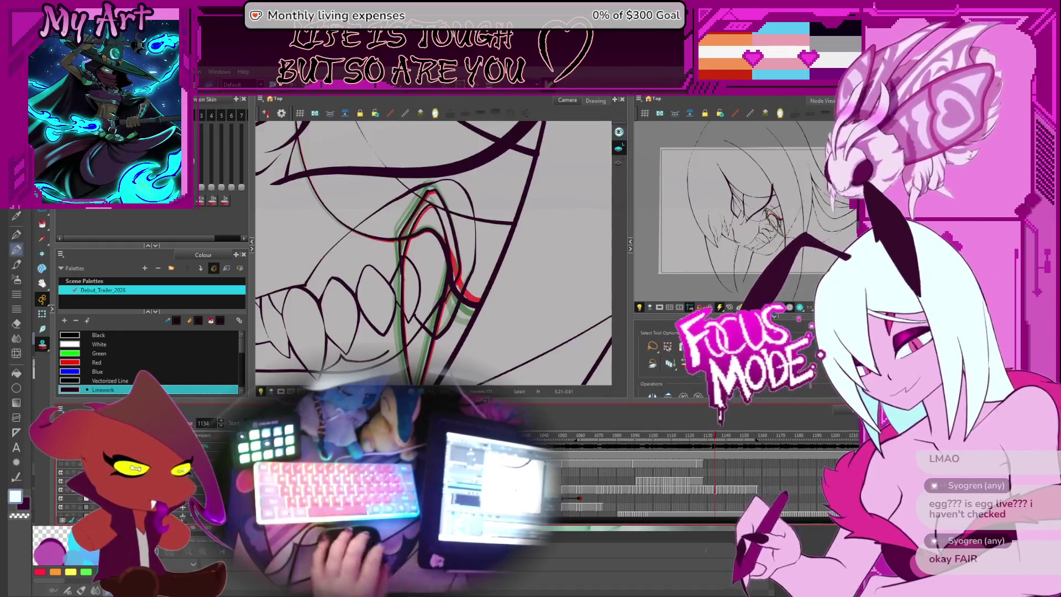
key("period")
key("comma")
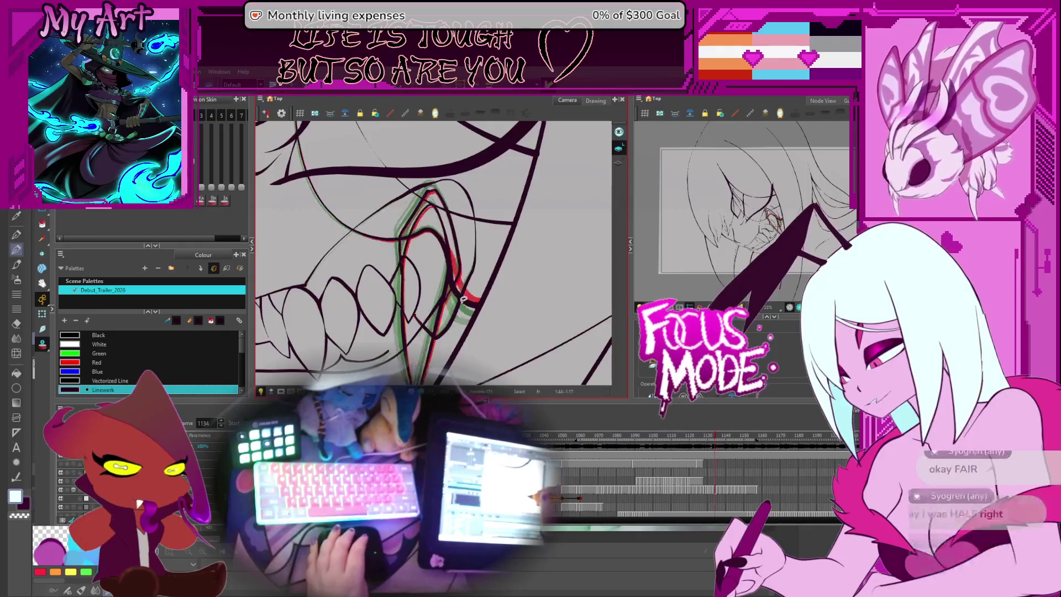
scroll(441, 268, "up", 1)
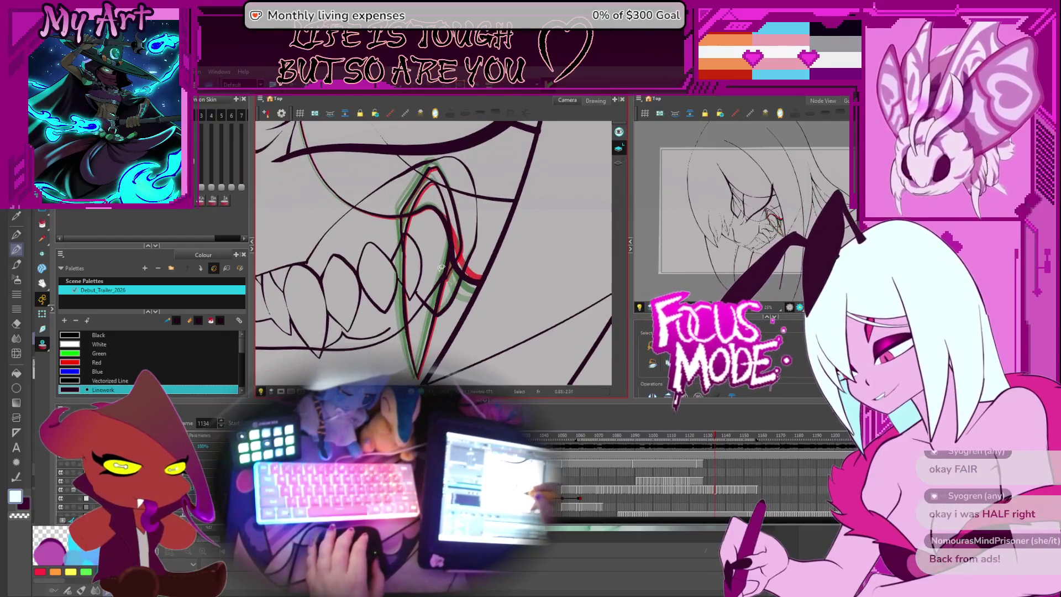
scroll(453, 316, "up", 1)
left_click(454, 326)
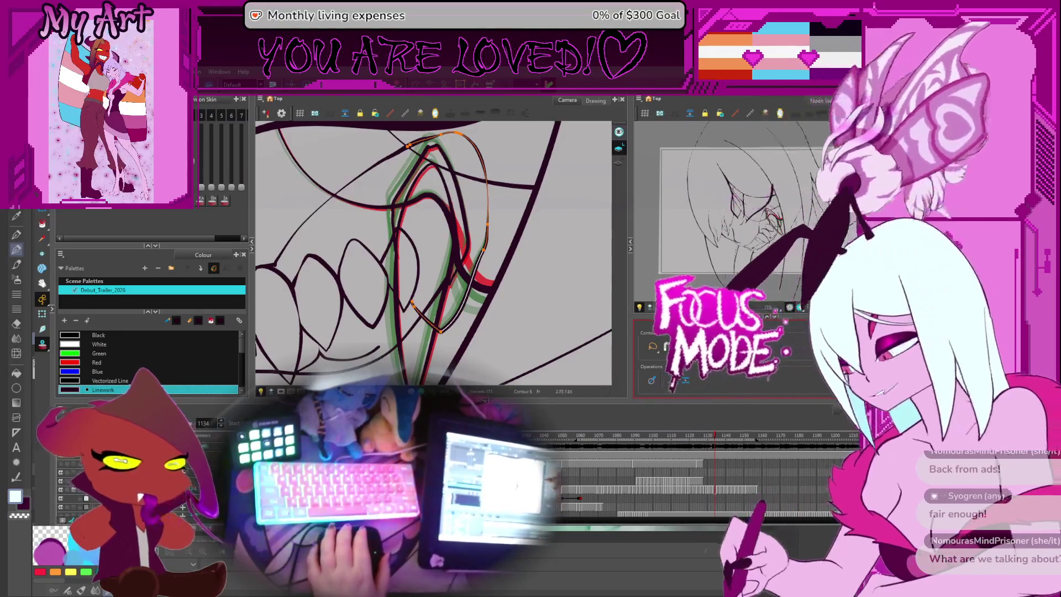
left_click(602, 276)
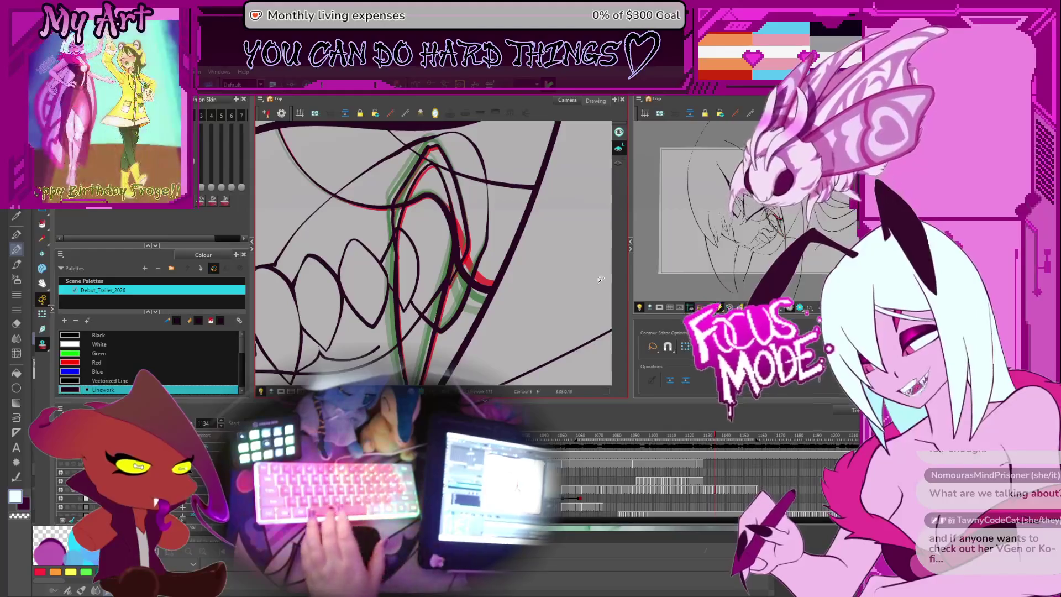
- Zoom in on the fang tip, nudge its stroke point upward, then zoom back out
scroll(573, 255, "down", 2)
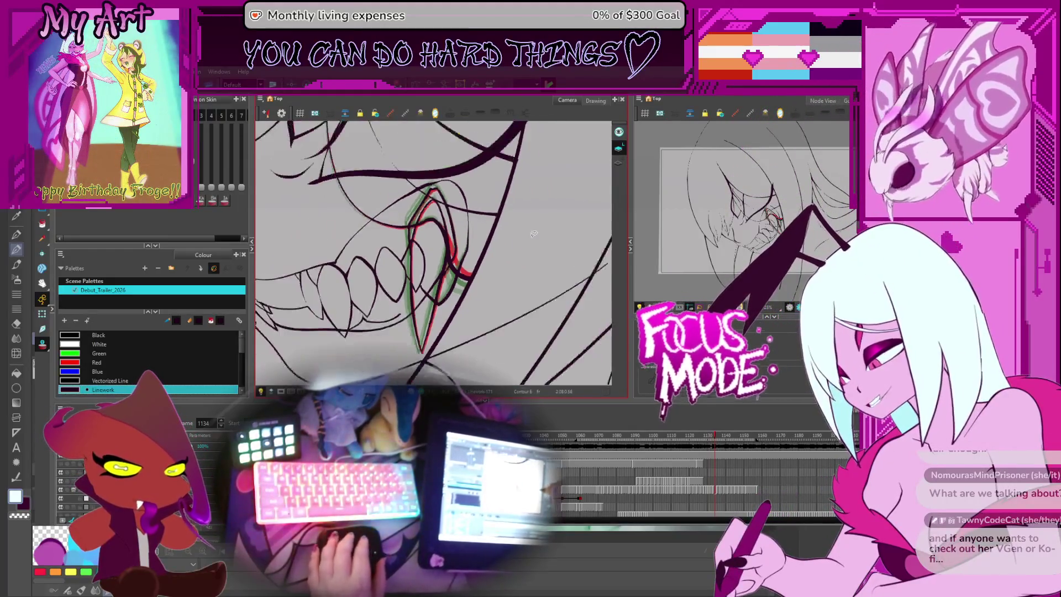
scroll(533, 234, "up", 4)
scroll(530, 236, "up", 3)
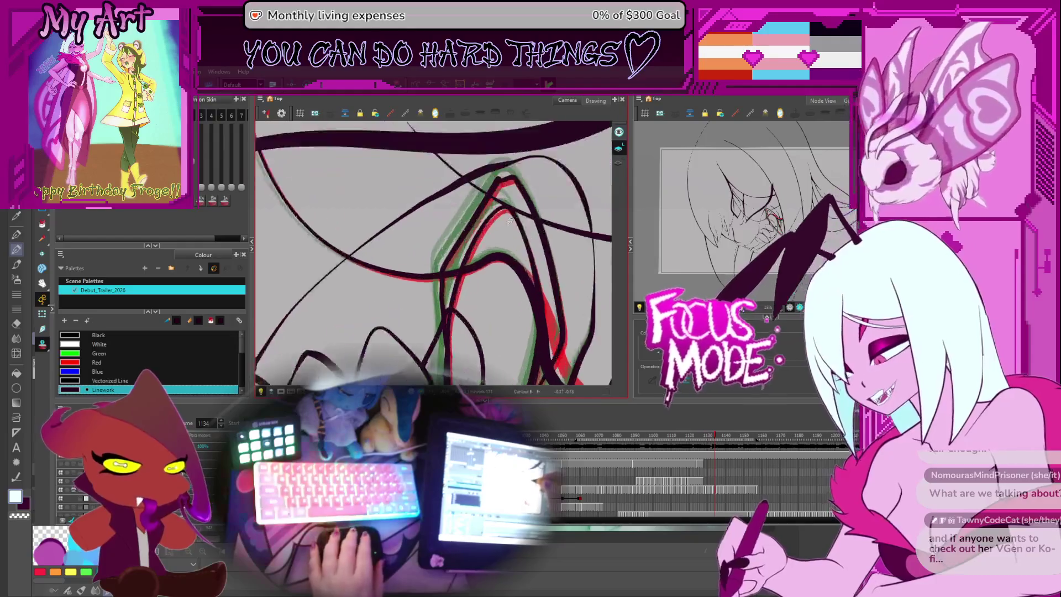
left_click_drag(517, 183, 515, 252)
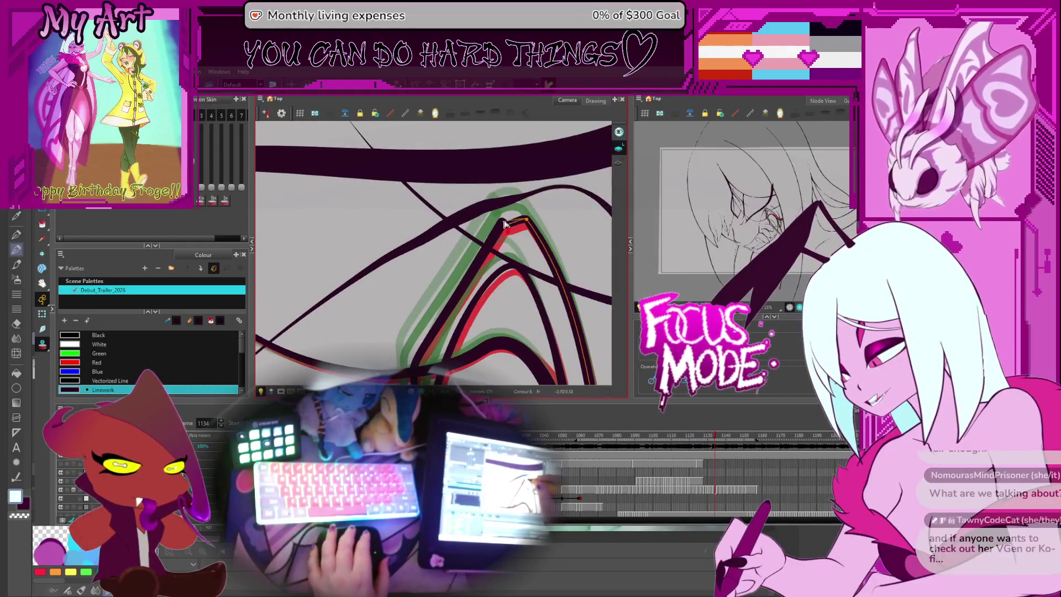
left_click_drag(511, 221, 512, 219)
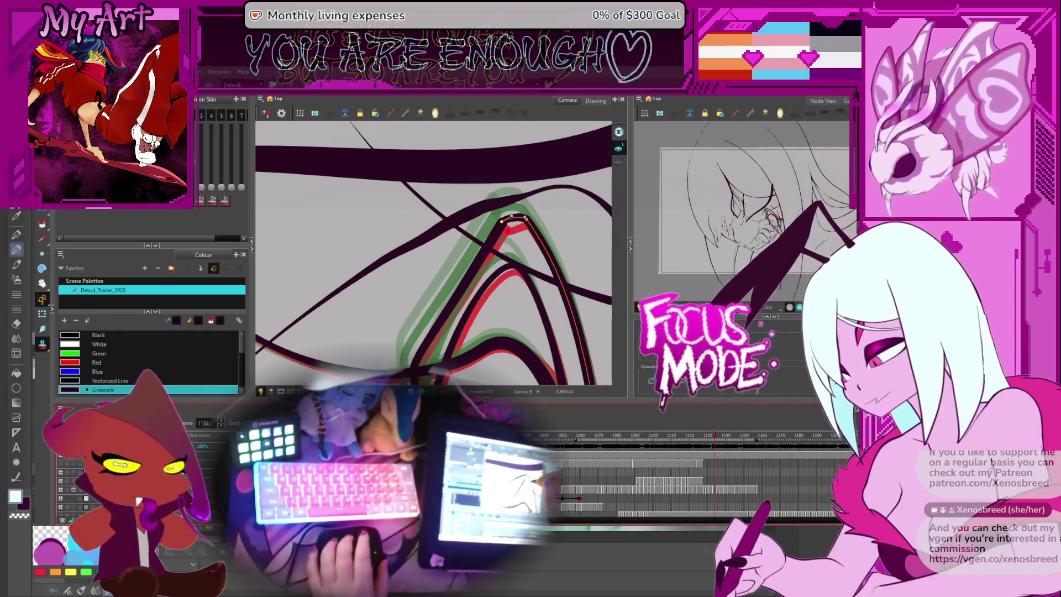
key("1")
left_click_drag(485, 320, 510, 259)
- Zoom in on the eye and fang and flip through frames 1132–1141 to compare the fang
key("2")
key("2")
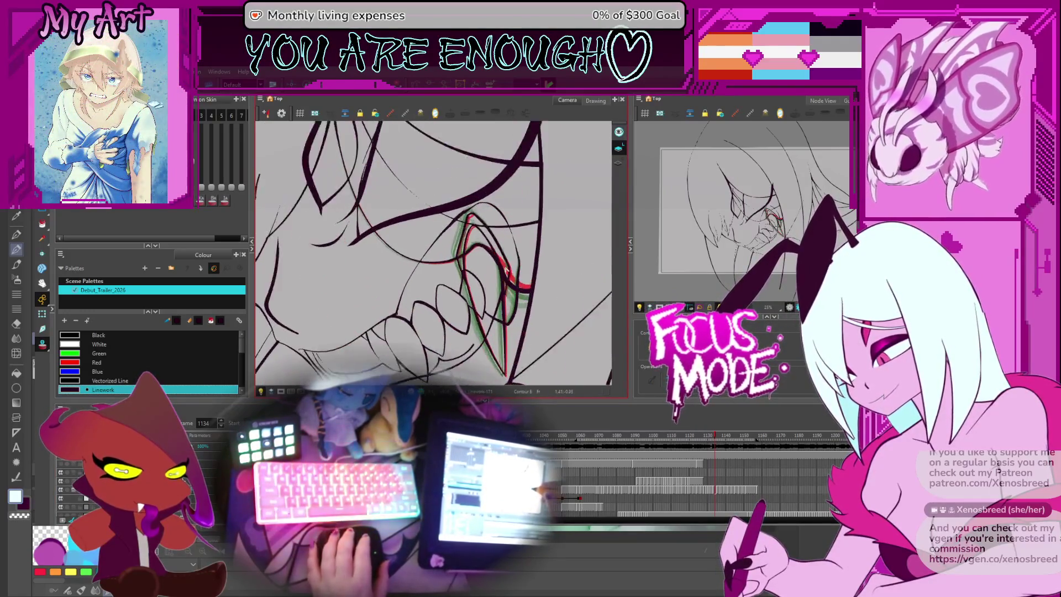
left_click(557, 236)
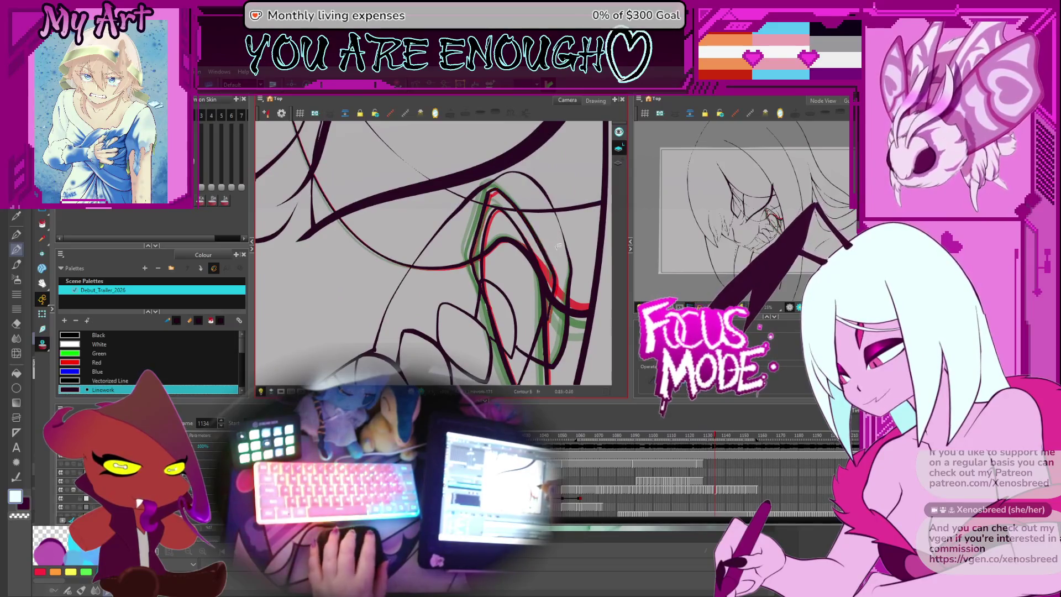
key("1")
left_click_drag(553, 243, 542, 255)
key("period")
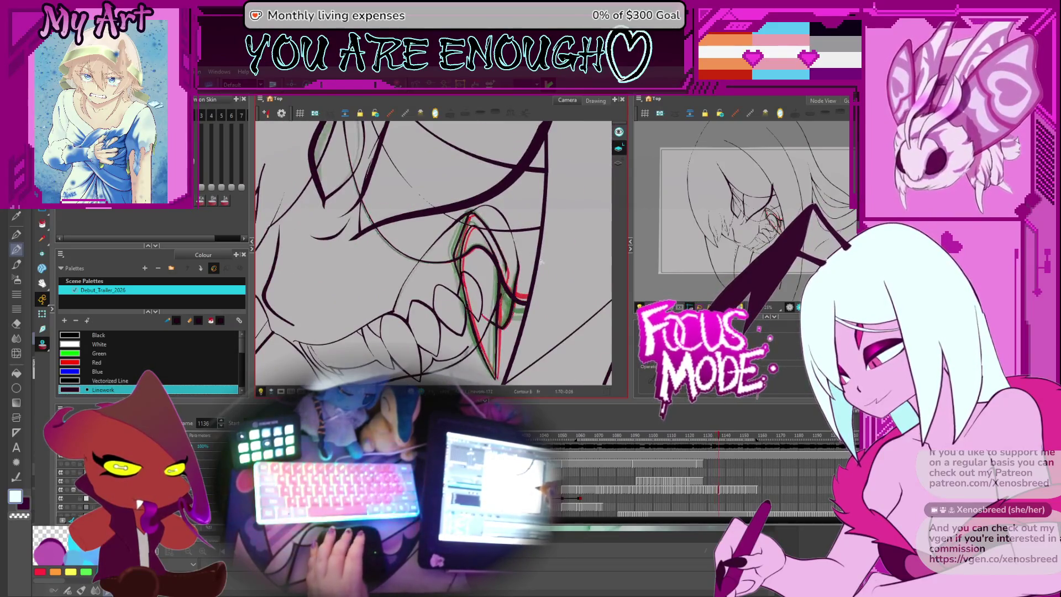
key("comma")
key("comma")
key("comma")
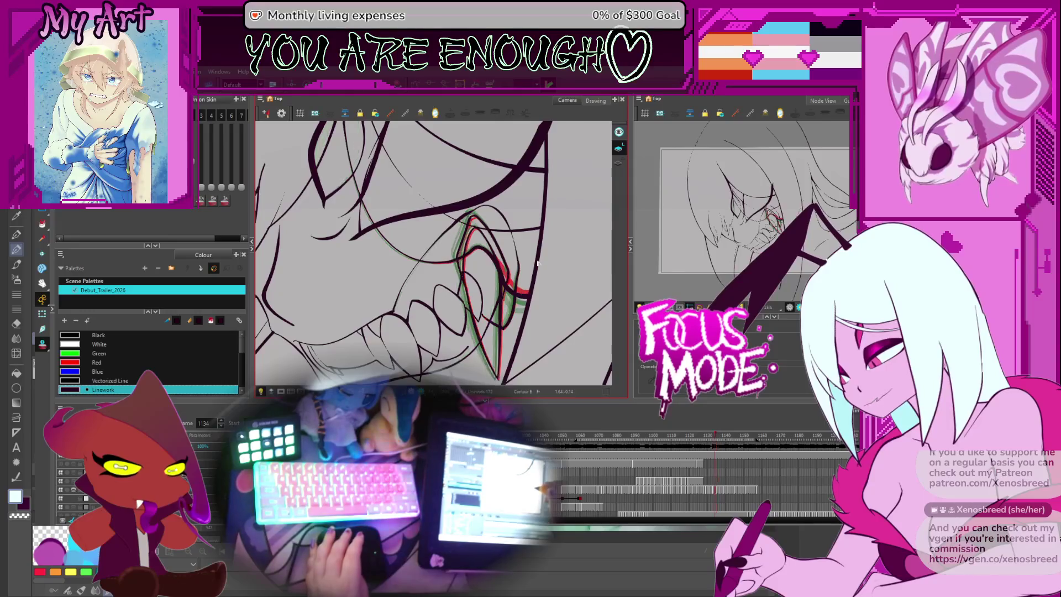
key("period")
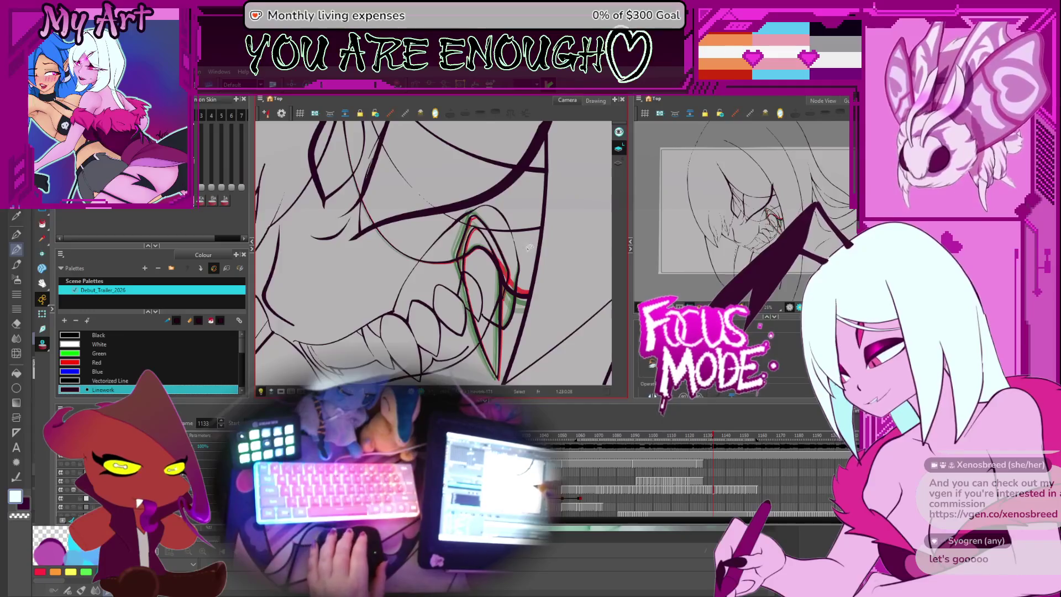
key("period")
key("period")
key("period")
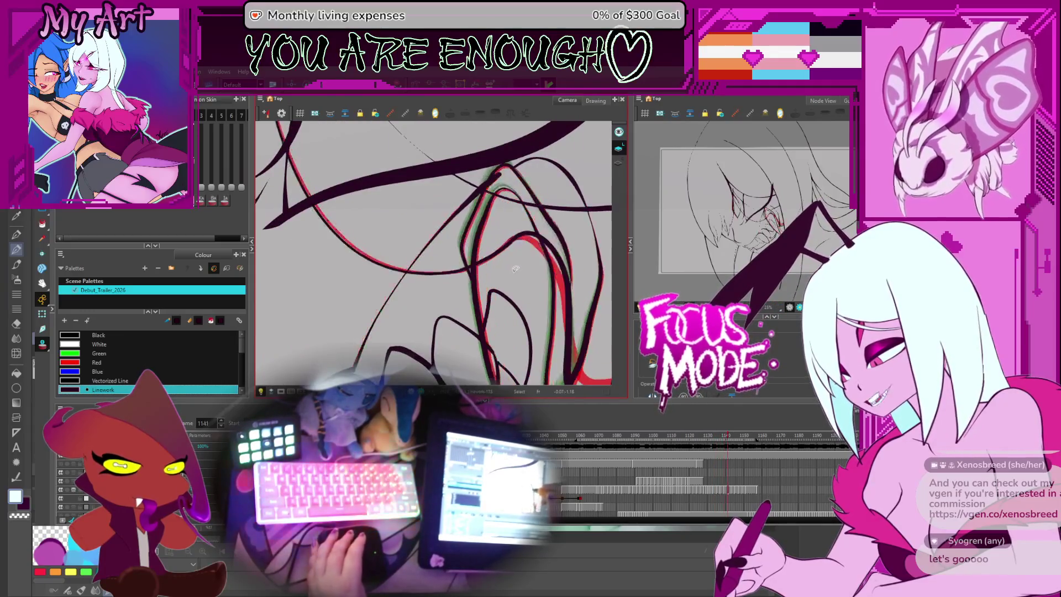
key("comma")
key("comma")
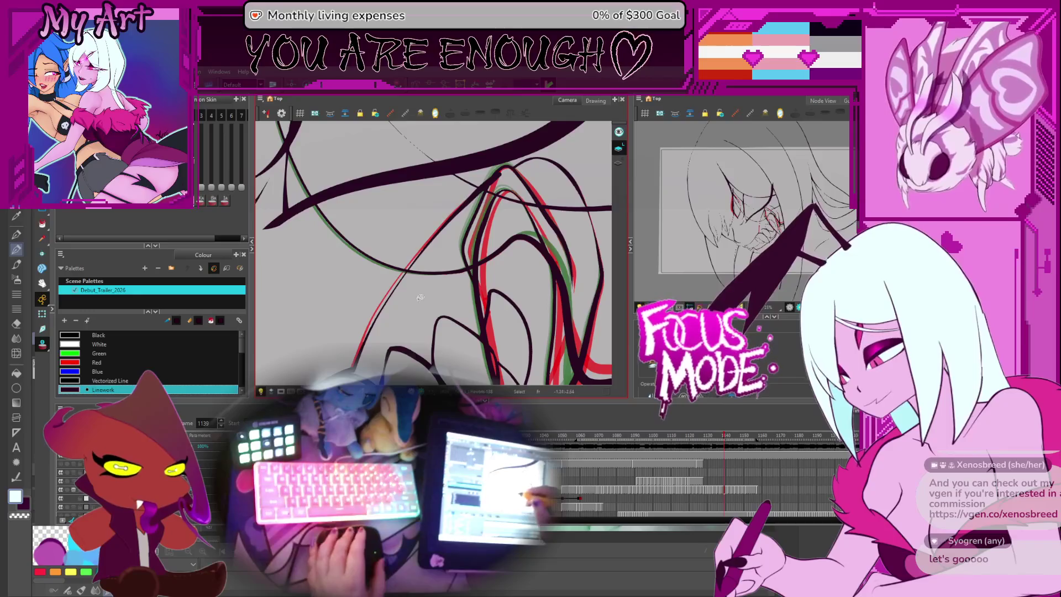
key("comma")
key("comma")
key("period")
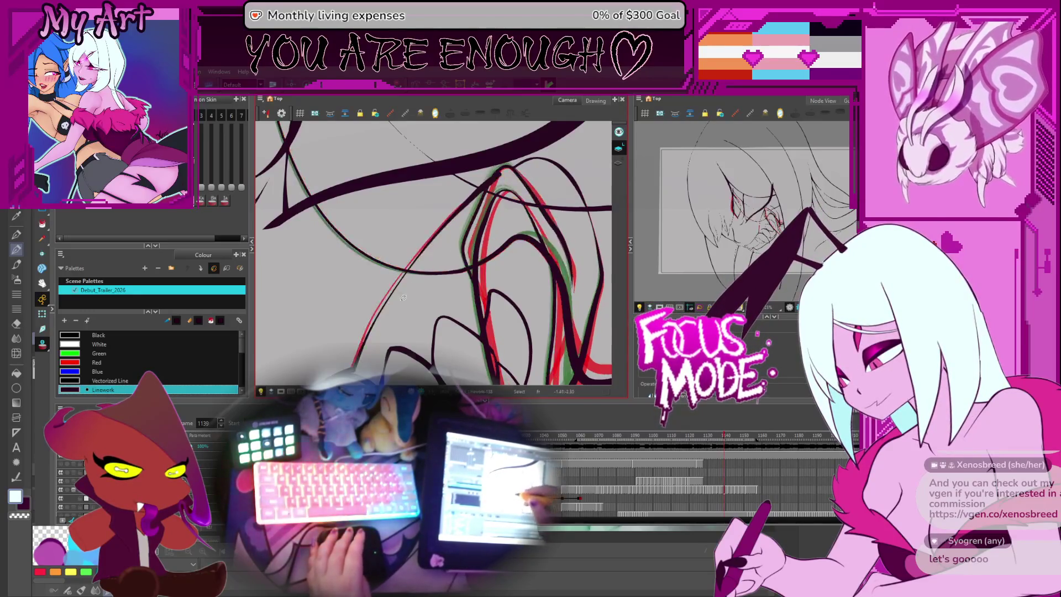
- Select the red fang strokes on frames 1139 and 1136
left_click(400, 315)
key("comma")
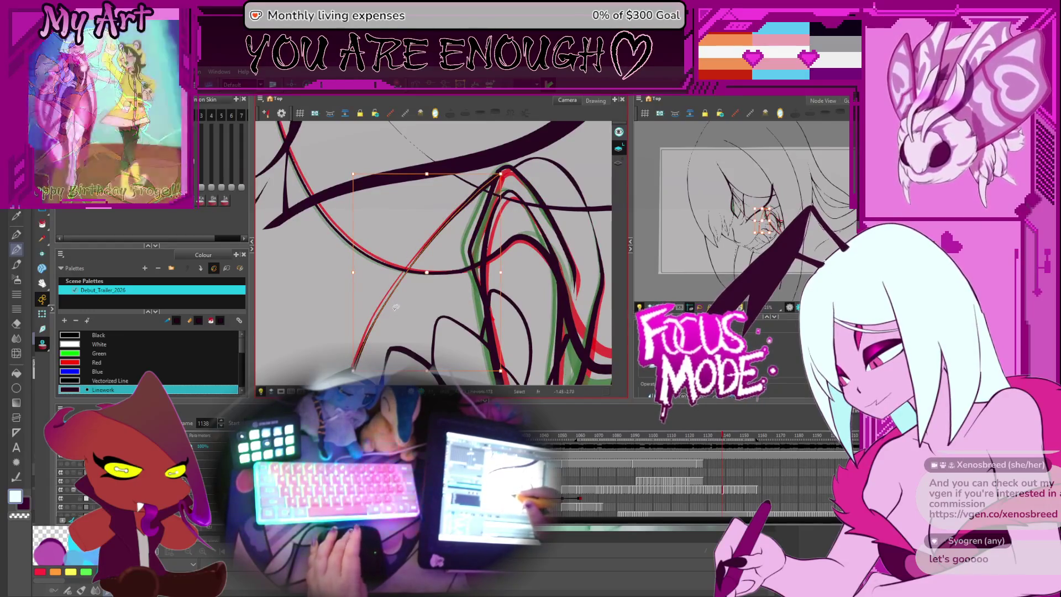
key("period")
key("comma")
key("comma")
key("comma")
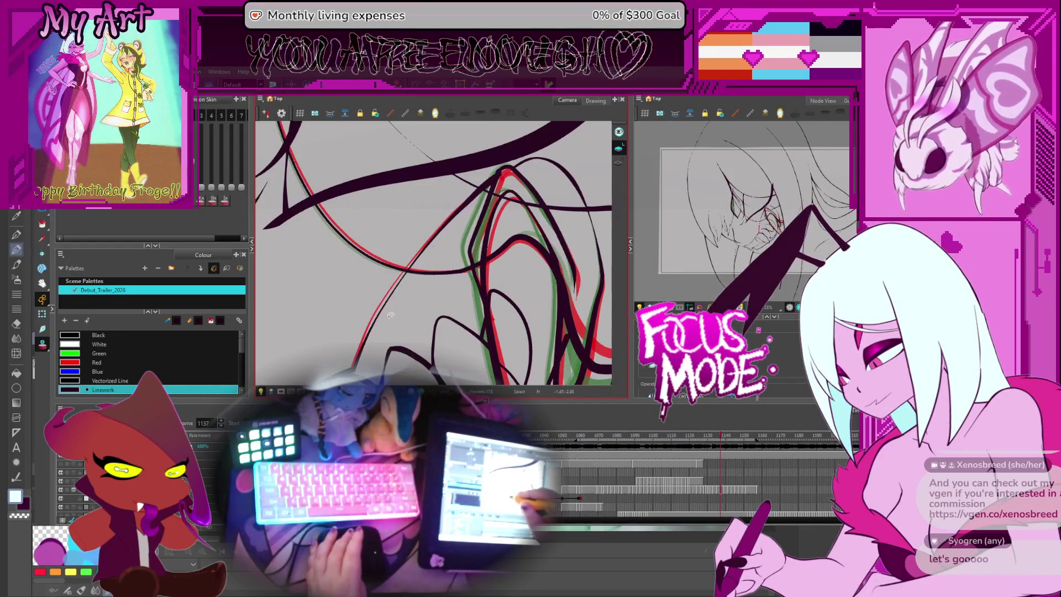
left_click(389, 308)
- Redraw the fang edge along the green guide on frame 1130 and select its thin stroke
key("comma")
key("comma")
key("comma")
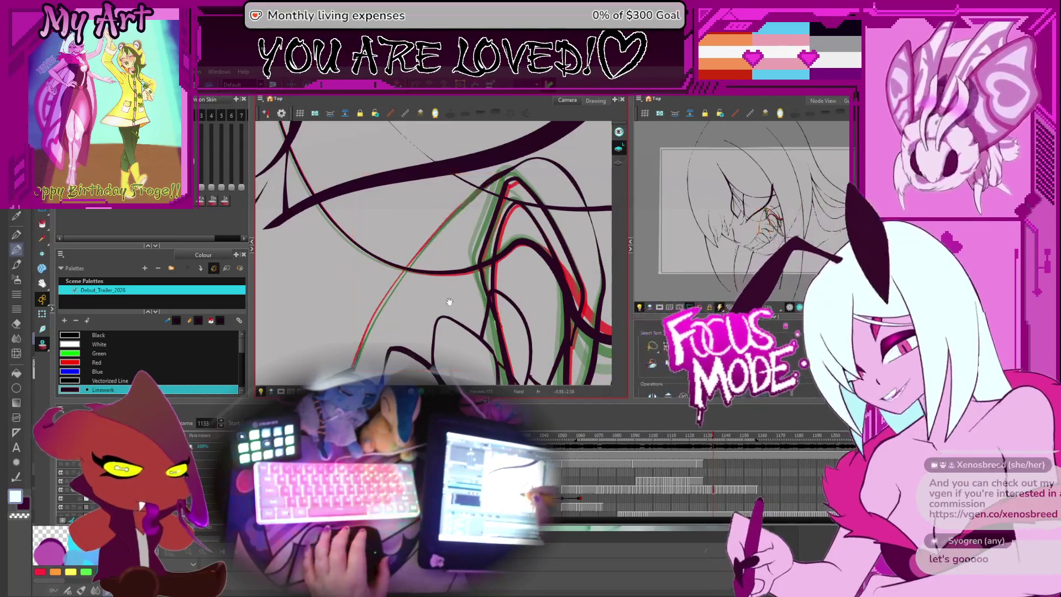
key("comma")
key("period")
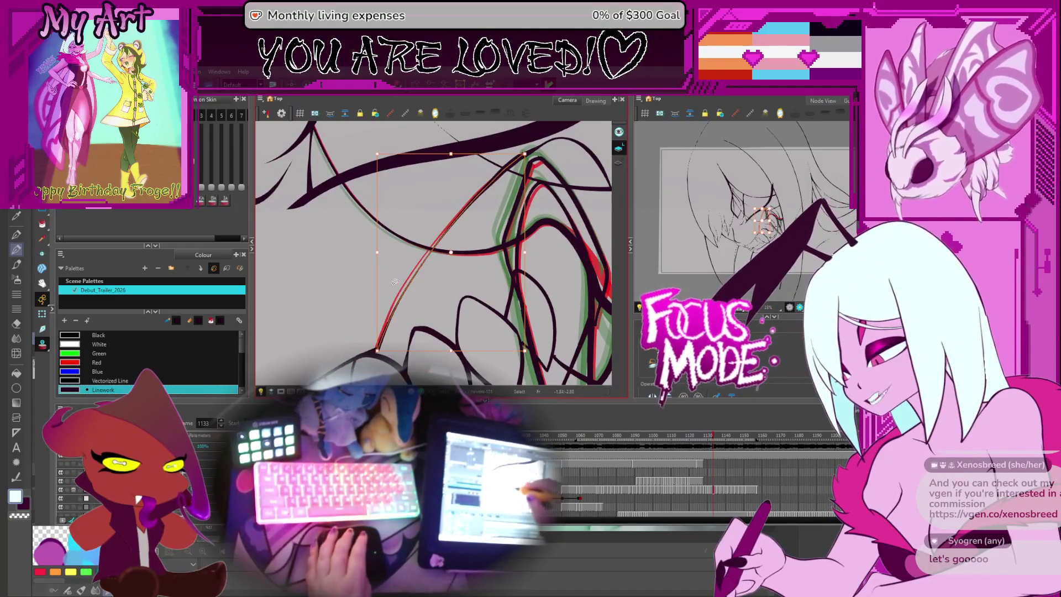
key("comma")
key("comma")
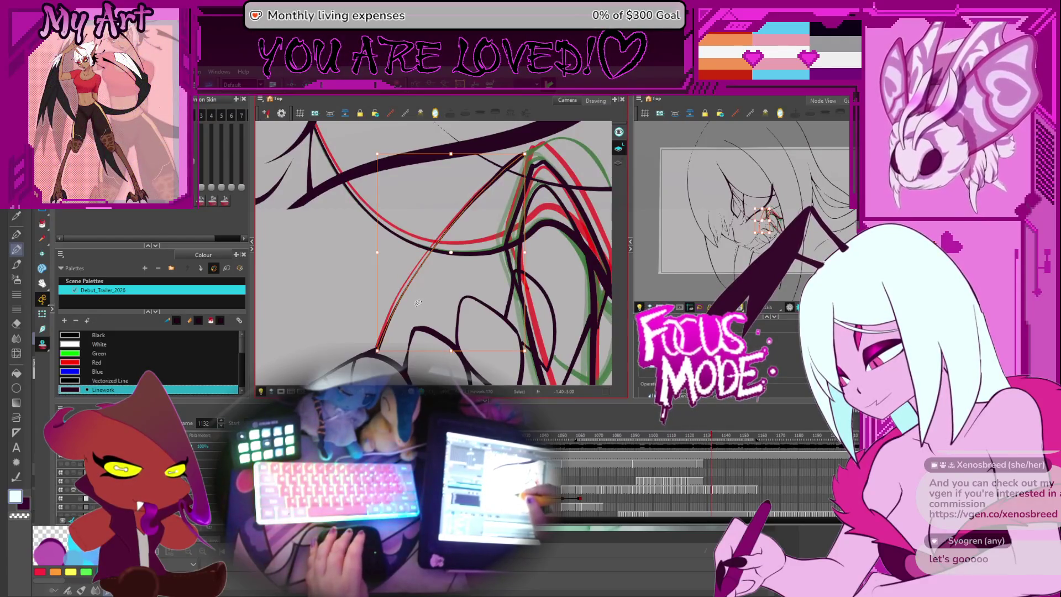
key("comma")
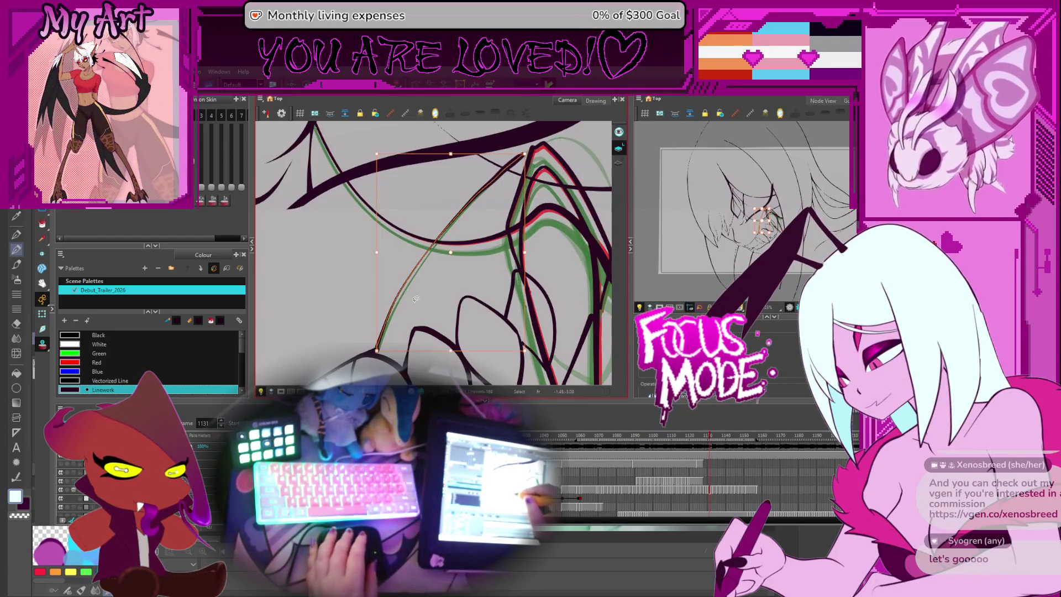
key("comma")
left_click_drag(411, 272, 526, 152)
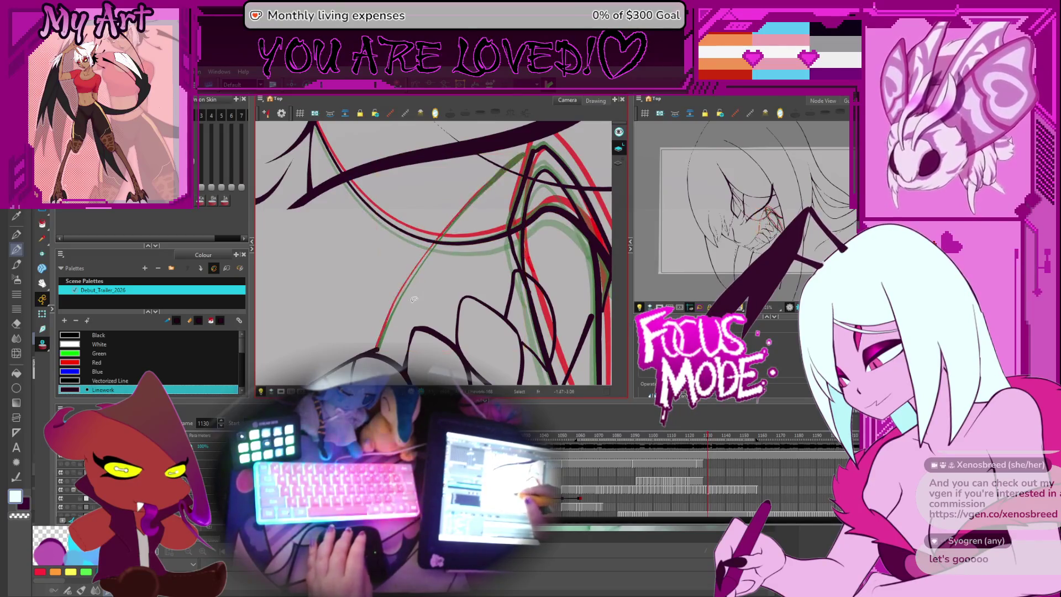
left_click_drag(414, 300, 431, 300)
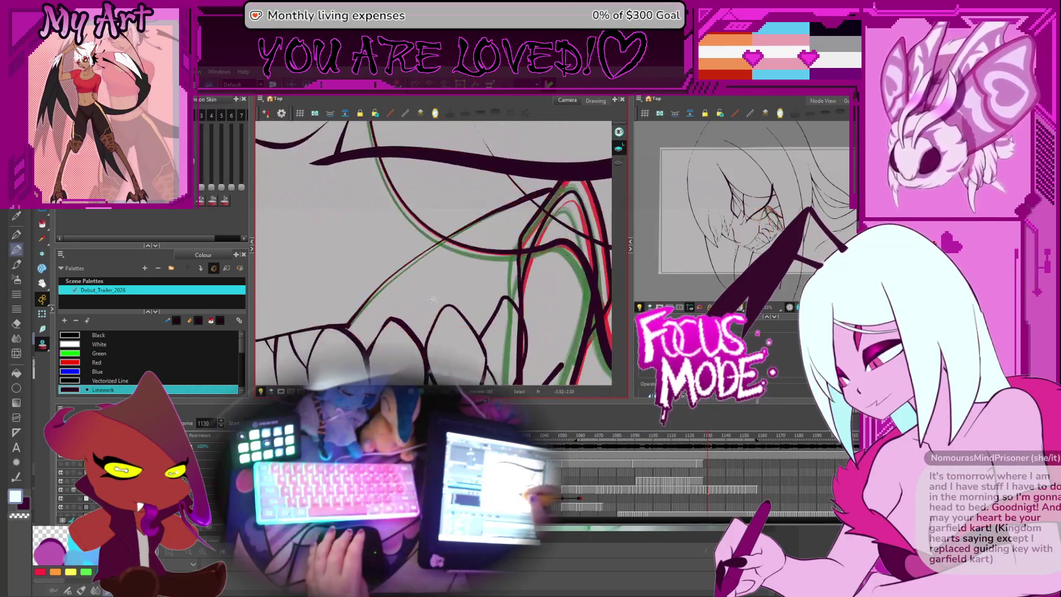
left_click(400, 288)
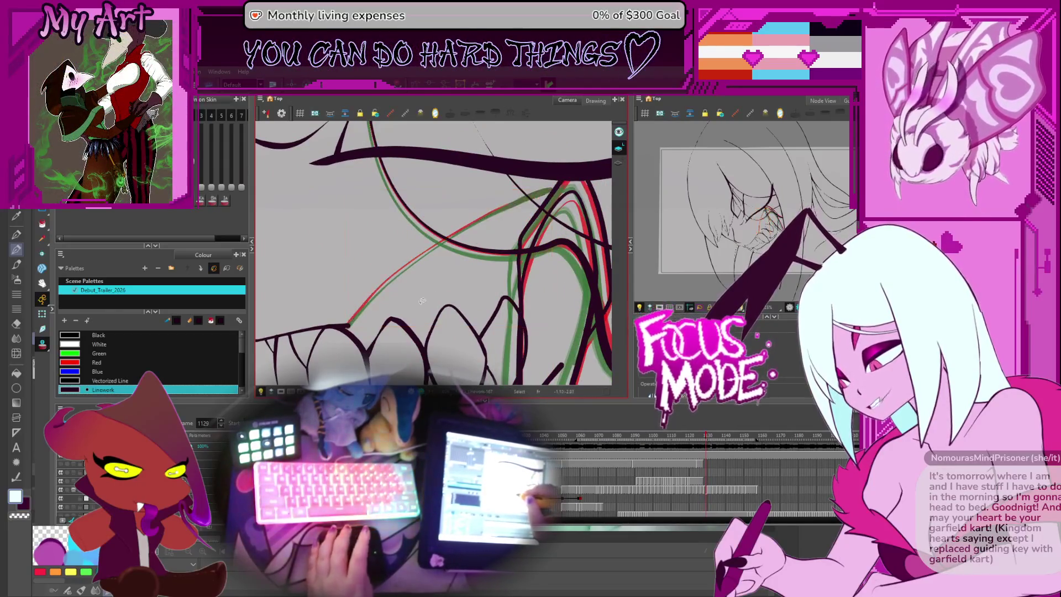
- Compare neighbouring frames, select the fang stroke on frame 1127, then step back to 1125
key("comma")
key("period")
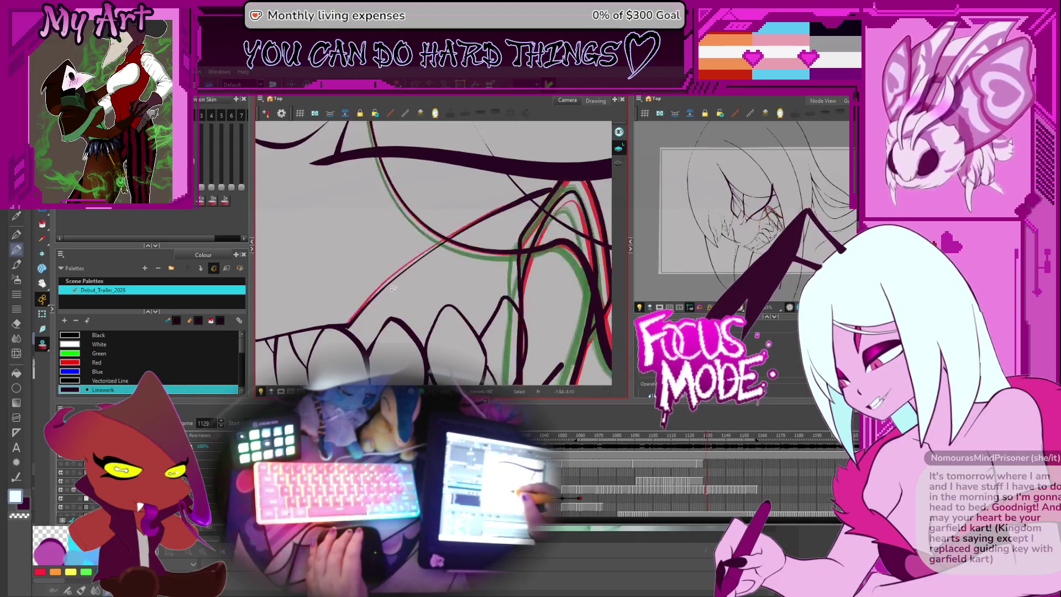
key("comma")
key("period")
key("comma")
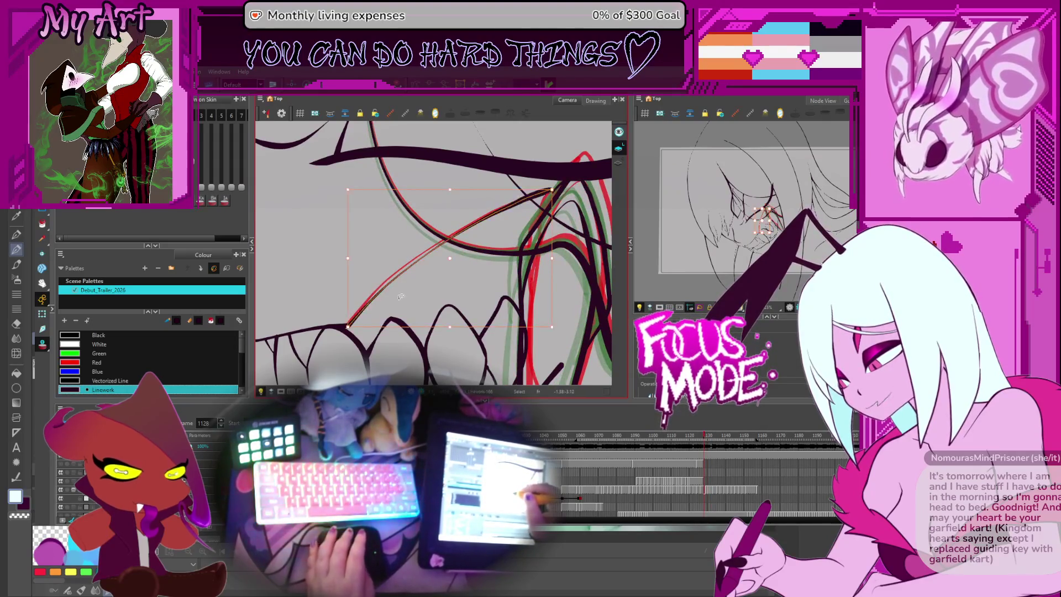
left_click_drag(459, 266, 461, 257)
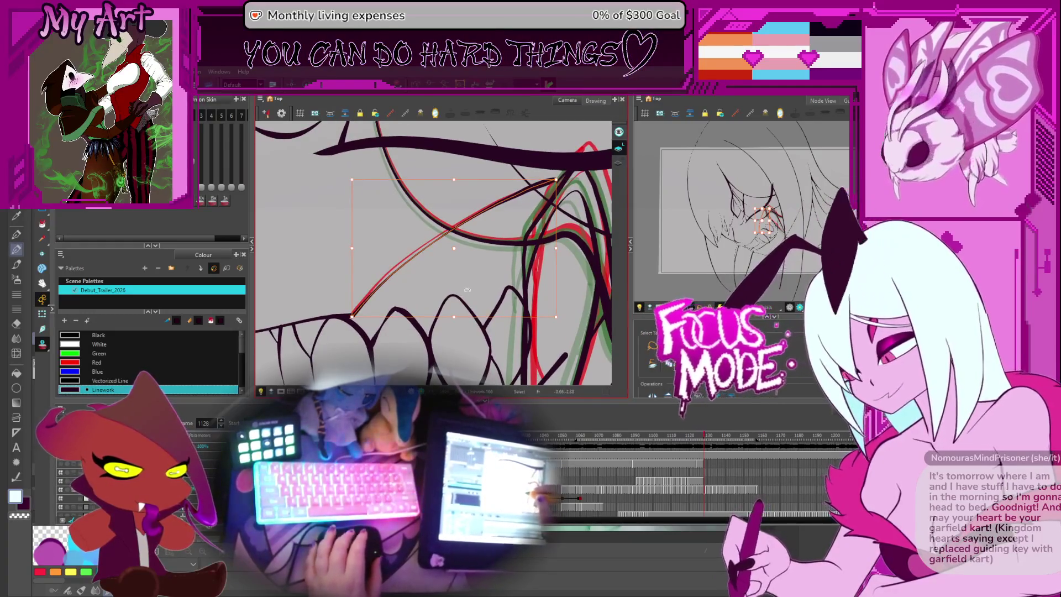
left_click(406, 276)
key("comma")
left_click(416, 271)
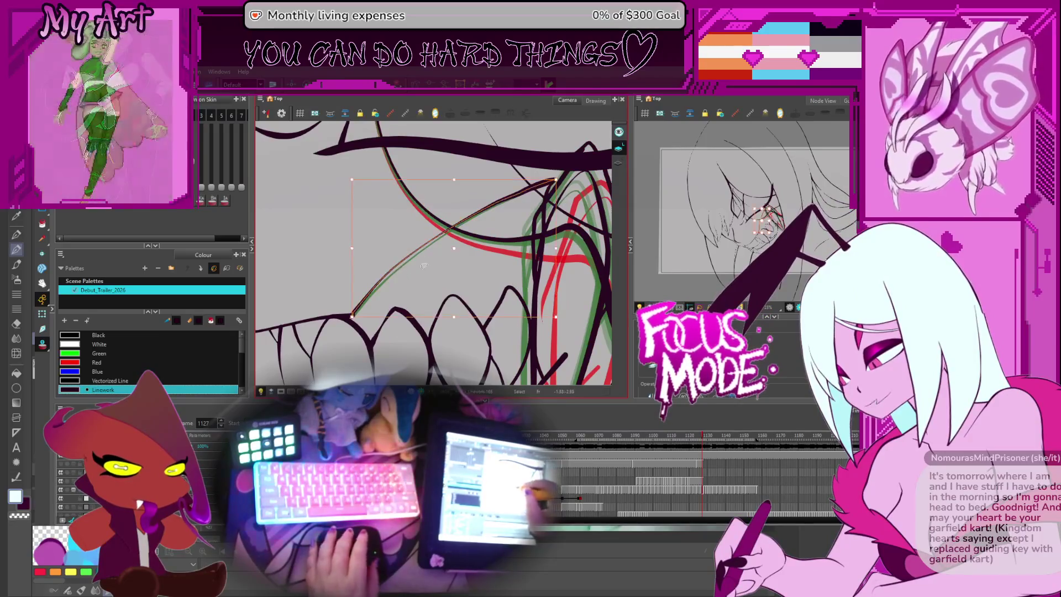
key("comma")
key("comma")
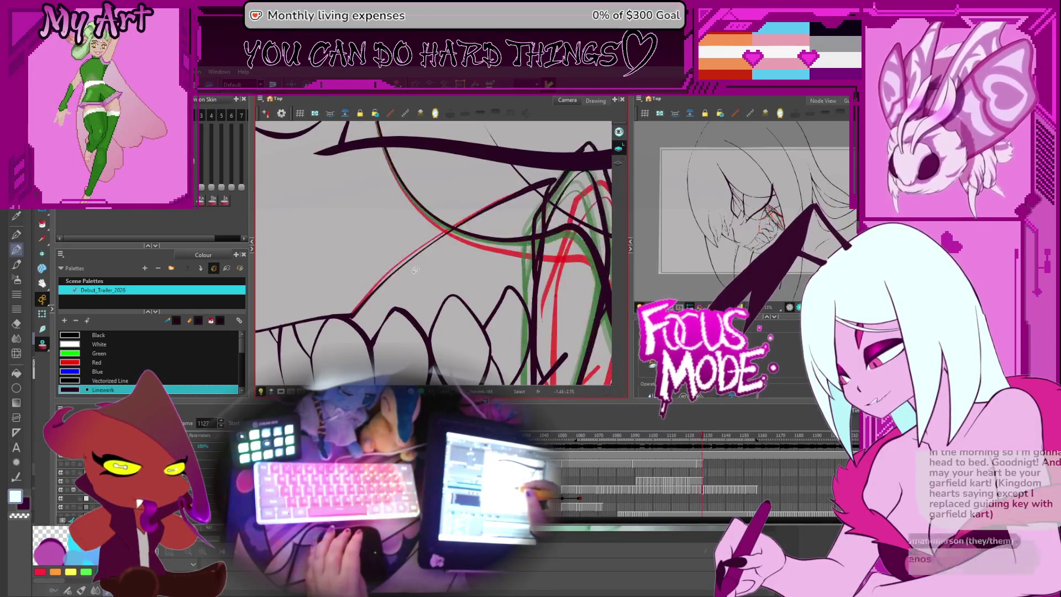
key("comma")
key("comma")
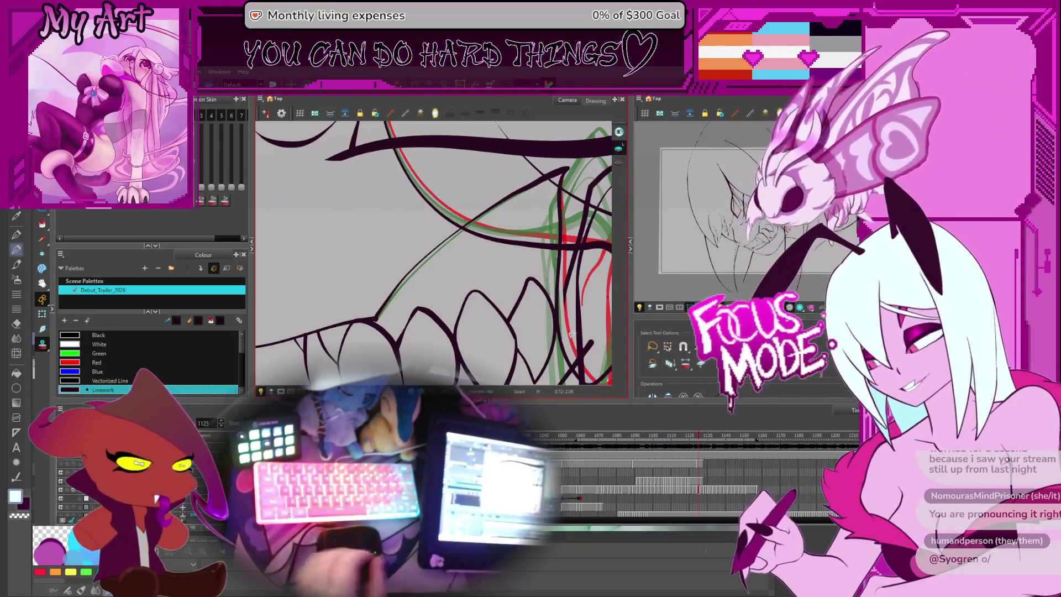
- Select the long diagonal fang stroke on frame 1125
left_click(421, 270)
- Select the long diagonal fang stroke on frame 1119, then flip through frames around 1115
key("comma")
key("comma")
key("comma")
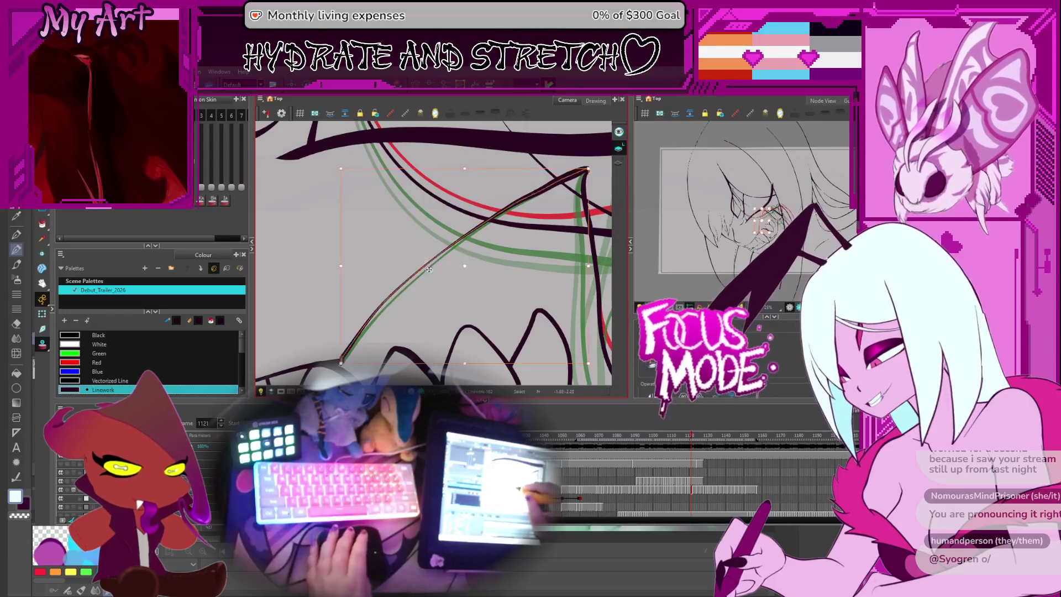
left_click(430, 274)
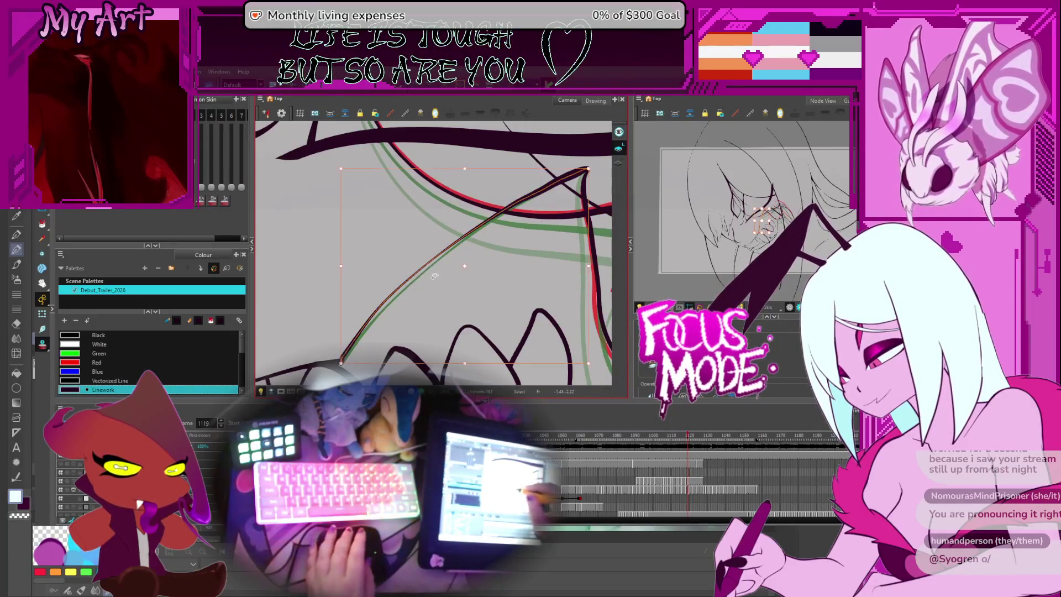
key("comma")
key("comma")
key("comma")
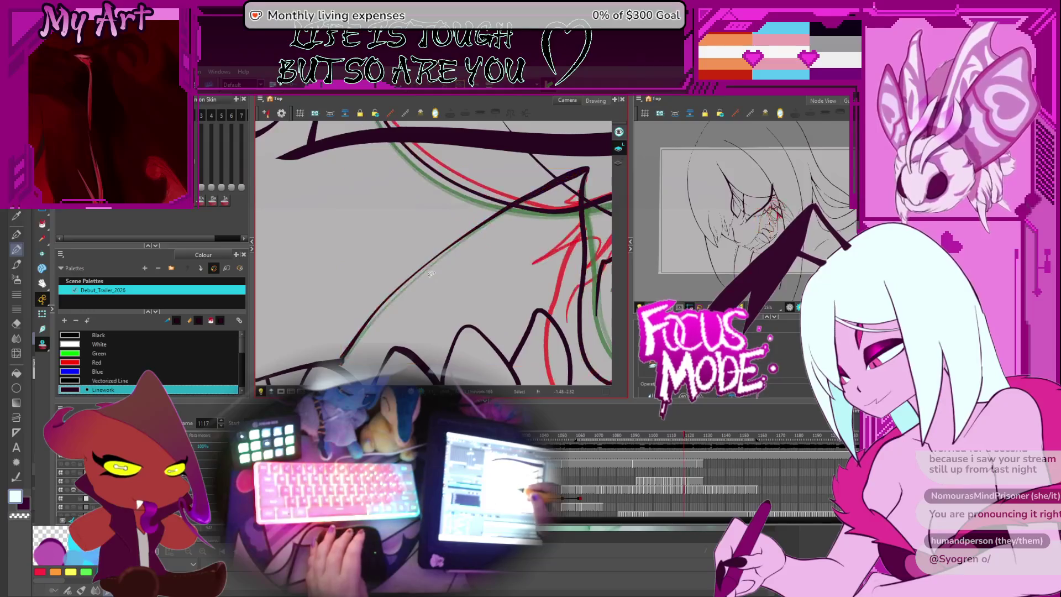
key("period")
key("comma")
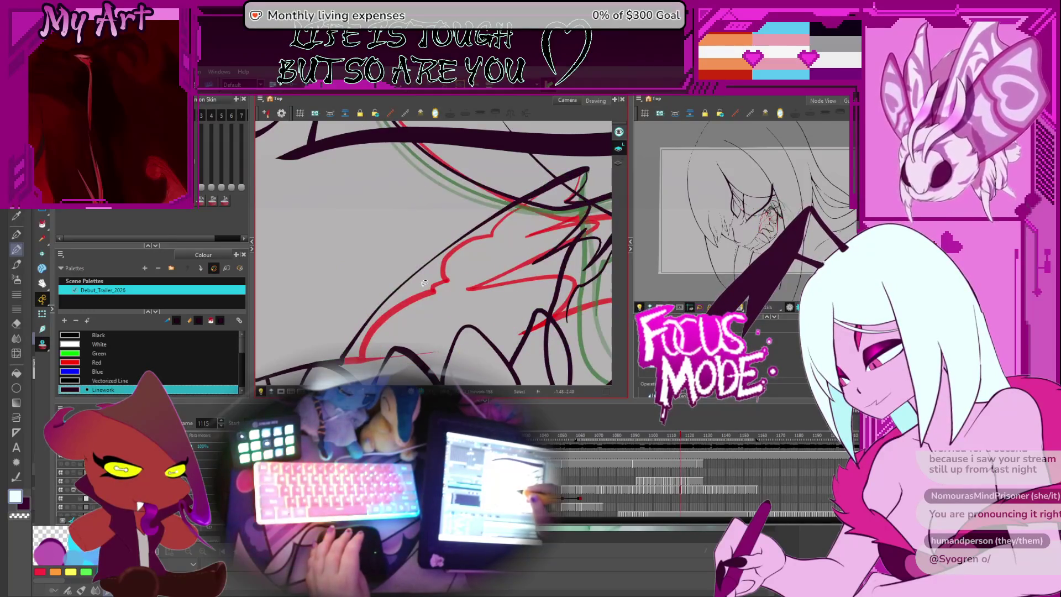
key("period")
key("period")
key("comma")
key("comma")
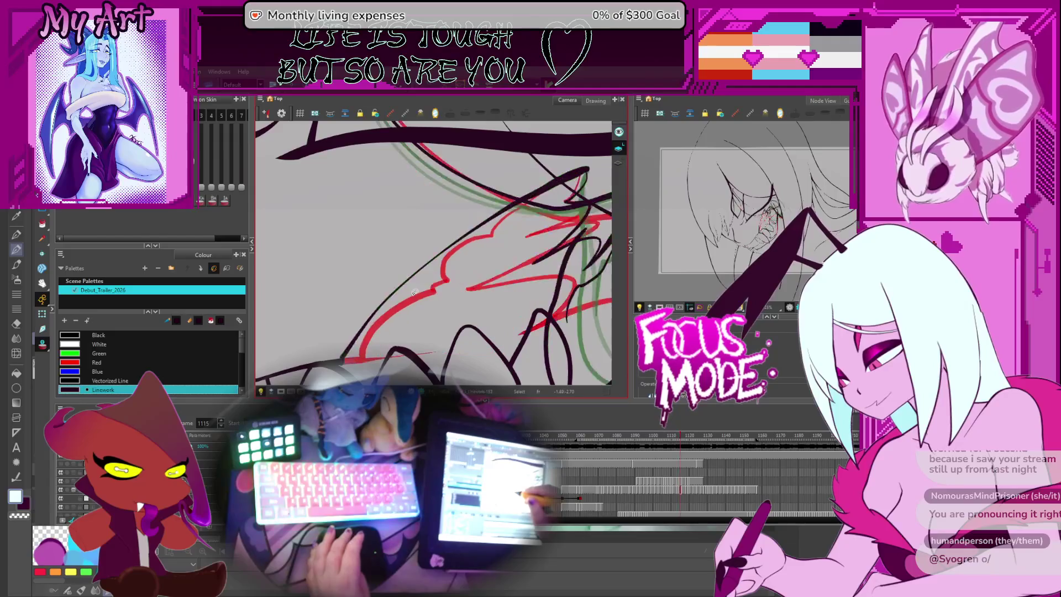
key("period")
key("period")
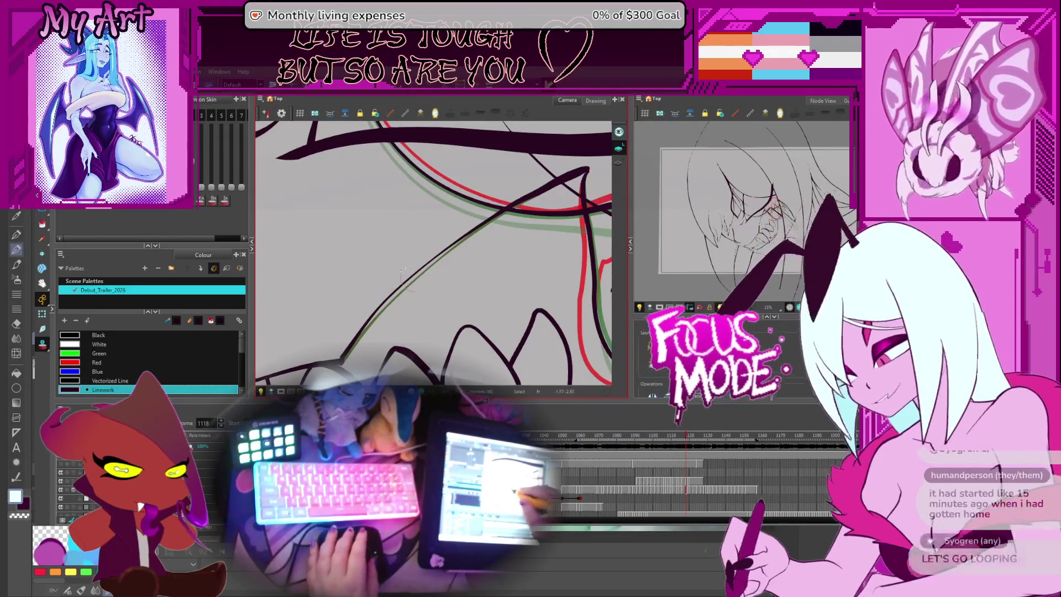
- Advance to frame 1118, select its diagonal fang stroke and pan the view over it
key("period")
left_click(423, 281)
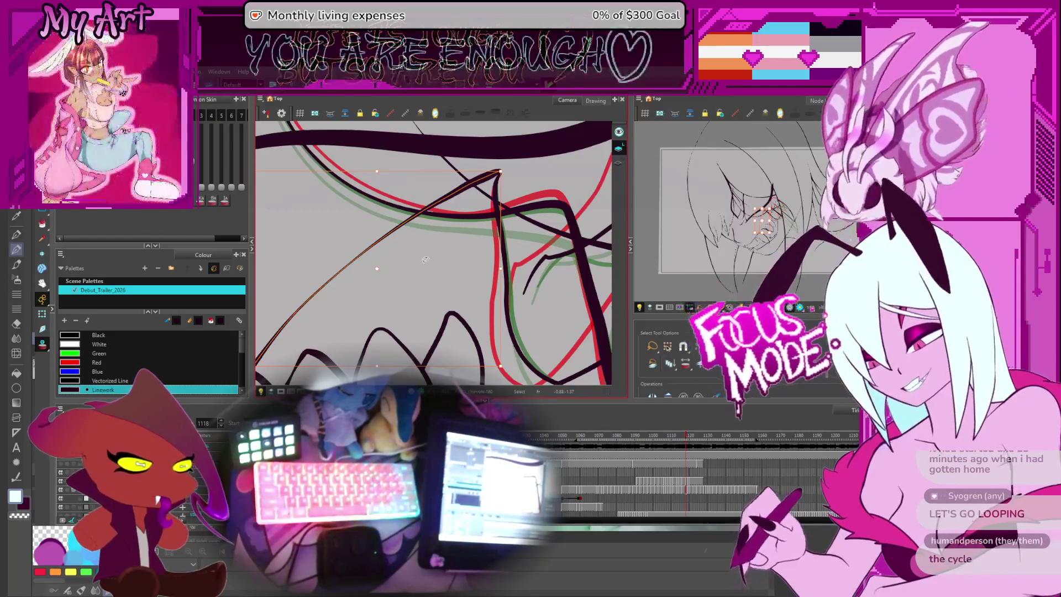
left_click_drag(536, 282, 525, 306)
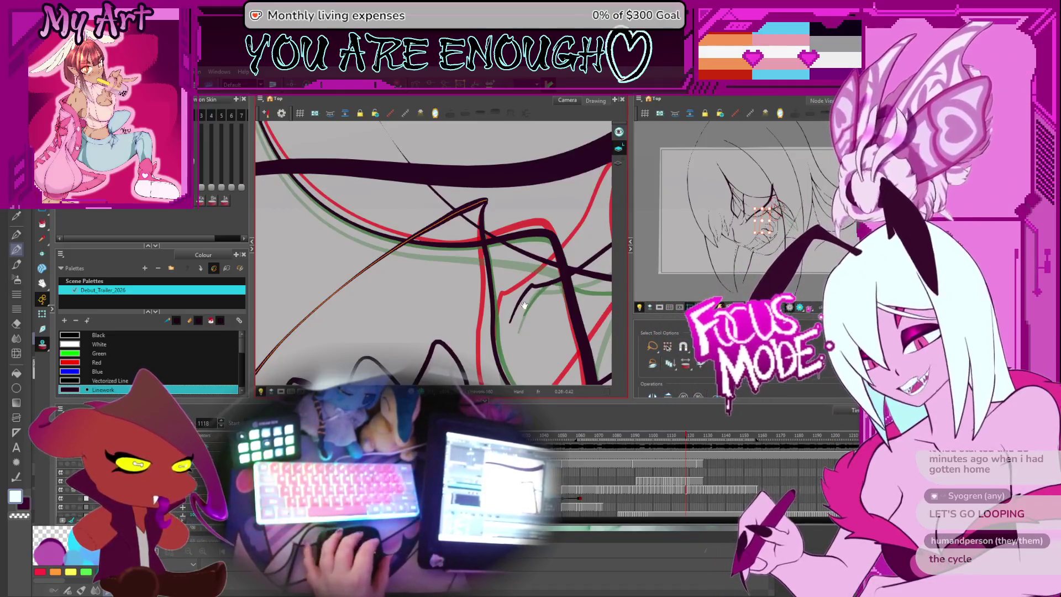
key("space")
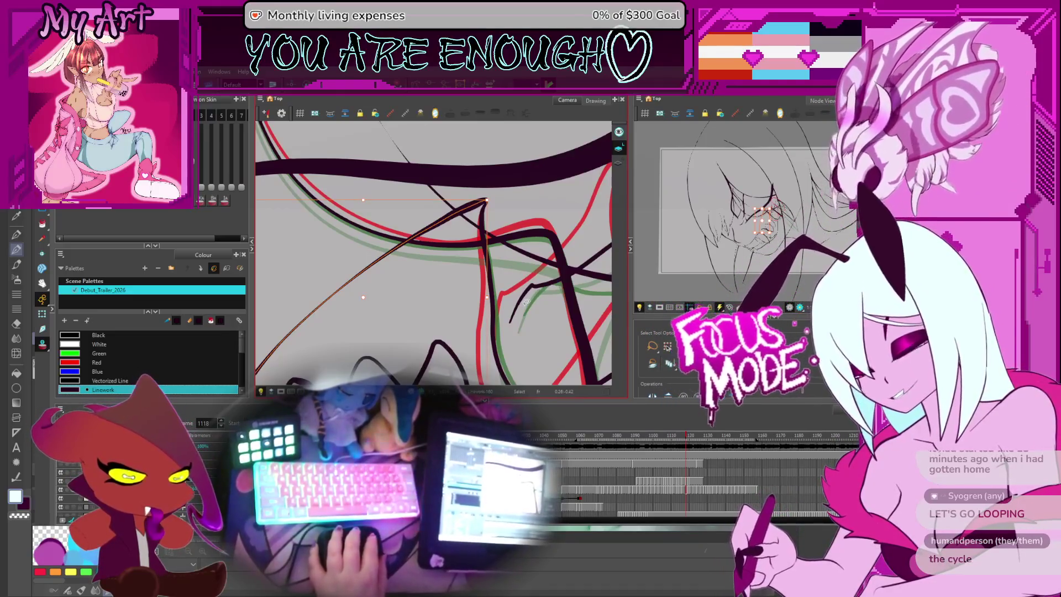
key("space")
left_click_drag(512, 215, 526, 223)
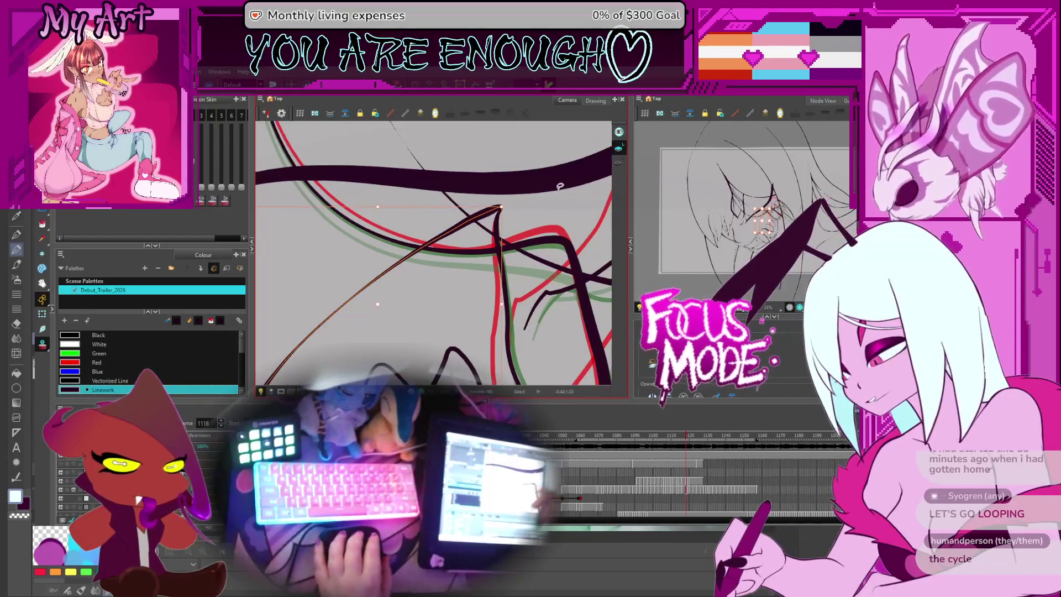
scroll(547, 268, "down", 3)
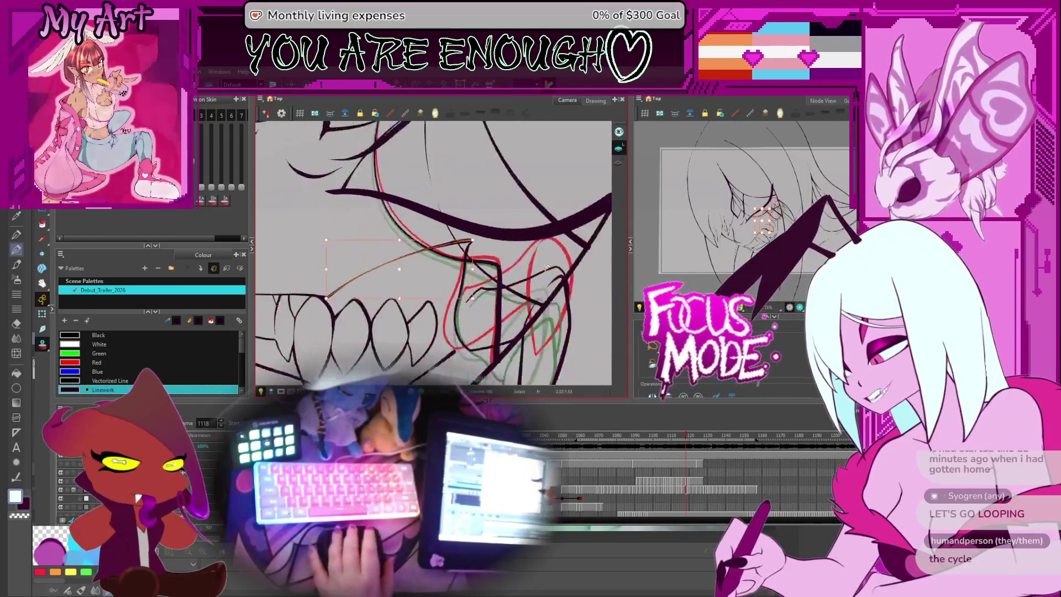
- On frame 1132, drag the fang outline's lower end into line with the onion-skin guides
key("period")
key("period")
key("period")
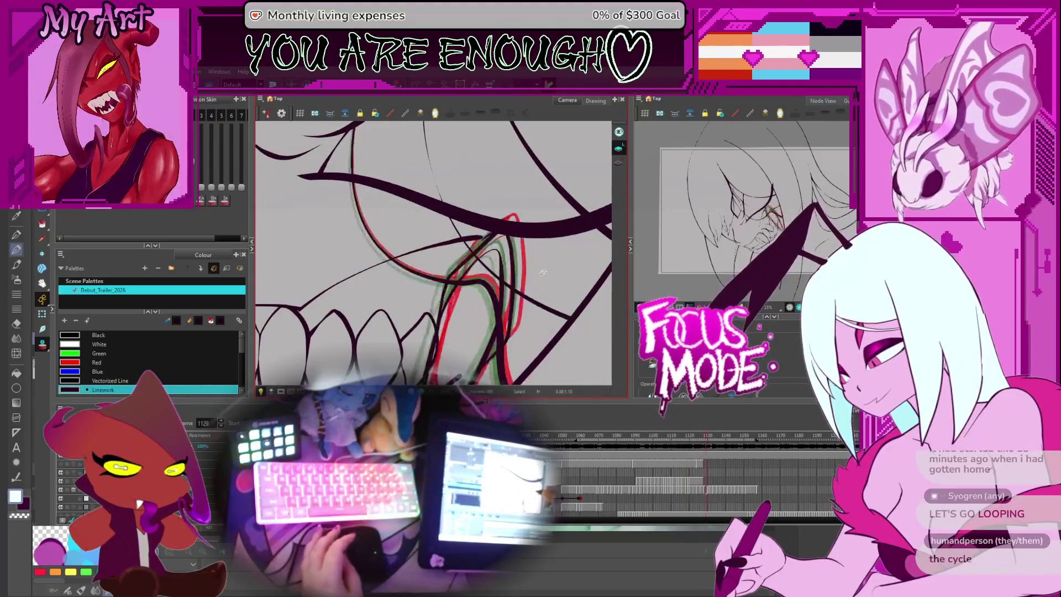
key("period")
key("period")
key("period")
key("period")
left_click_drag(505, 335, 502, 276)
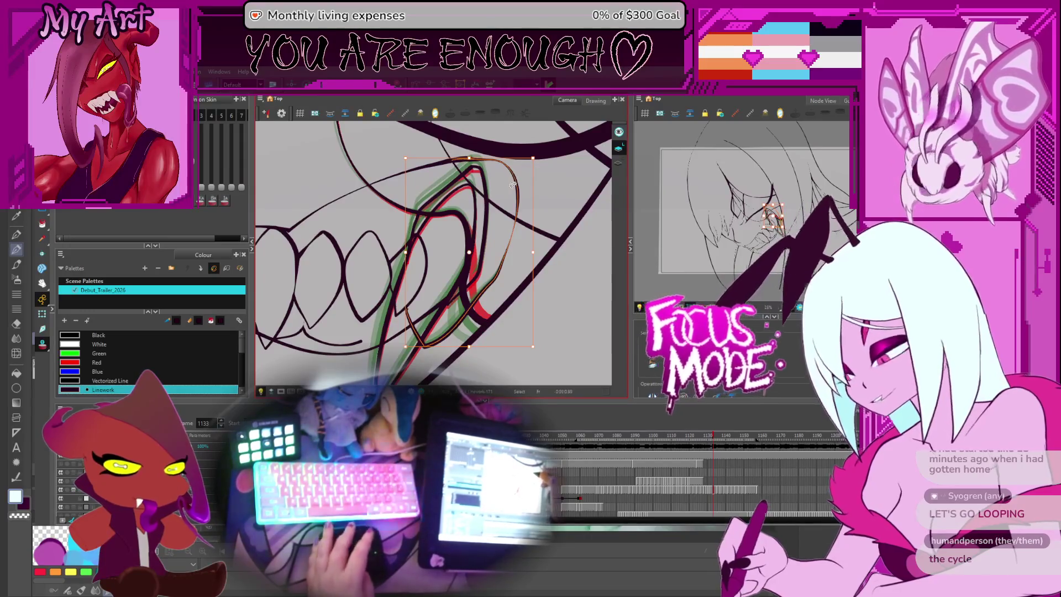
key("comma")
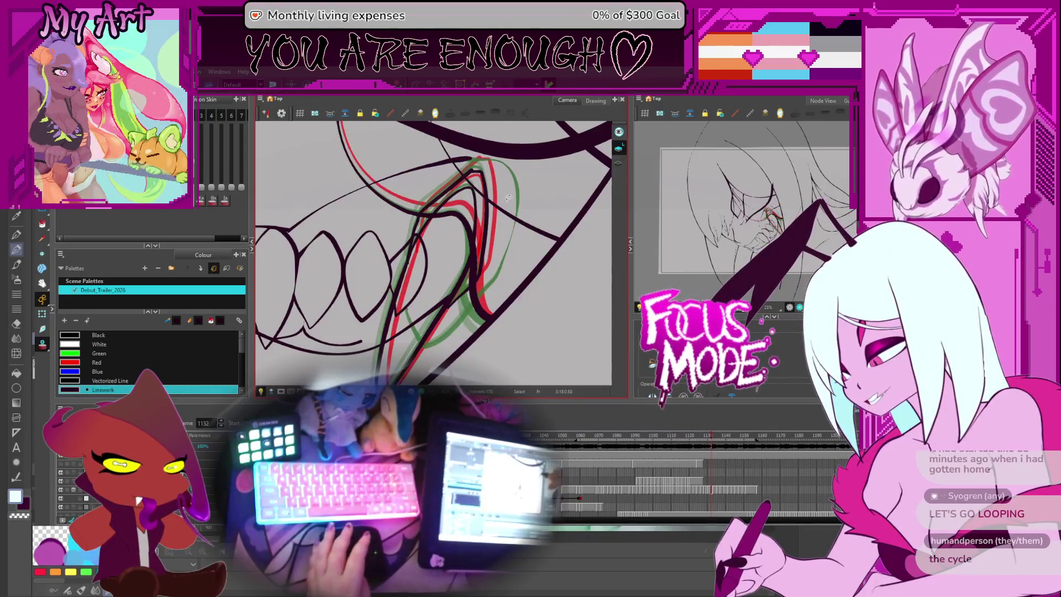
left_click(508, 197)
left_click_drag(500, 231, 507, 242)
mouse_move(472, 314)
left_mouse_down()
mouse_move(492, 284)
mouse_move(487, 266)
mouse_move(527, 238)
mouse_move(524, 258)
left_mouse_up()
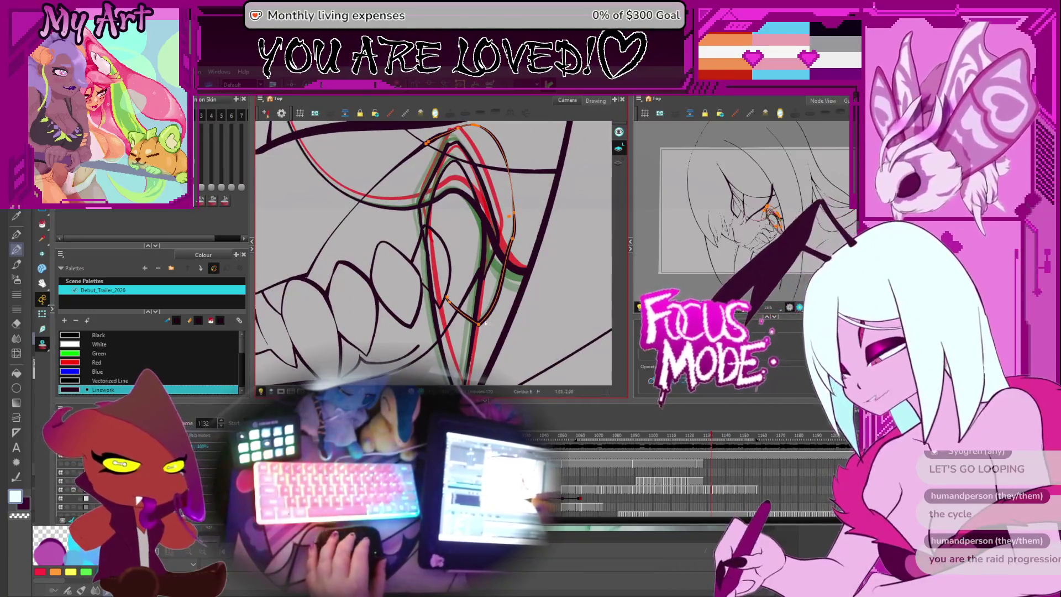
left_click_drag(480, 330, 485, 331)
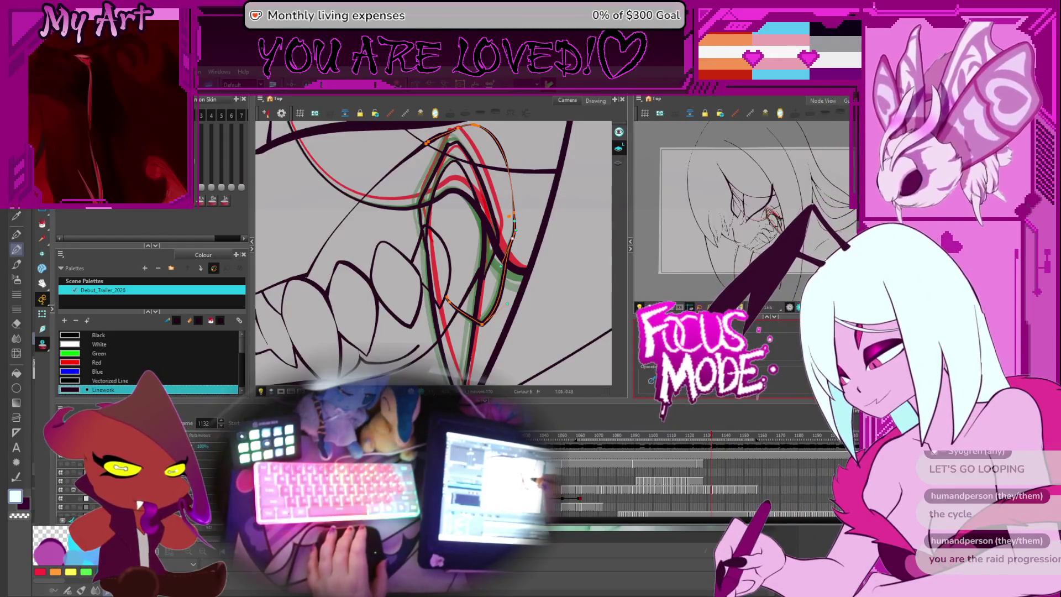
key("space")
left_click_drag(511, 286, 574, 270)
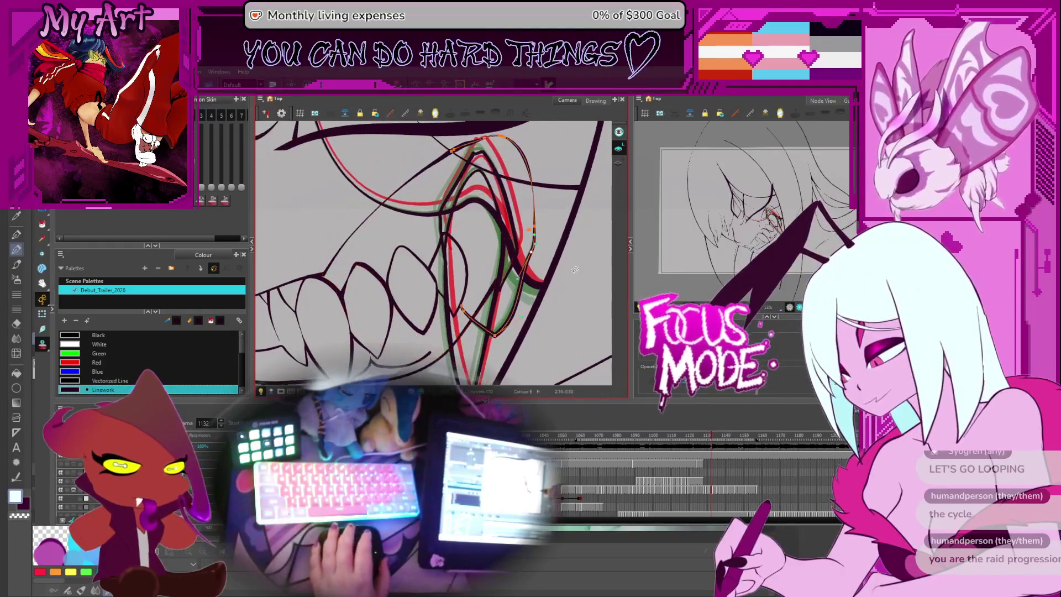
- Flip through frames 1130–1135 to check the reshaped fang with the Cutter active, ending on 1132
key("comma")
key("comma")
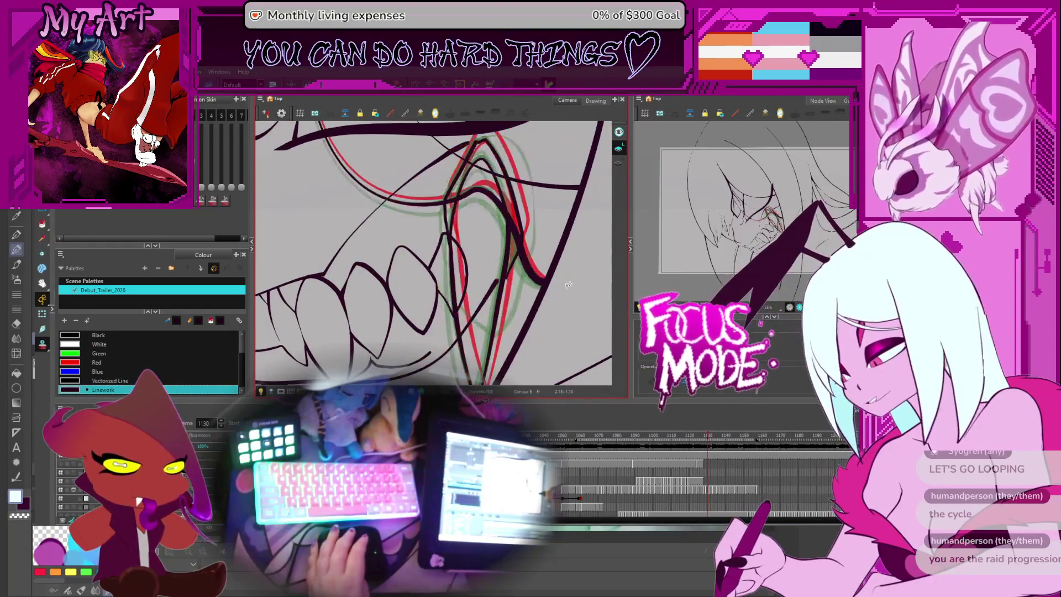
key("period")
key("period")
key("comma")
key("period")
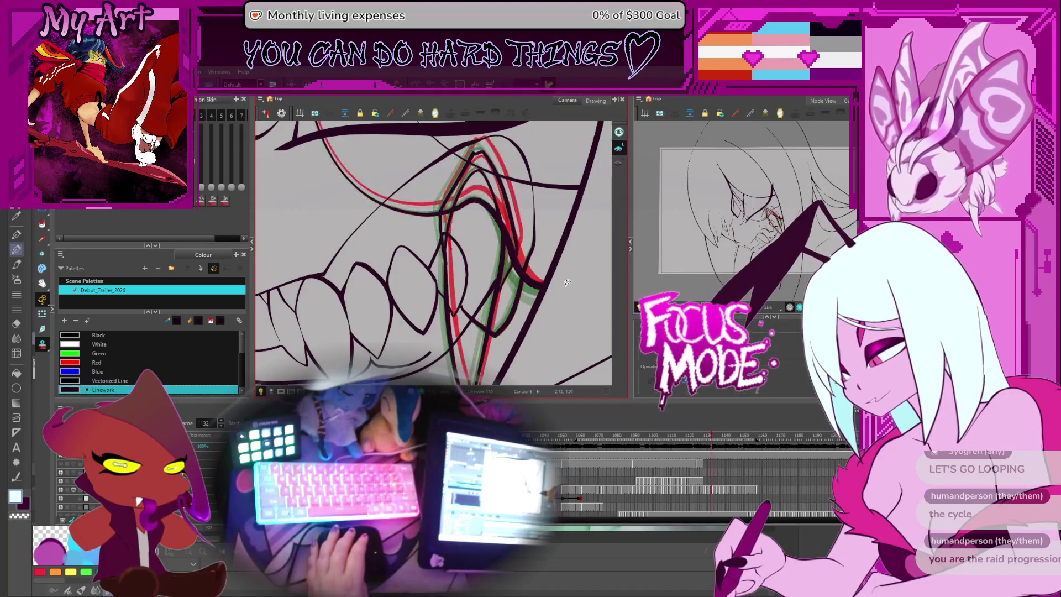
key("period")
key("comma")
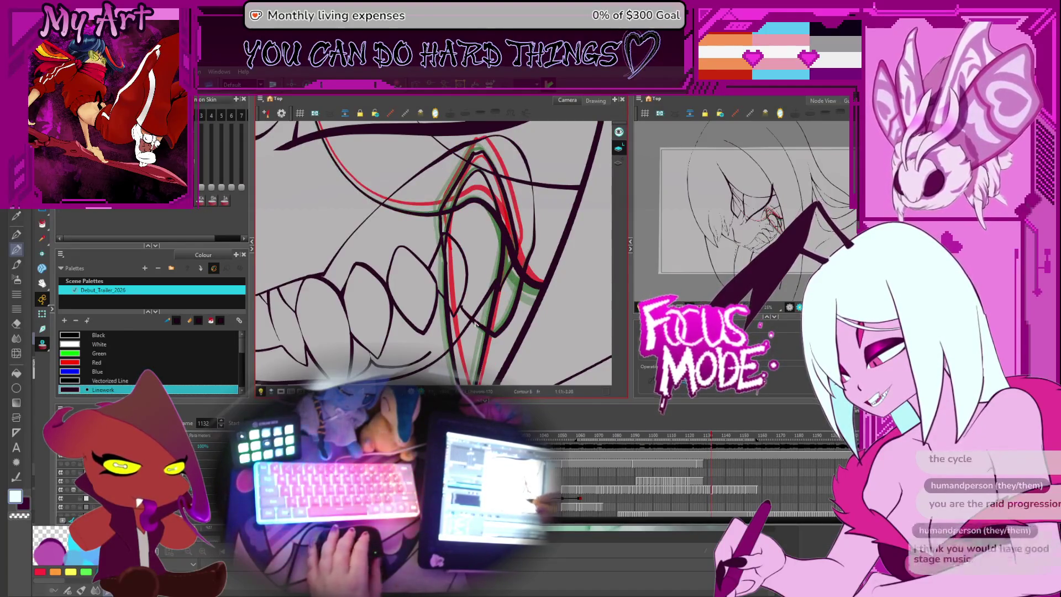
key("alt+t")
key("period")
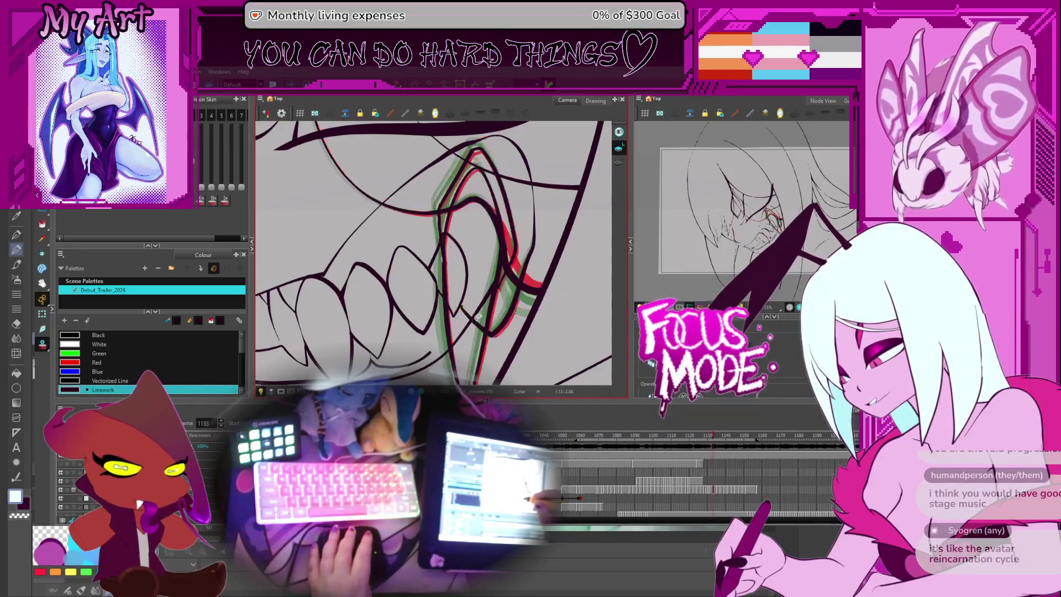
key("period")
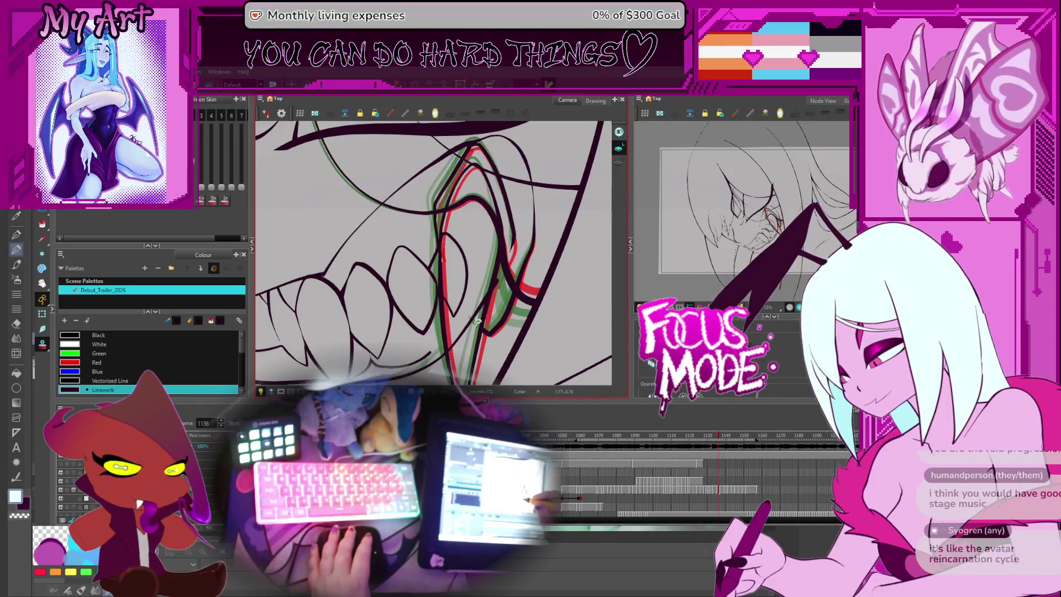
key("period")
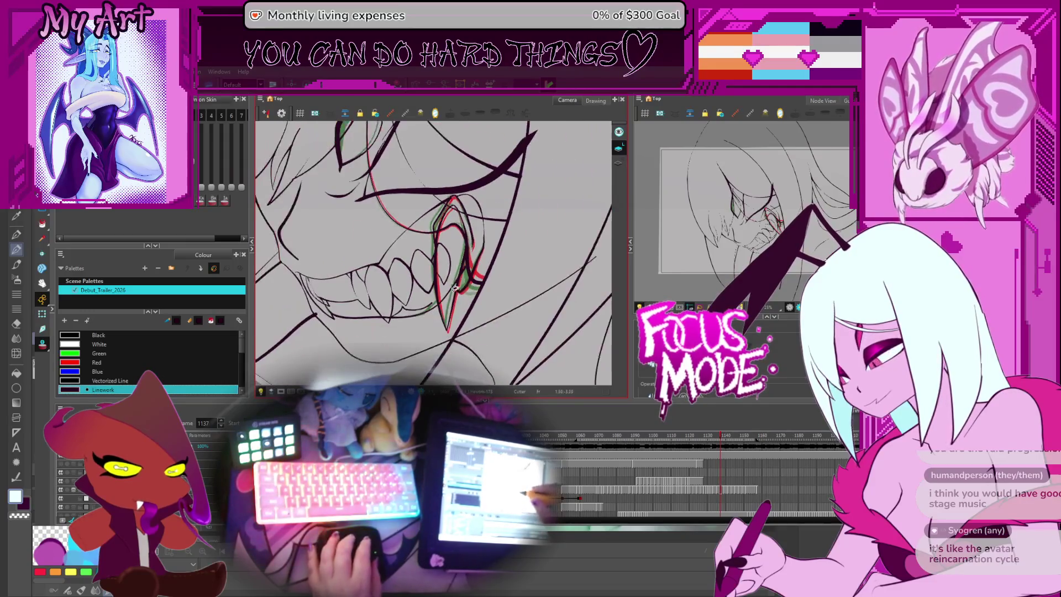
key("comma")
key("comma")
key("comma")
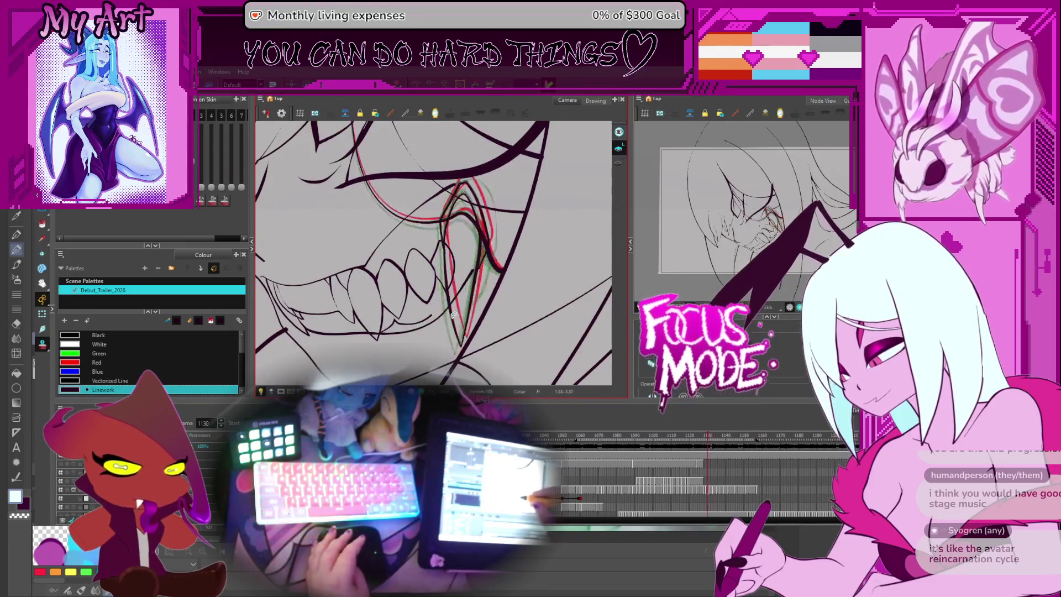
key("comma")
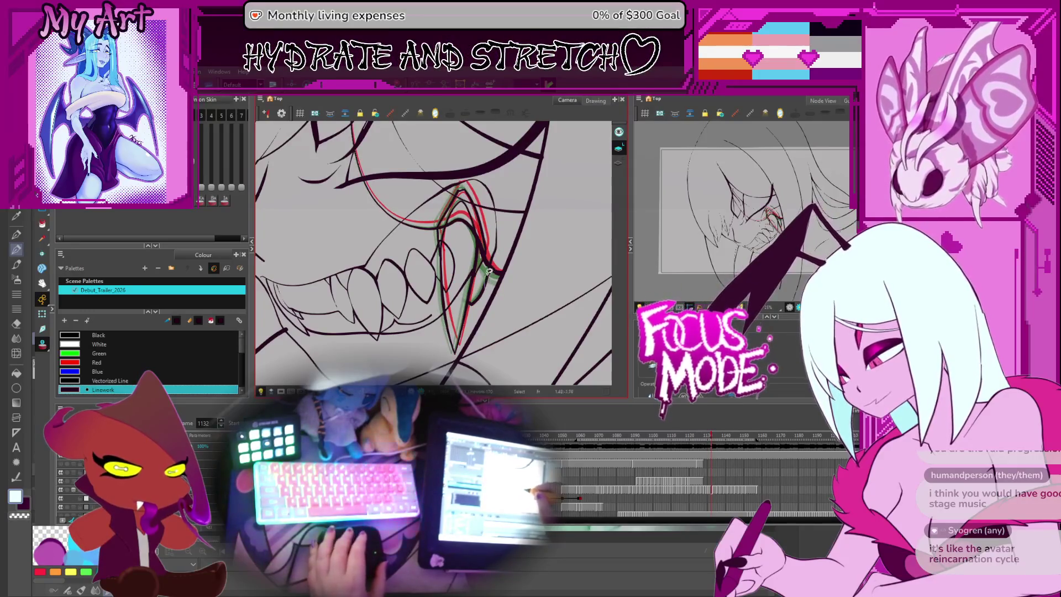
- Zoom in on the fang and select its stroke on frame 1131
left_click(483, 183)
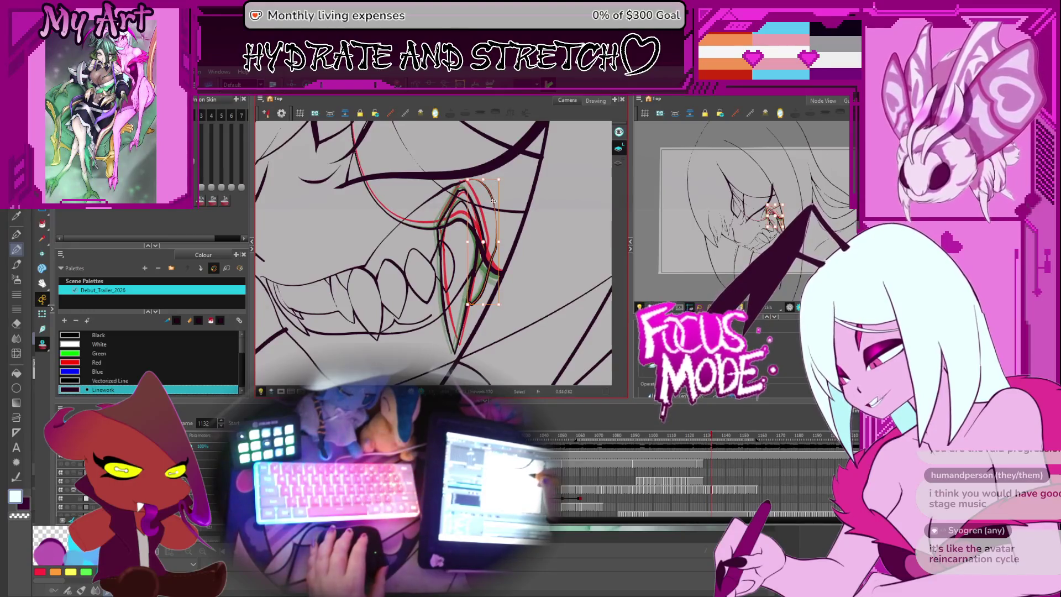
key("2")
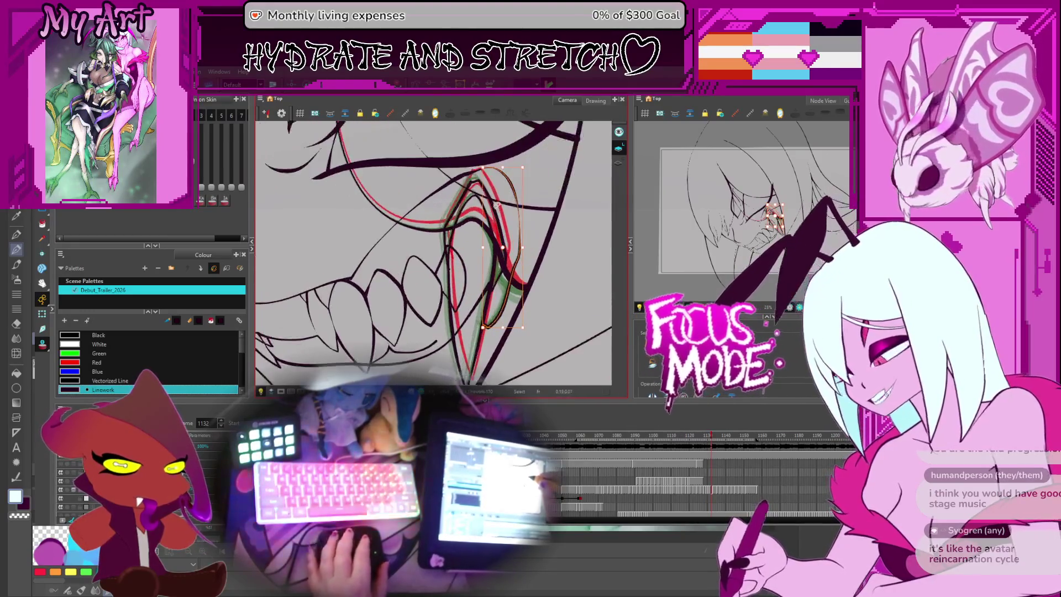
left_click_drag(496, 206, 480, 227)
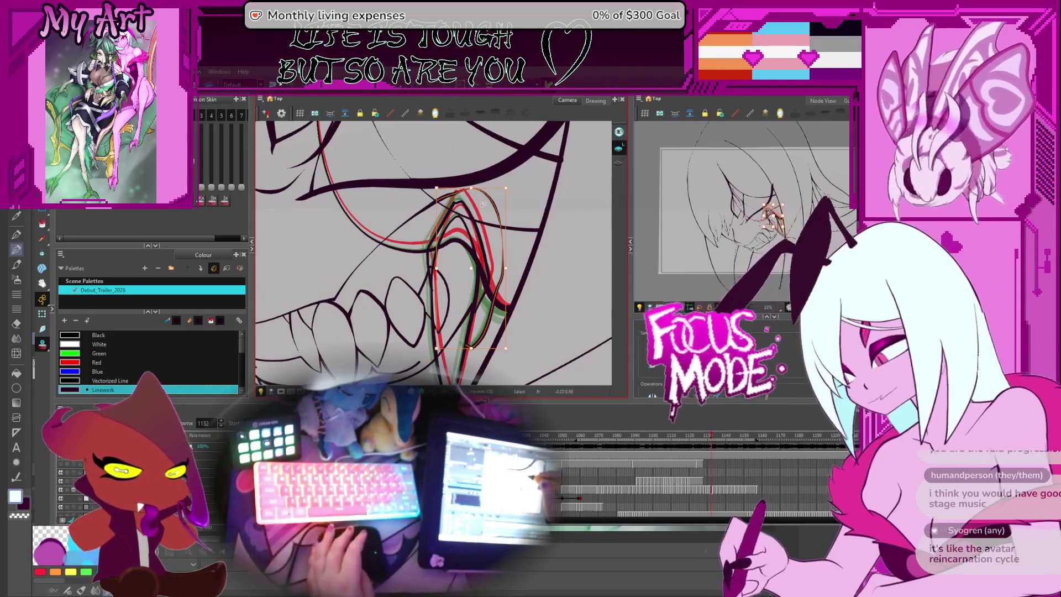
key("period")
key("comma")
key("comma")
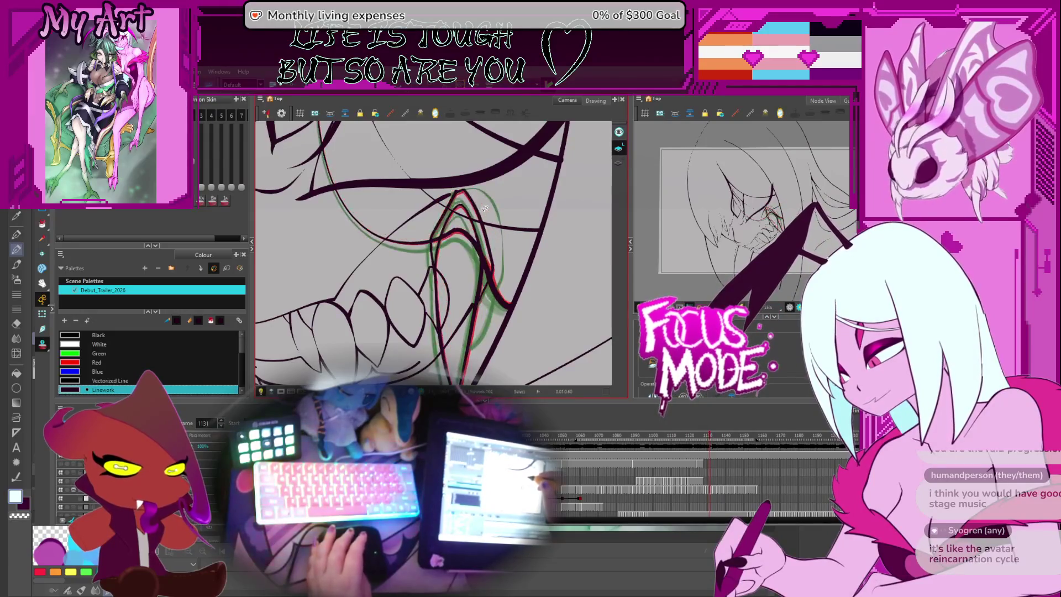
left_click(497, 228)
scroll(498, 227, "down", 2)
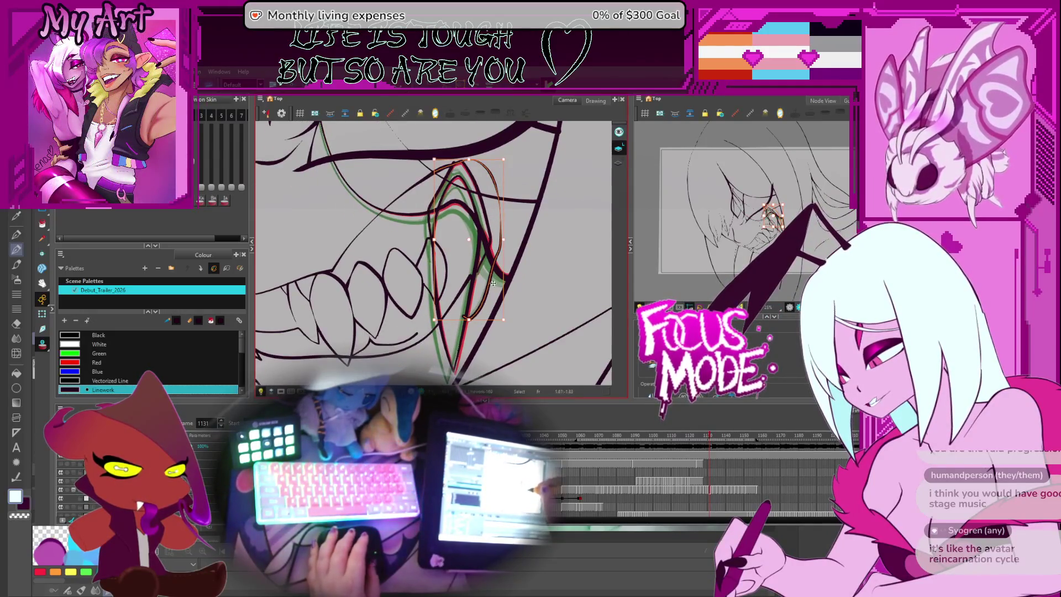
- Compare frames 1130–1132, reselect frame 1131's fang stroke, then pan and settle on frame 1130
key("period")
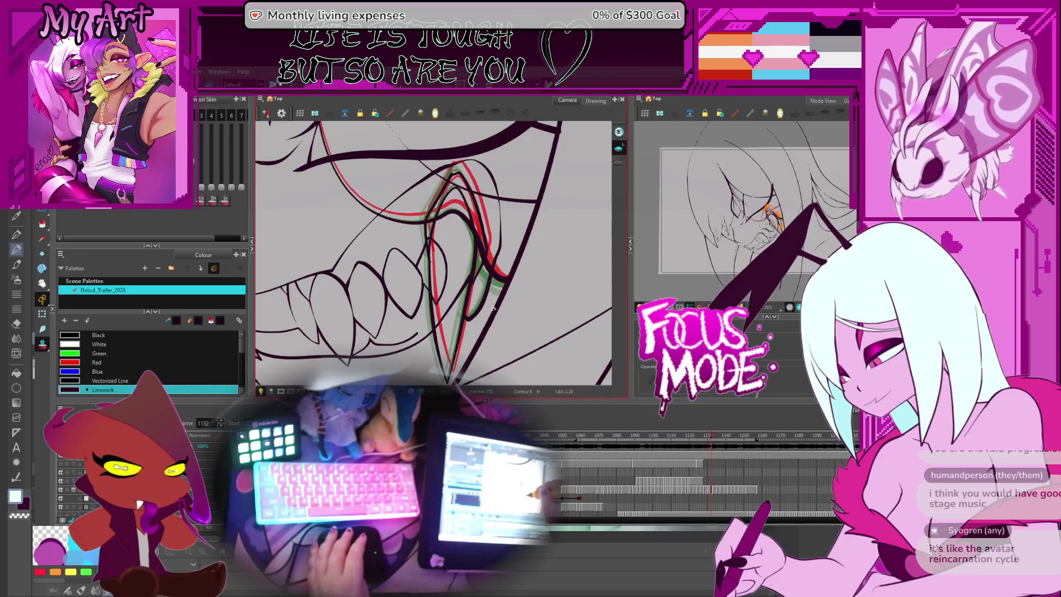
key("comma")
key("comma")
key("period")
key("period")
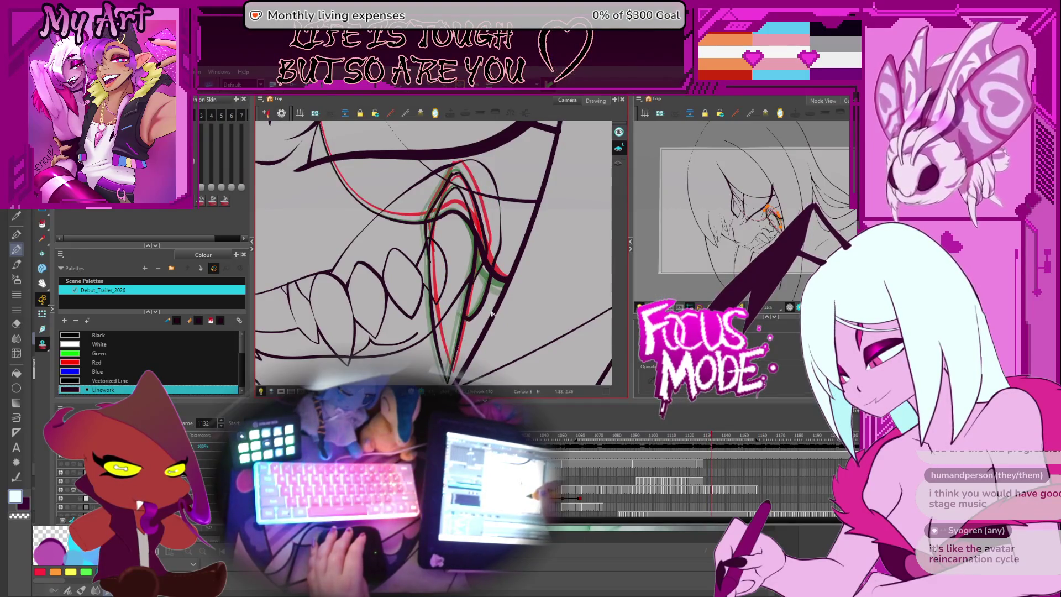
key("comma")
key("period")
key("comma")
left_click(483, 311)
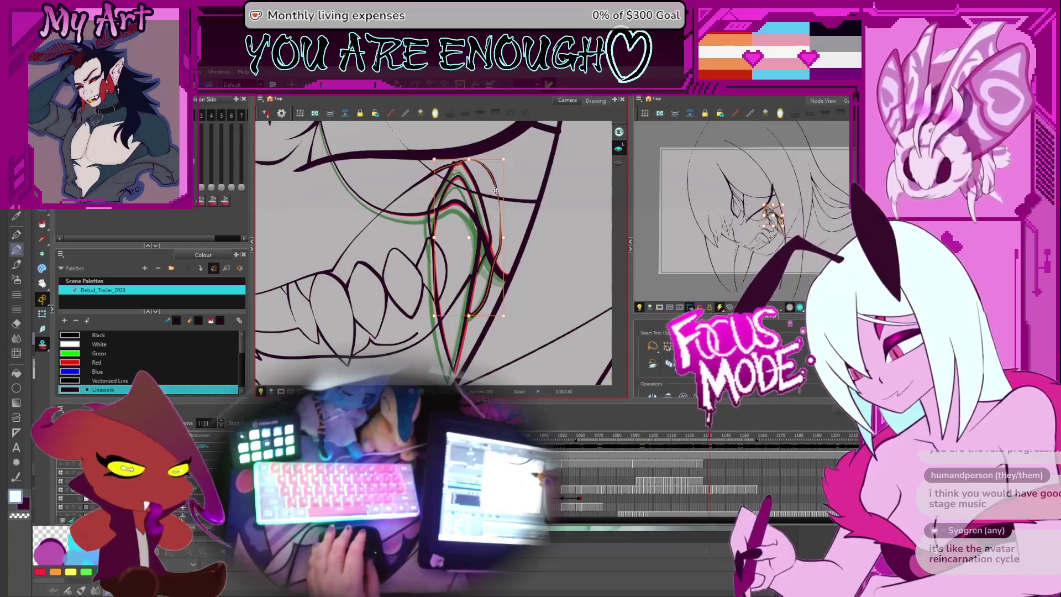
key("space")
left_click_drag(485, 292, 494, 293)
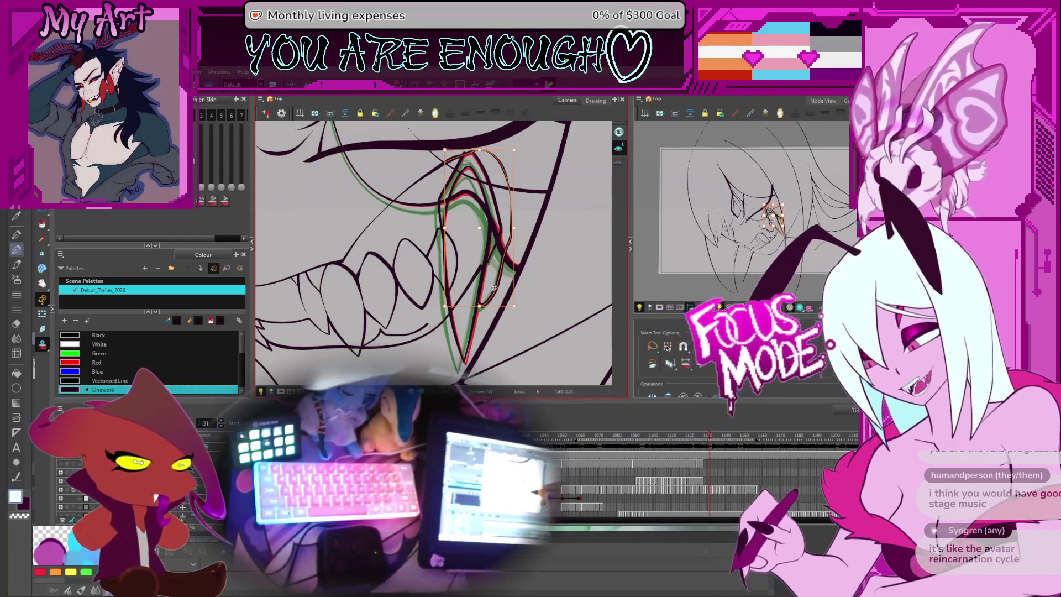
left_click_drag(508, 319, 523, 356)
key("comma")
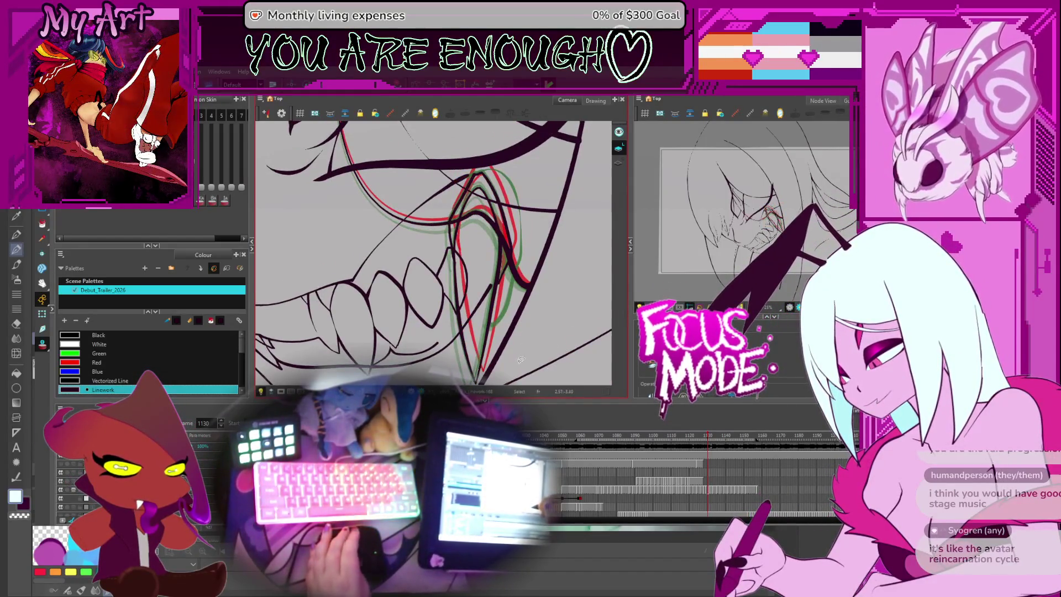
- Delete the red and black fang stroke on frame 1130 and check the adjoining mouth stroke
left_click(502, 310)
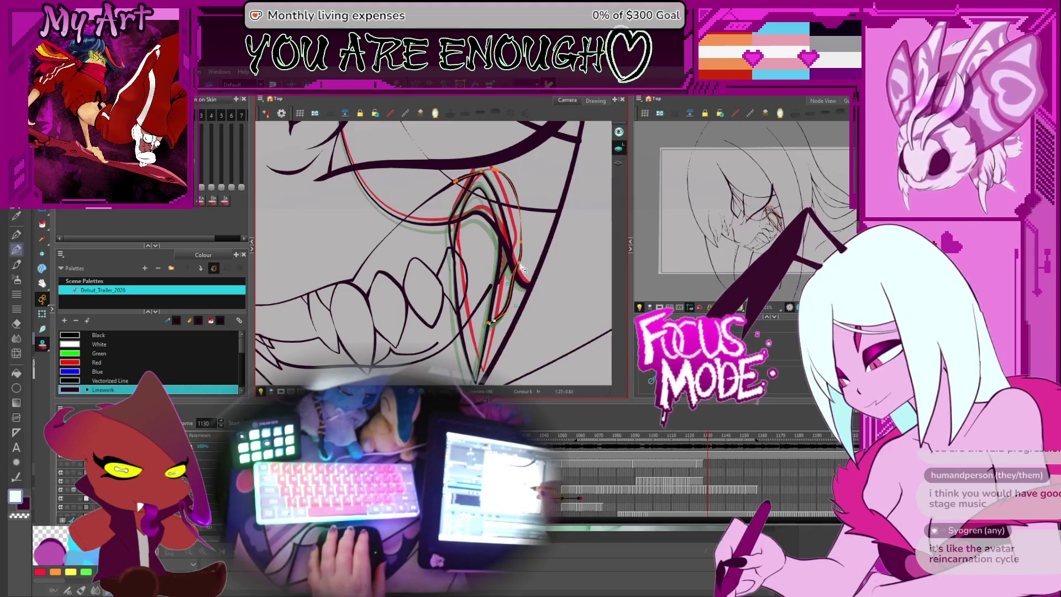
key("Delete")
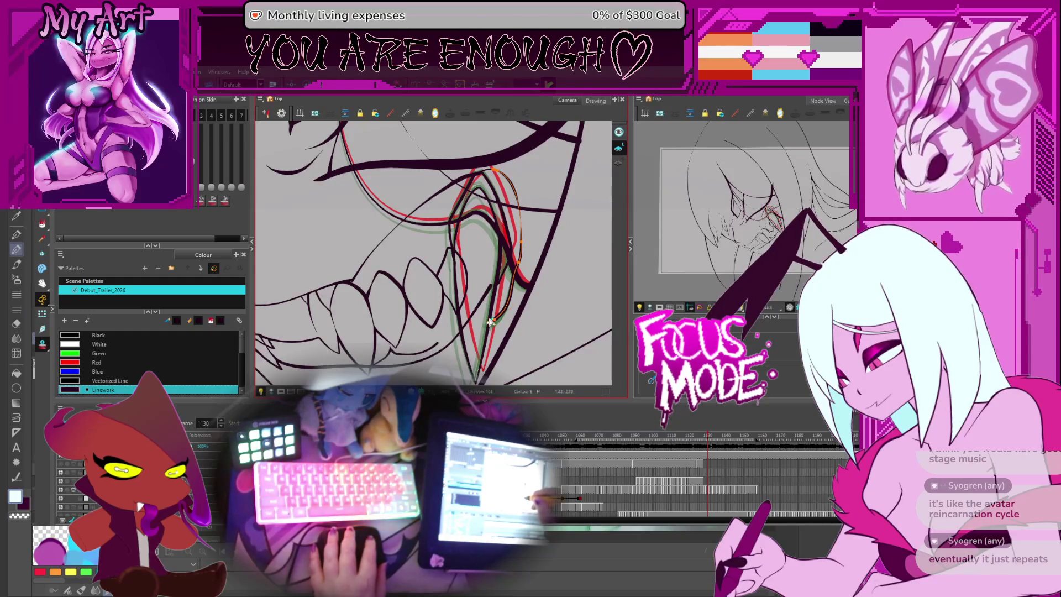
left_click(494, 327)
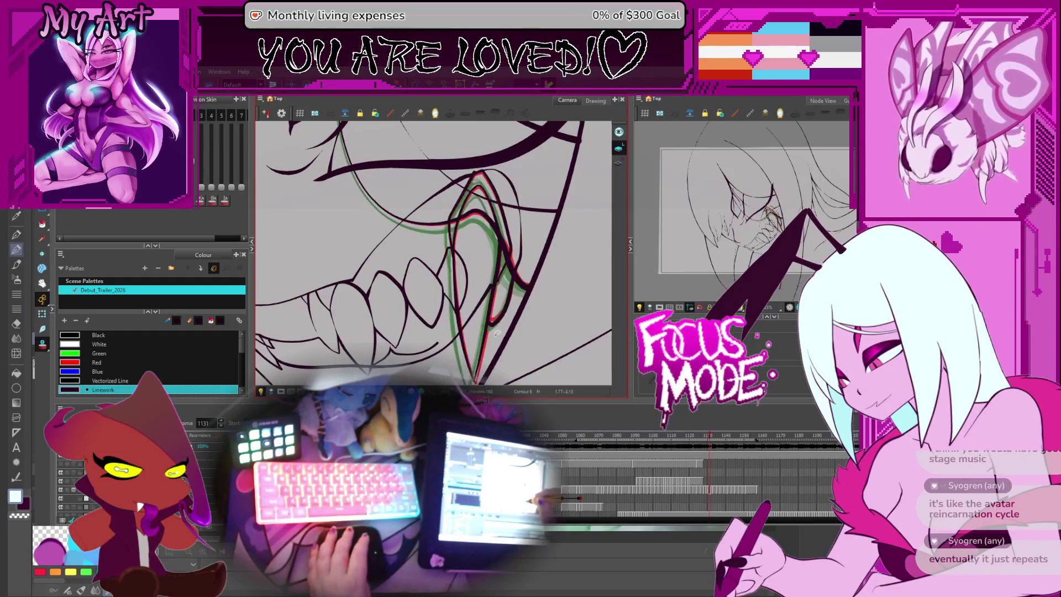
left_click(496, 327)
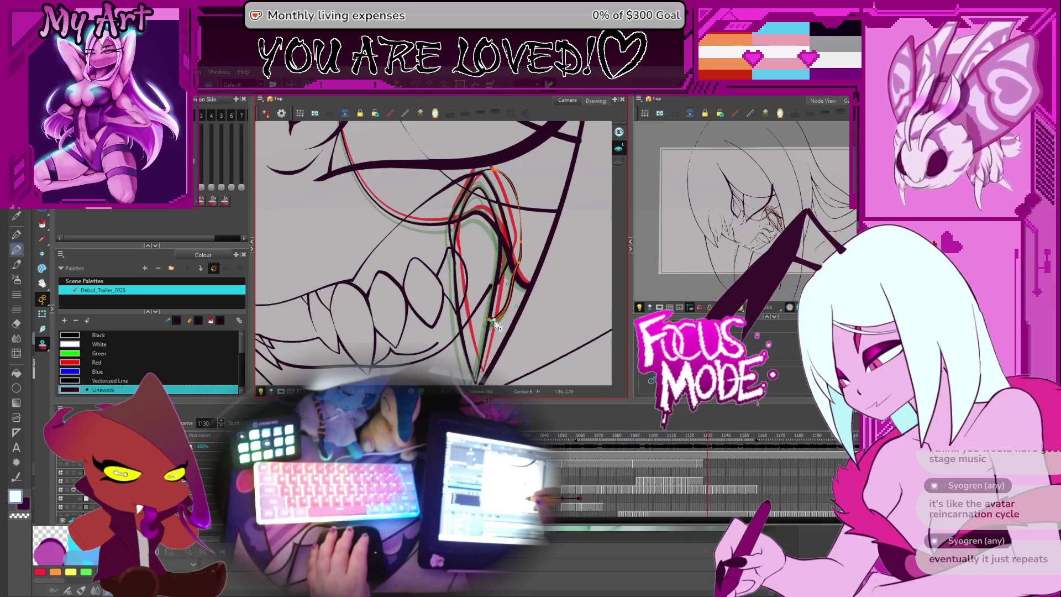
left_click(496, 328)
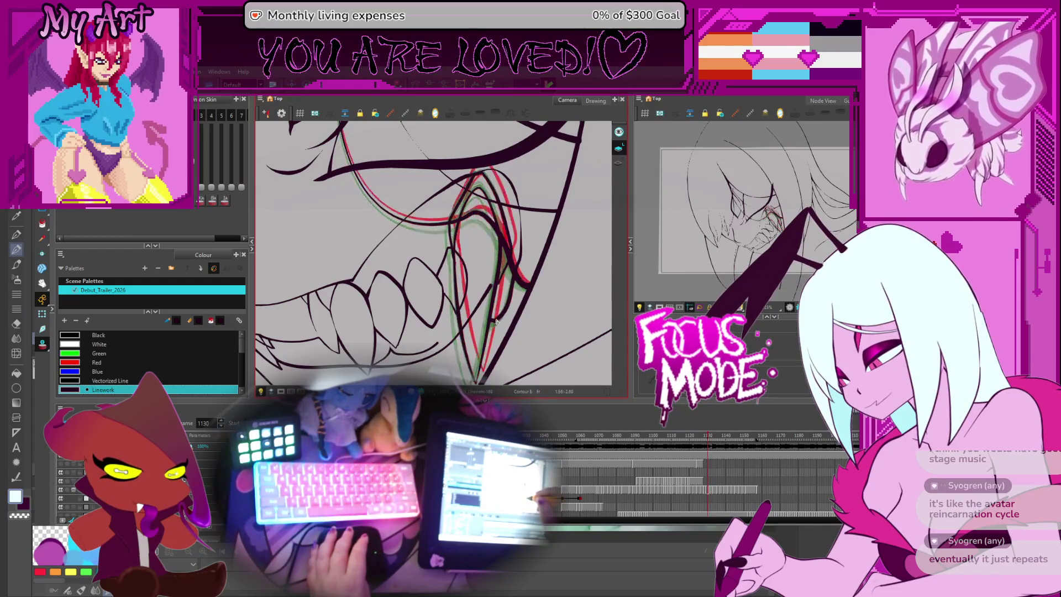
- After comparing with frame 1131, draw a thin line down the fang's edge and adjust its lower curve
key("period")
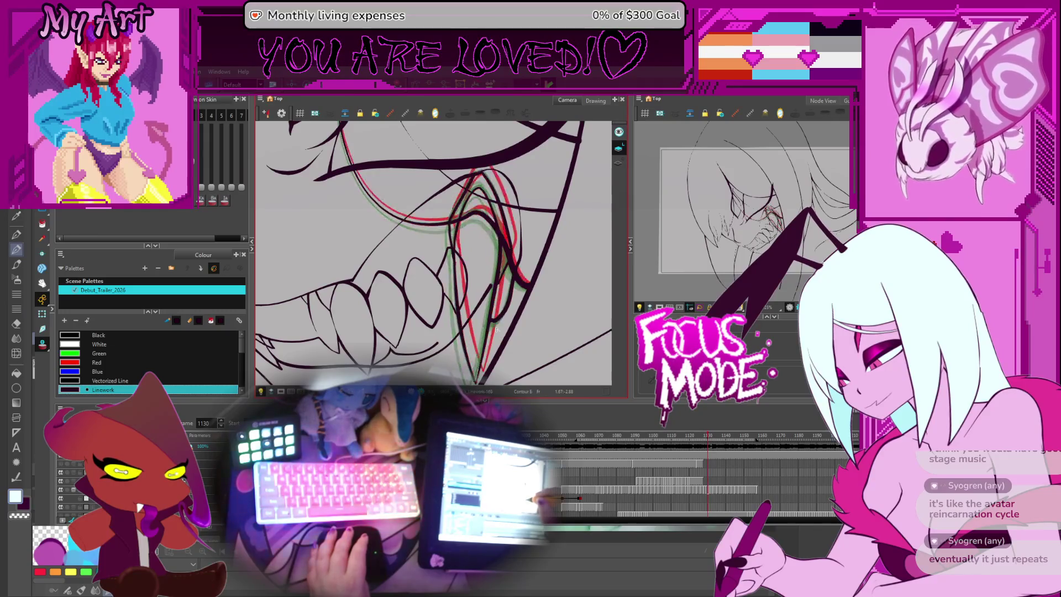
key("comma")
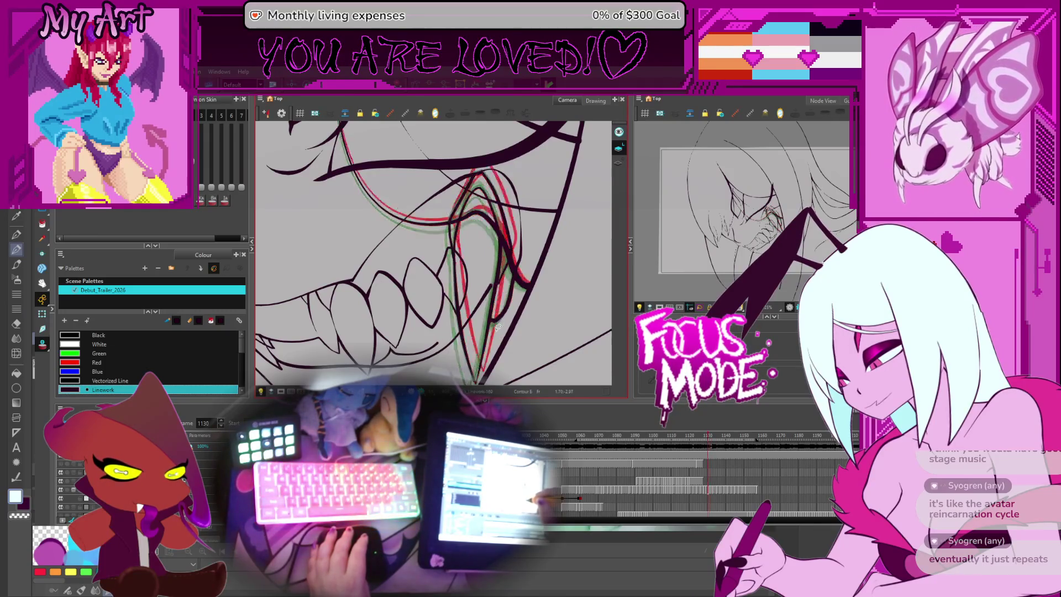
left_click_drag(493, 169, 492, 321)
left_click(495, 324)
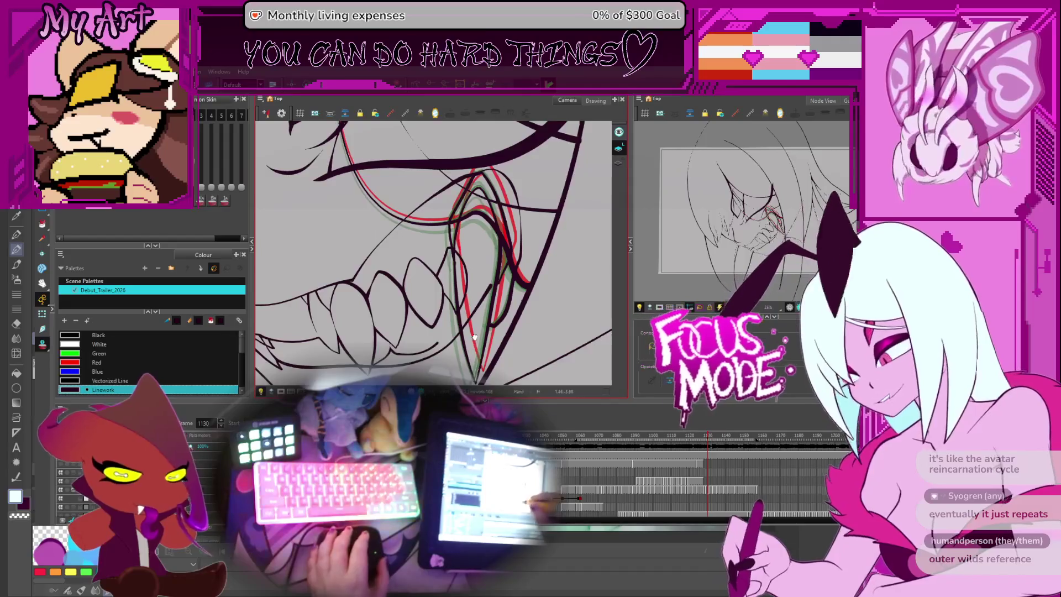
- Pan to the teeth, move back to frame 1129, and bring up its fang stroke's contour points
left_click_drag(537, 360, 510, 326)
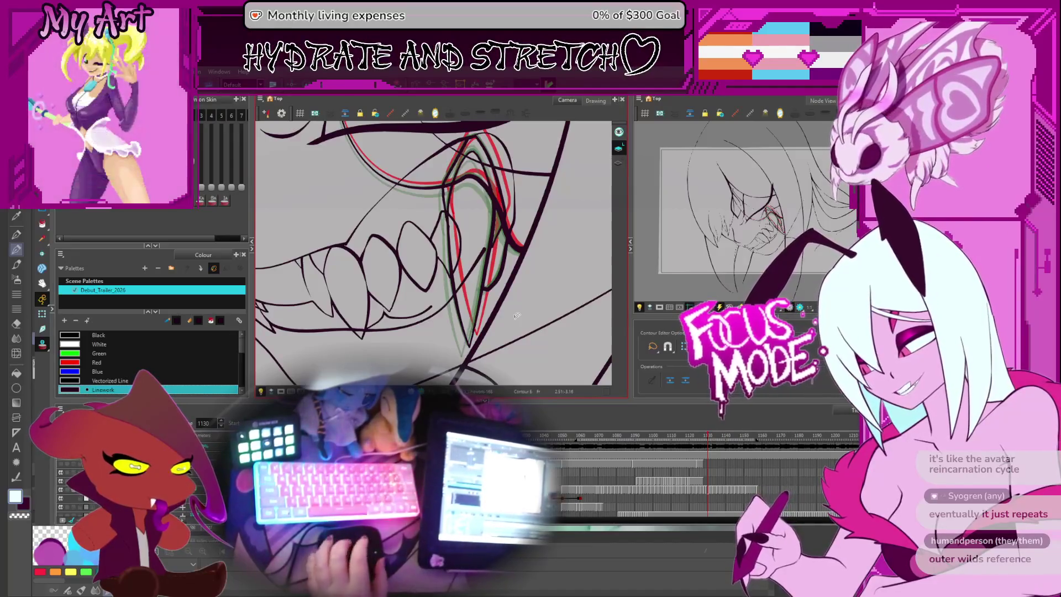
left_click_drag(503, 288, 507, 309)
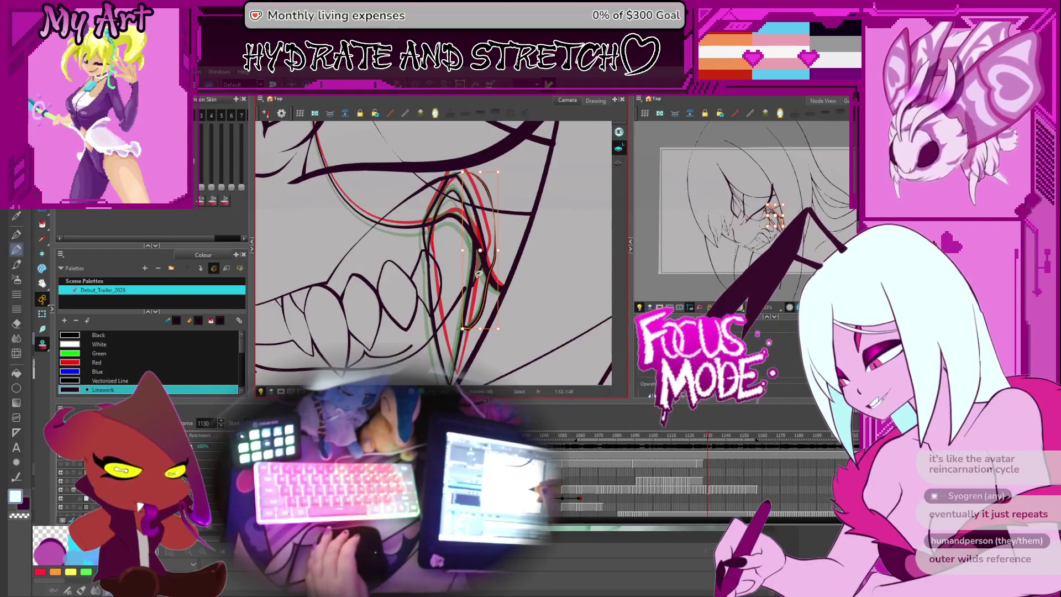
key("comma")
key("period")
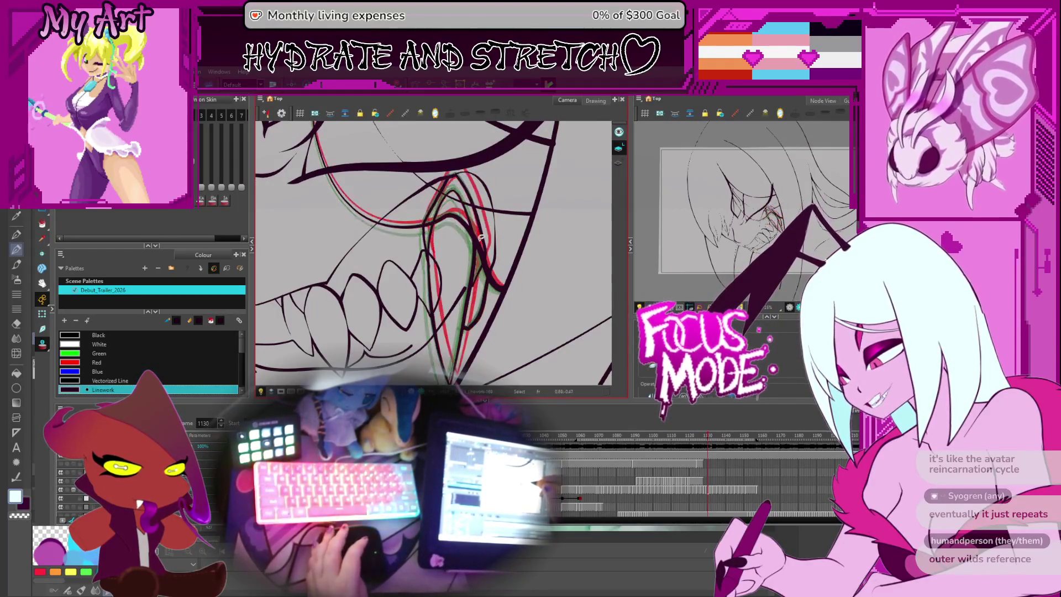
key("comma")
left_click_drag(483, 327, 472, 319)
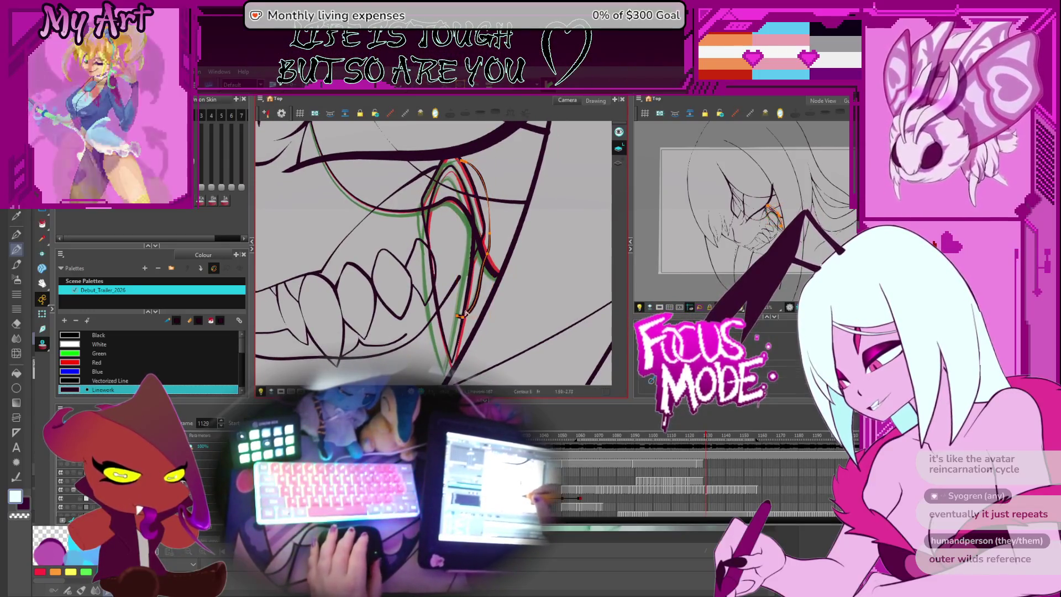
left_click(468, 316)
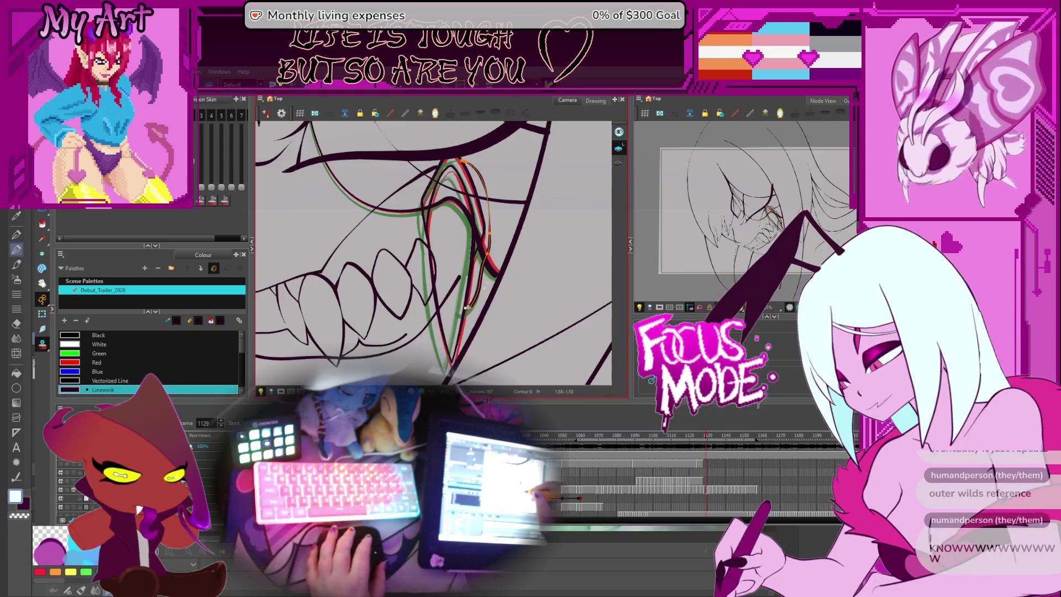
- Flip back and forth between neighbouring frames around 1128–1129 to compare the fang
scroll(475, 304, "up", 2)
key("period")
key("comma")
key("period")
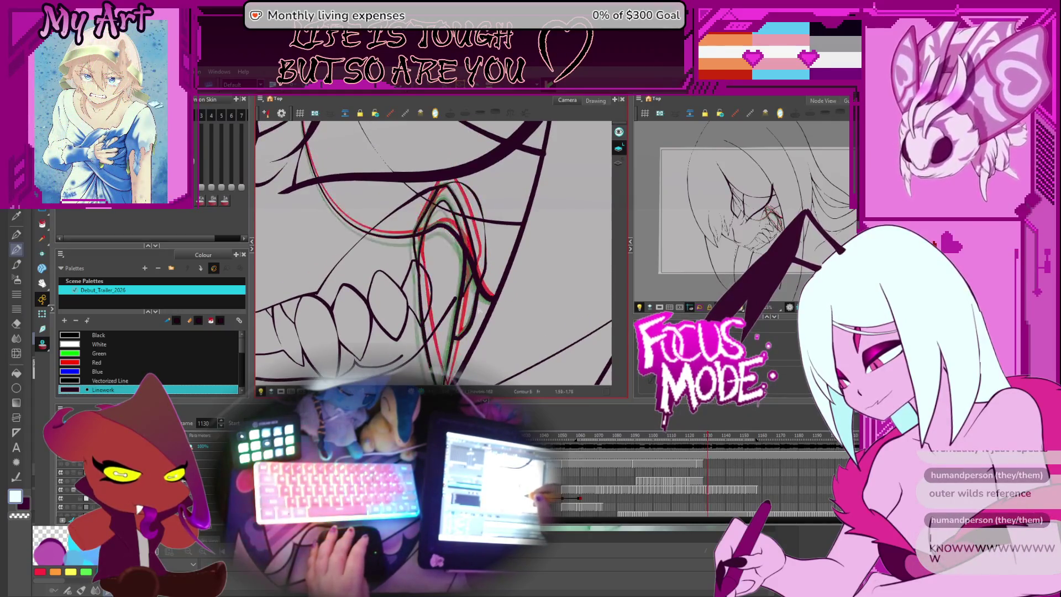
key("comma")
key("period")
key("comma")
key("comma")
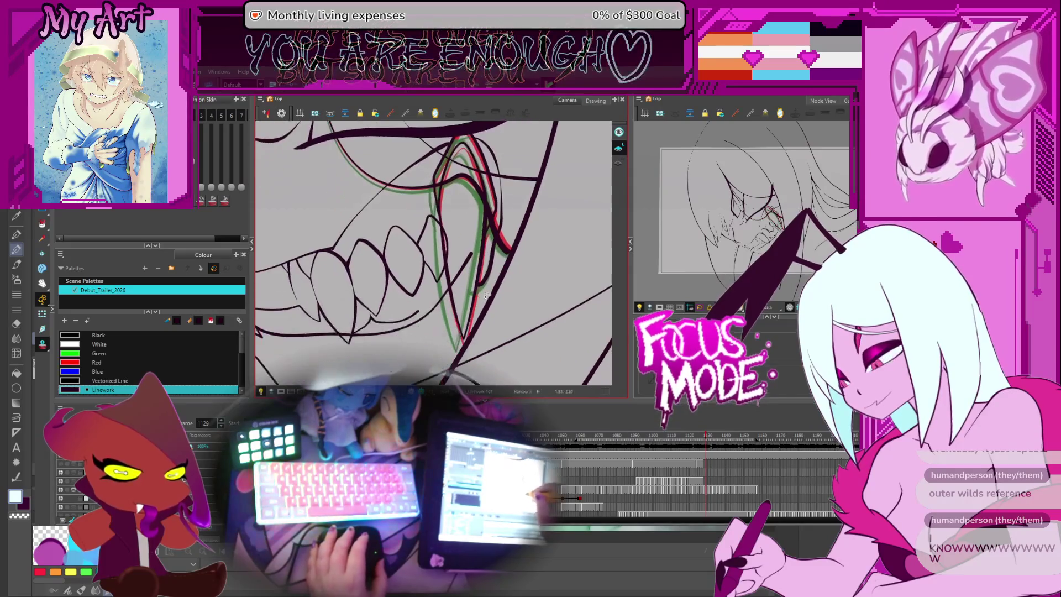
key("period")
key("comma")
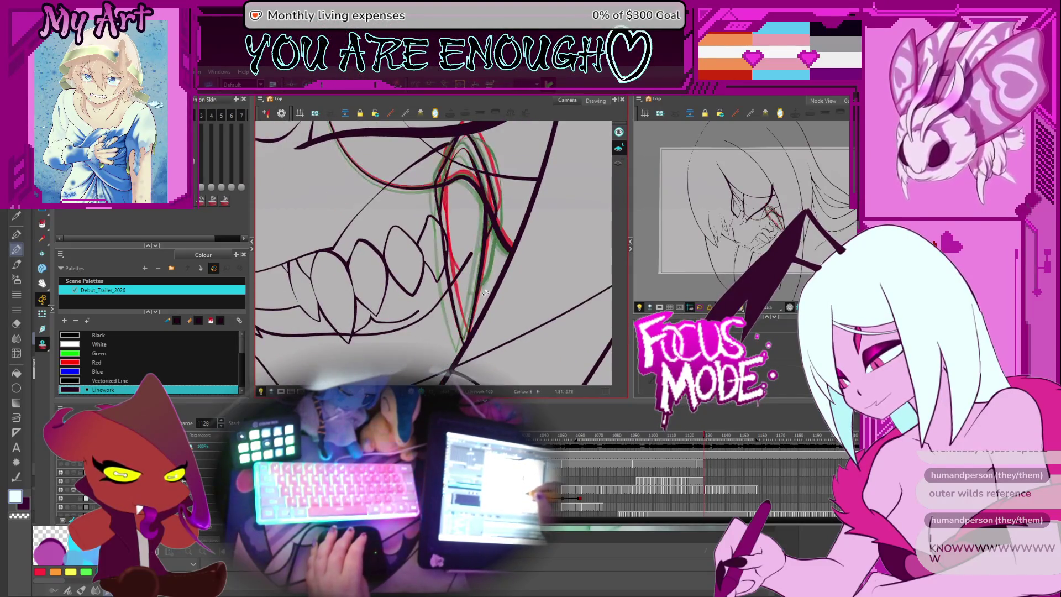
scroll(499, 264, "up", 2)
key("period")
key("comma")
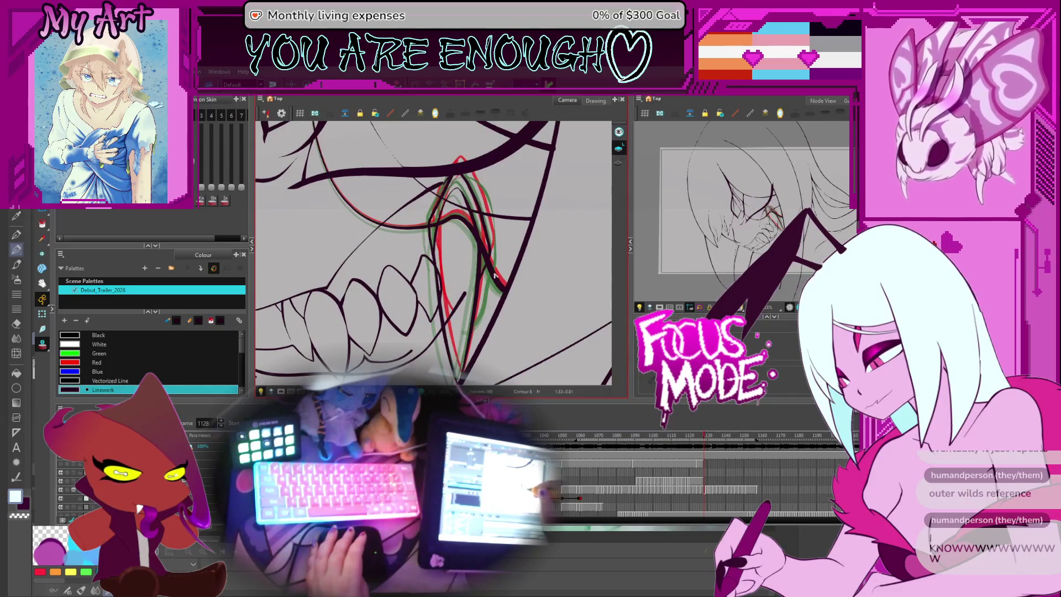
key("period")
key("comma")
key("period")
key("comma")
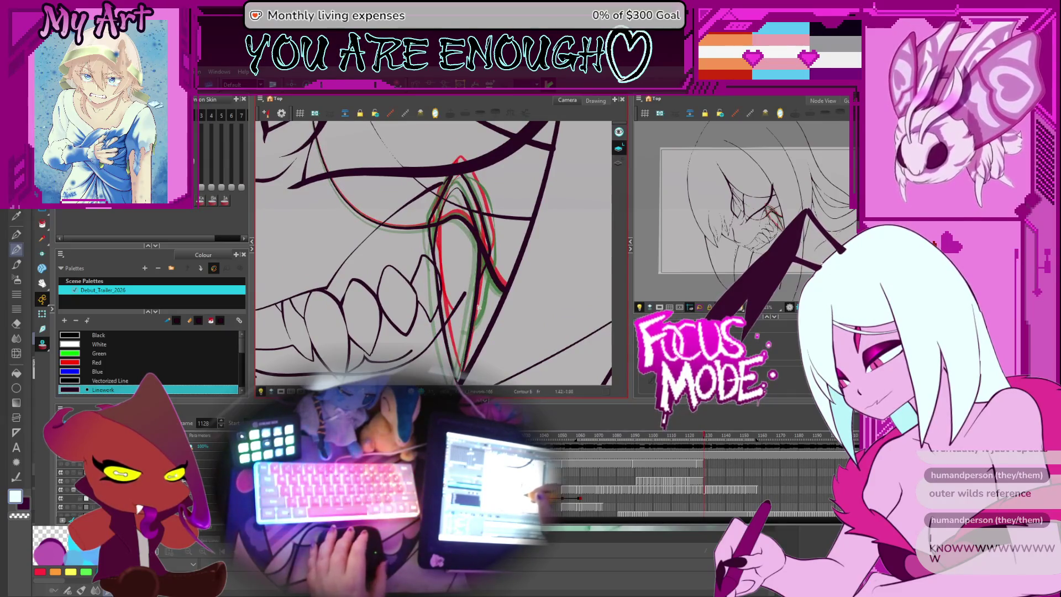
key("period")
- Select frame 1129's fang stroke and flip between frames 1128 and 1129 to compare it
left_click(485, 304)
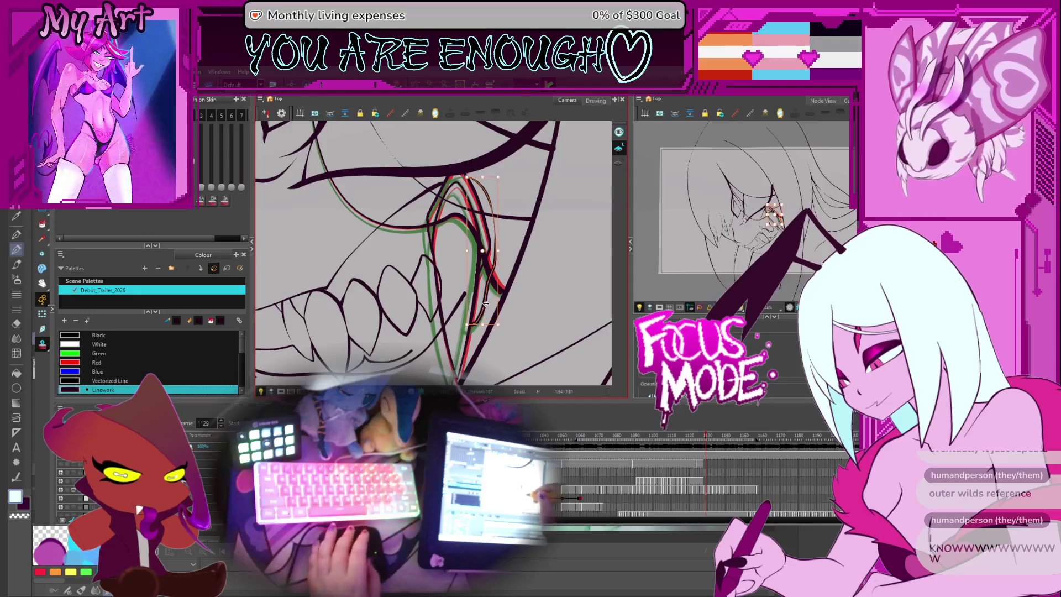
left_click_drag(484, 306, 498, 280)
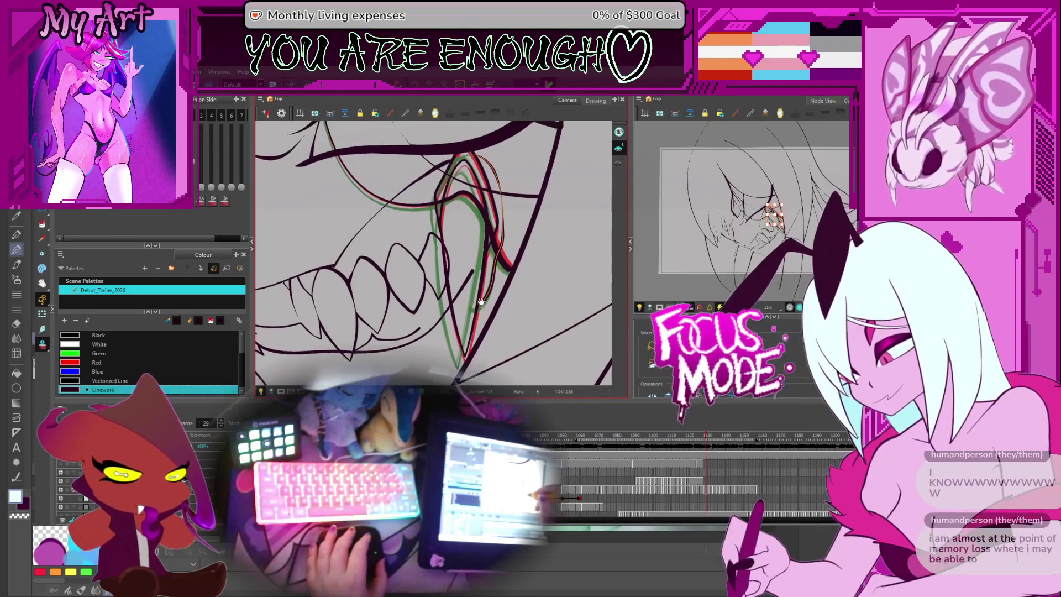
key("comma")
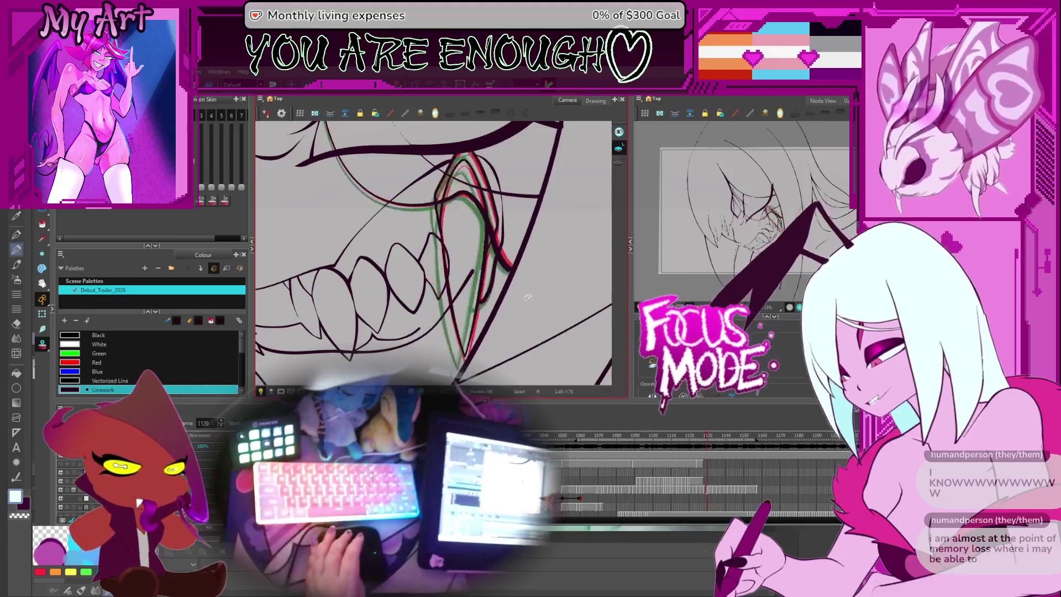
key("period")
key("comma")
key("period")
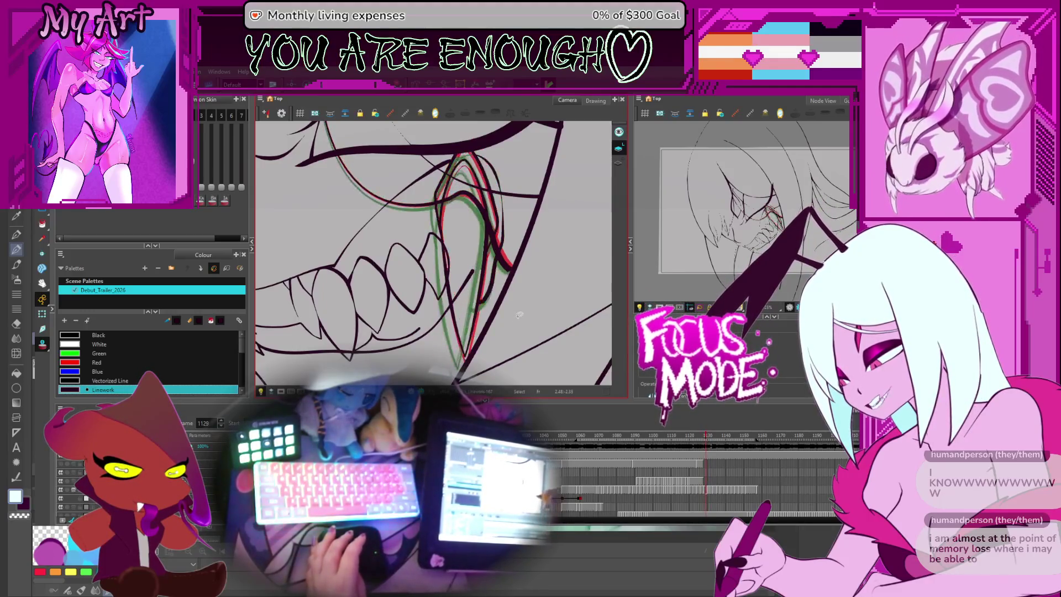
key("comma")
key("period")
key("comma")
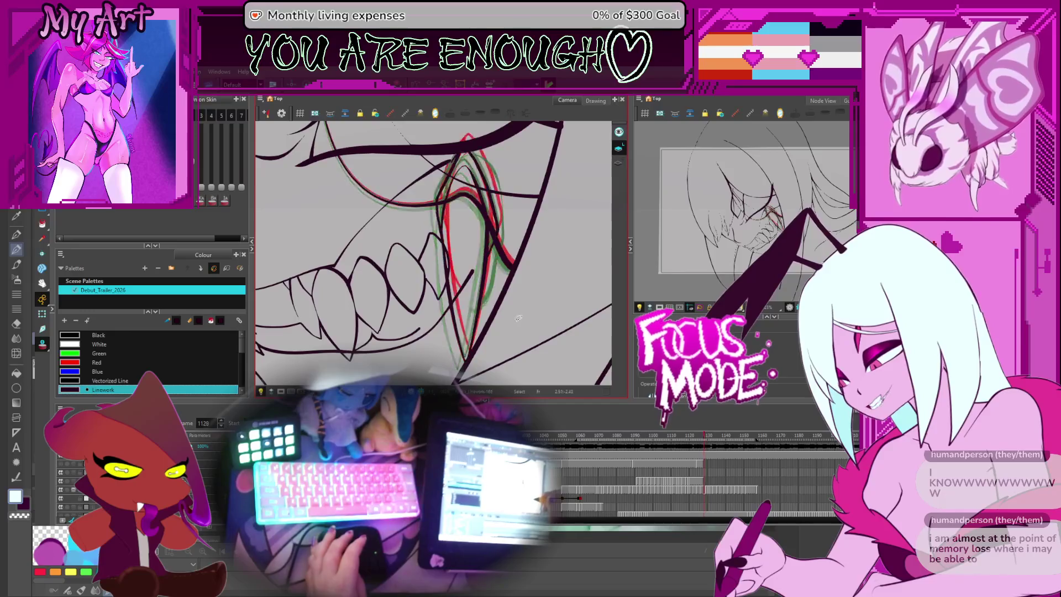
key("period")
key("comma")
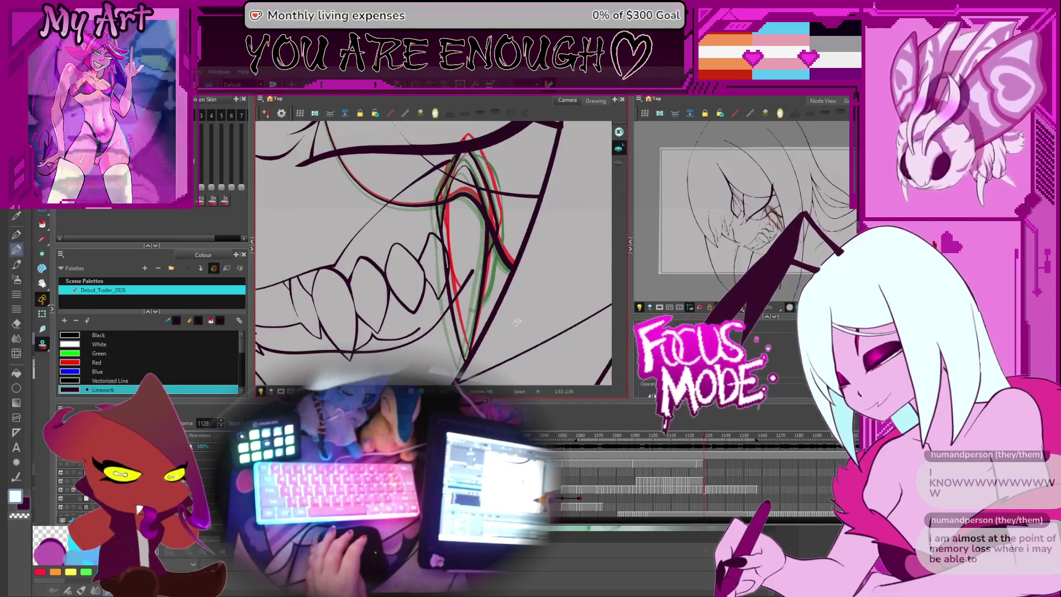
key("period")
key("comma")
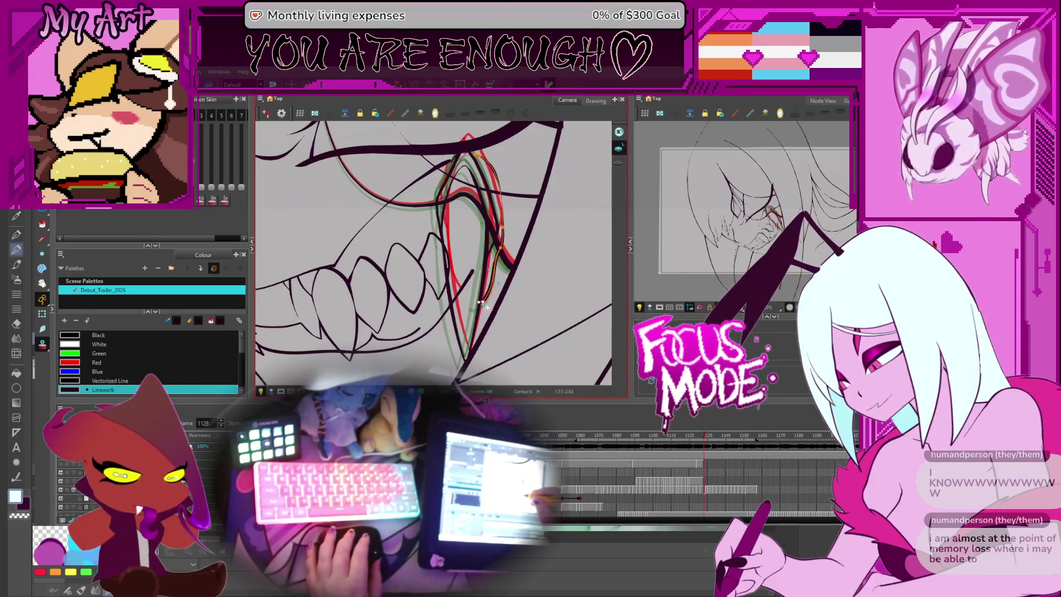
- Select the tooth contour strokes on frames 1128 and 1127, then move to frame 1125 and recentre
scroll(486, 321, "up", 1)
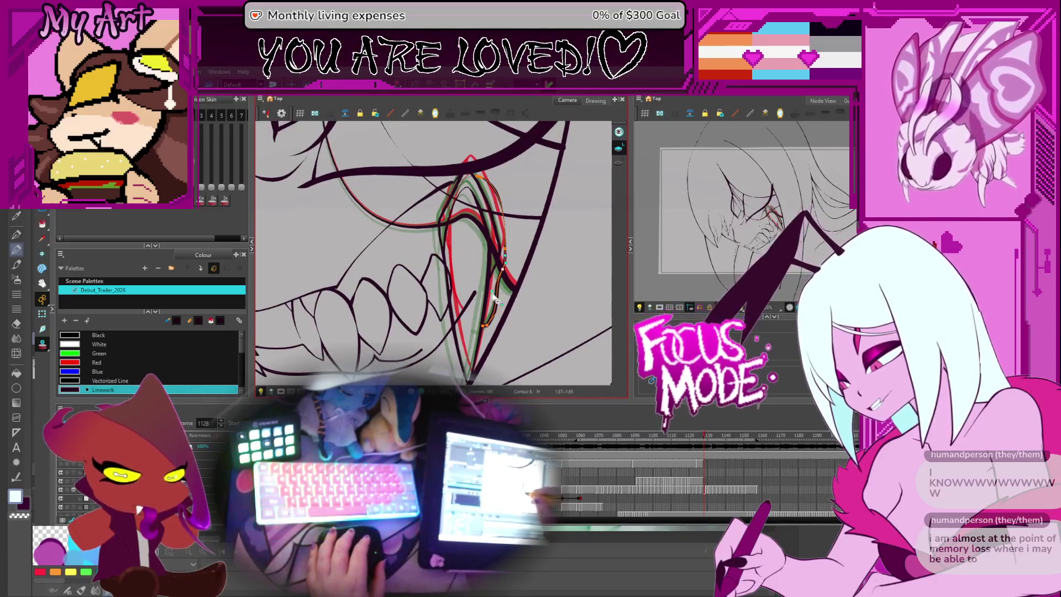
left_click(503, 336)
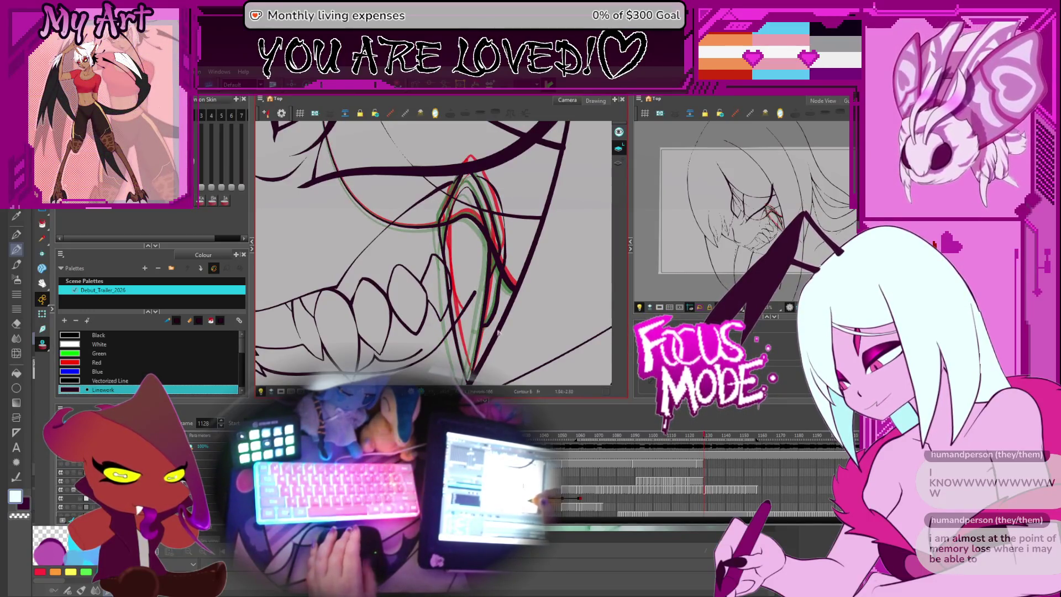
left_click(495, 308, "ctrl")
key("comma")
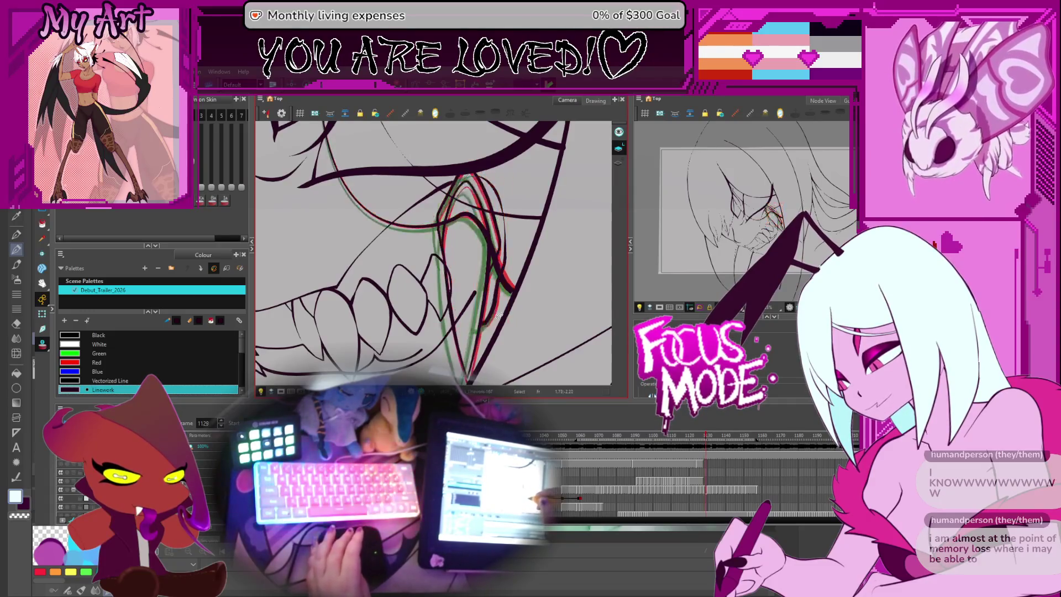
key("period")
key("comma")
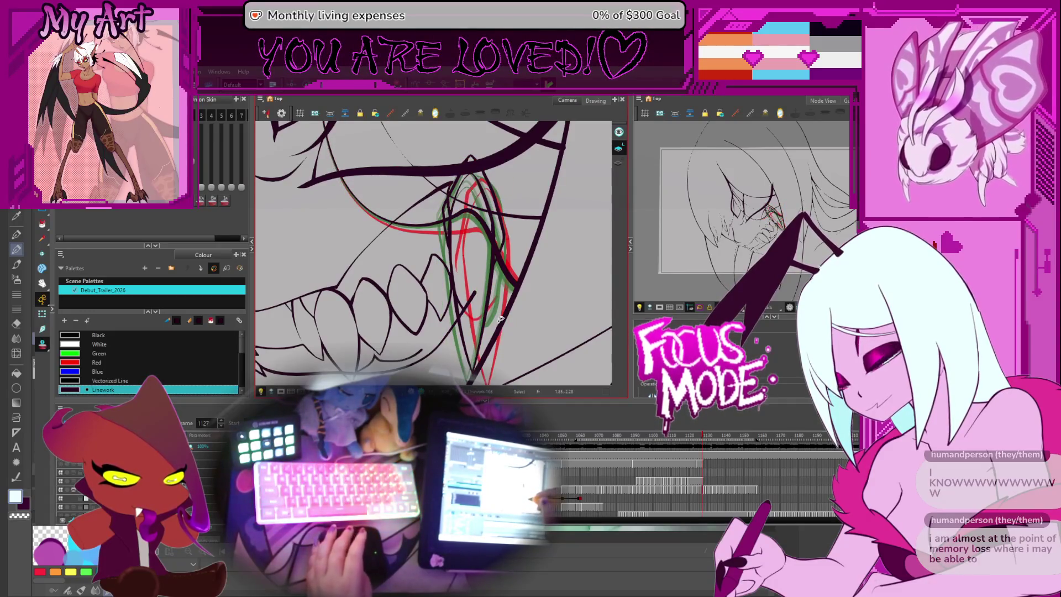
left_click(492, 319)
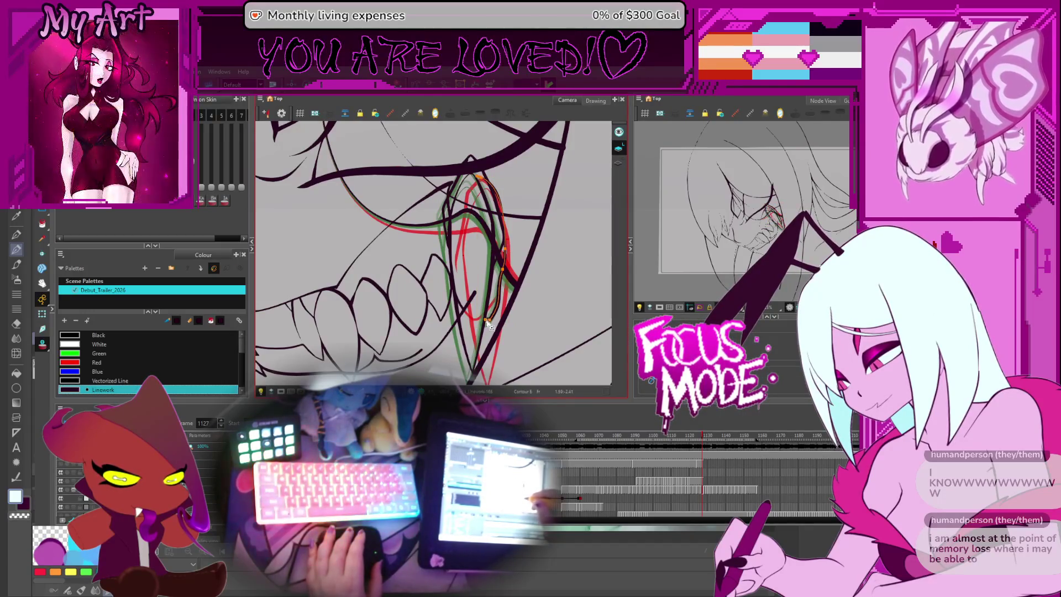
key("comma")
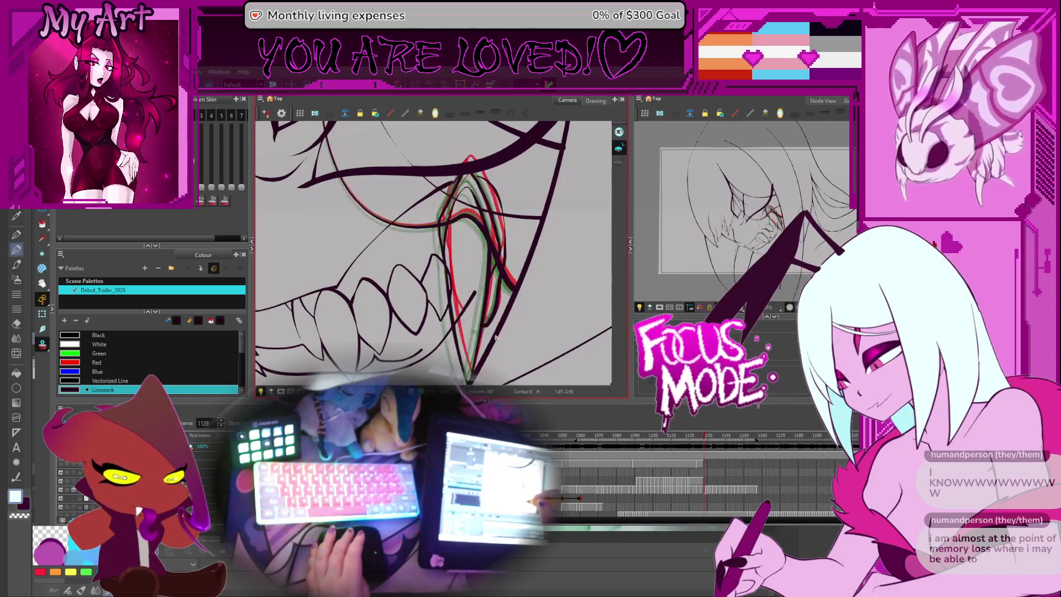
key("comma")
left_click_drag(499, 336, 519, 298)
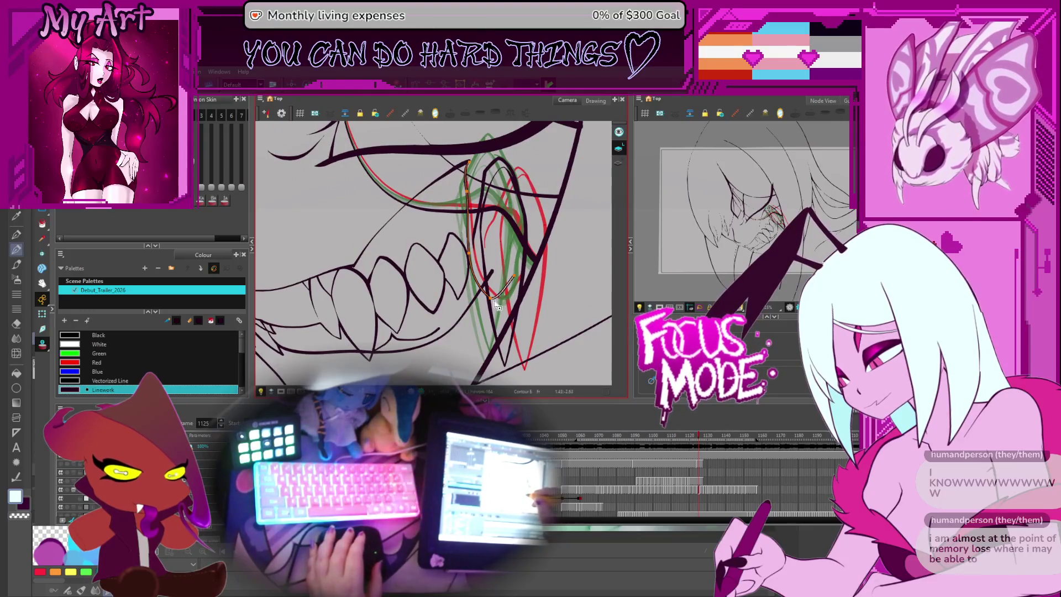
- Settle on frame 1125 with the Cutter tool active and the fang drawing shifted into view
key("period")
key("period")
key("comma")
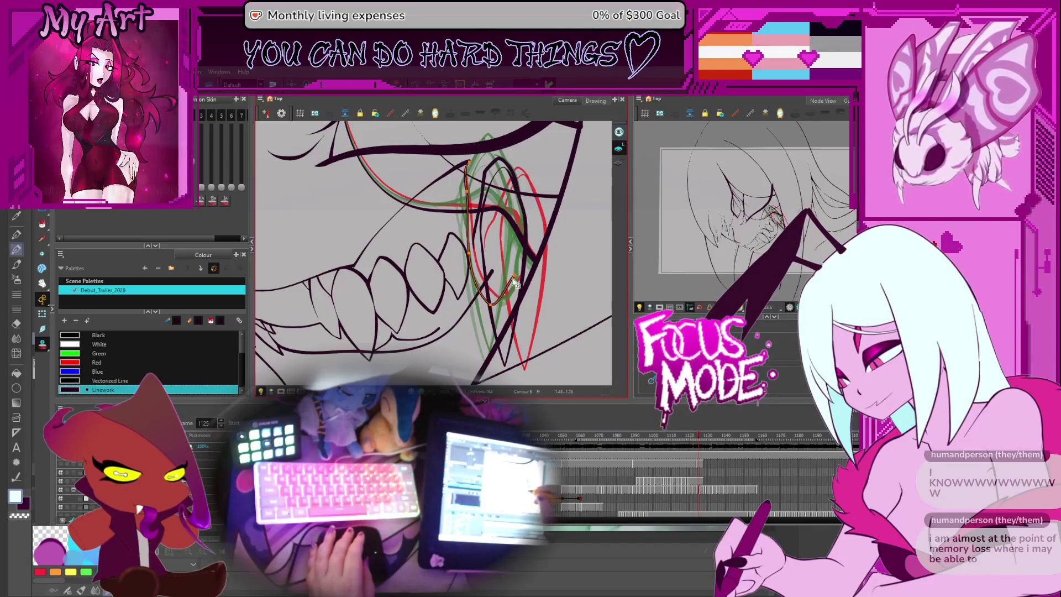
key("alt+t")
mouse_move(501, 283)
left_mouse_down()
mouse_move(495, 302)
mouse_move(507, 314)
left_mouse_up()
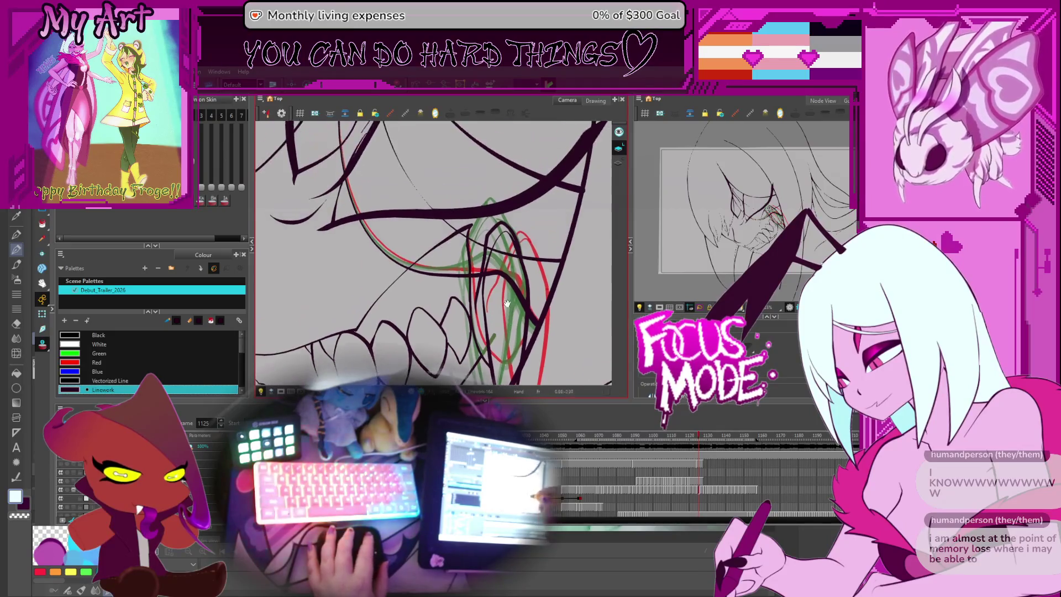
- Zoom out to the whole face, go back to frame 1114, rotate the view, and play the sequence
key("1")
key("comma")
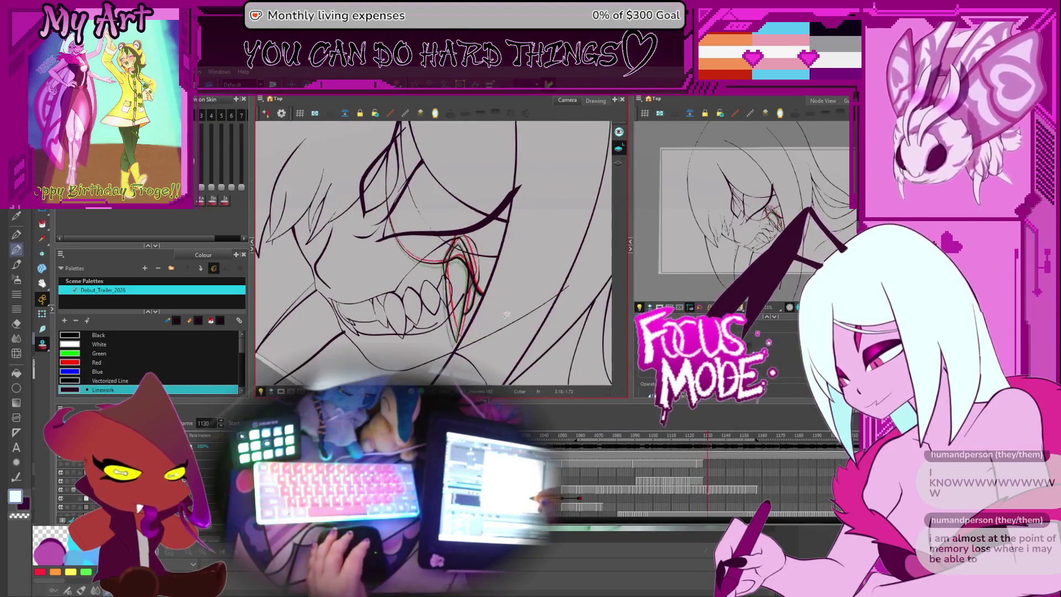
key("comma")
key("comma")
key("comma")
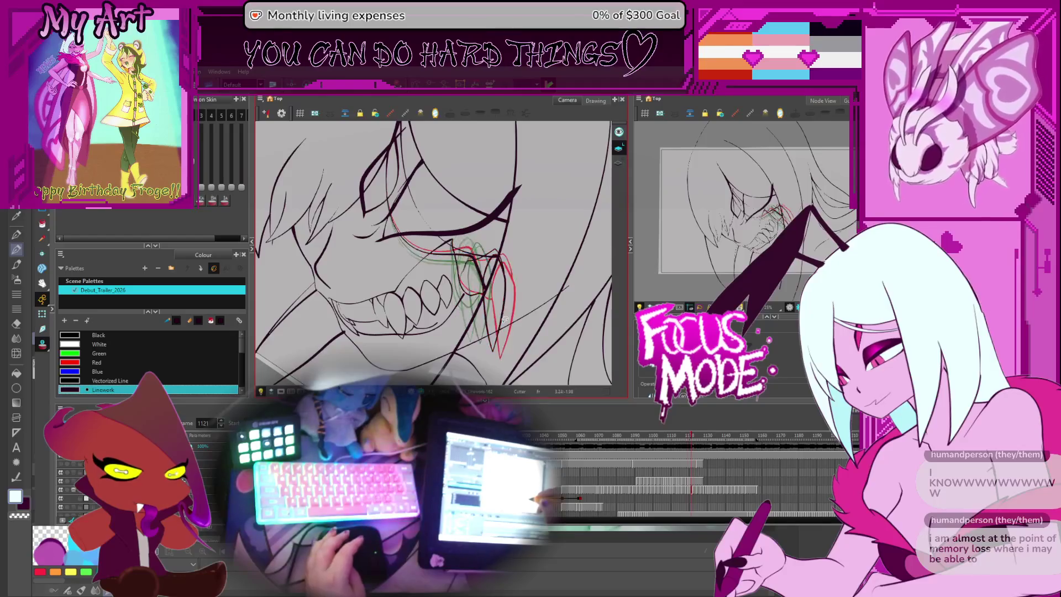
left_click_drag(532, 299, 503, 332)
key("2")
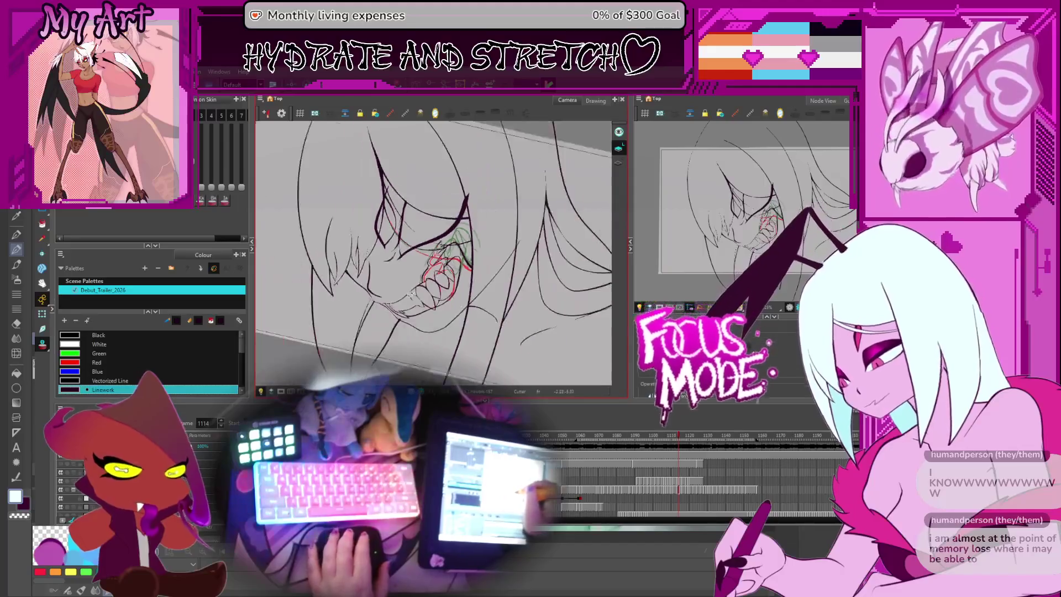
mouse_move(481, 260)
left_mouse_down()
mouse_move(488, 276)
mouse_move(475, 255)
left_mouse_up()
key("Return")
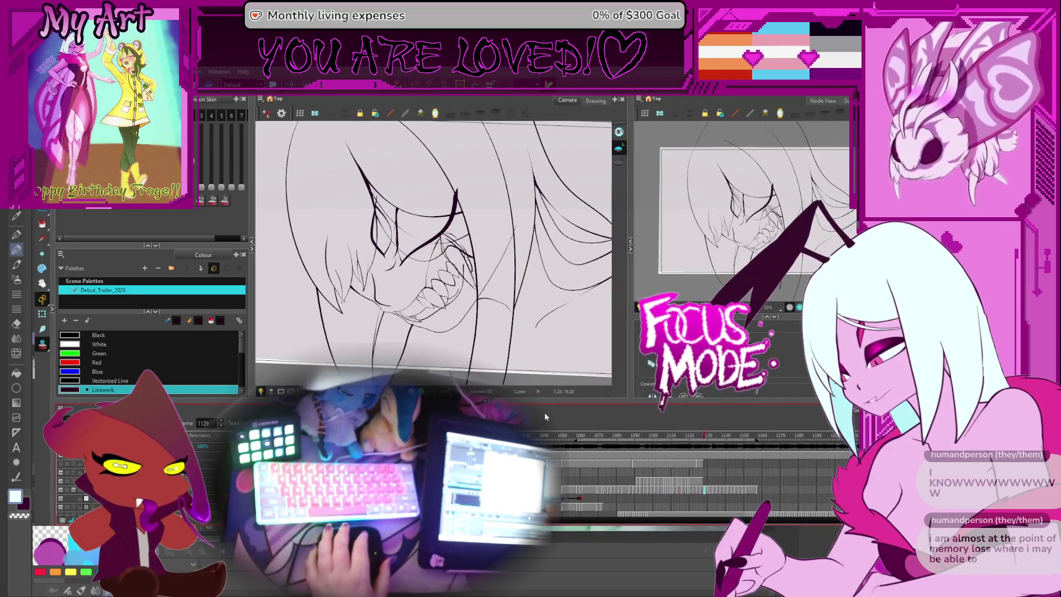
- Stop playback, replay from frame 1134 stopping on 1120, then step back to frame 1112
key("space")
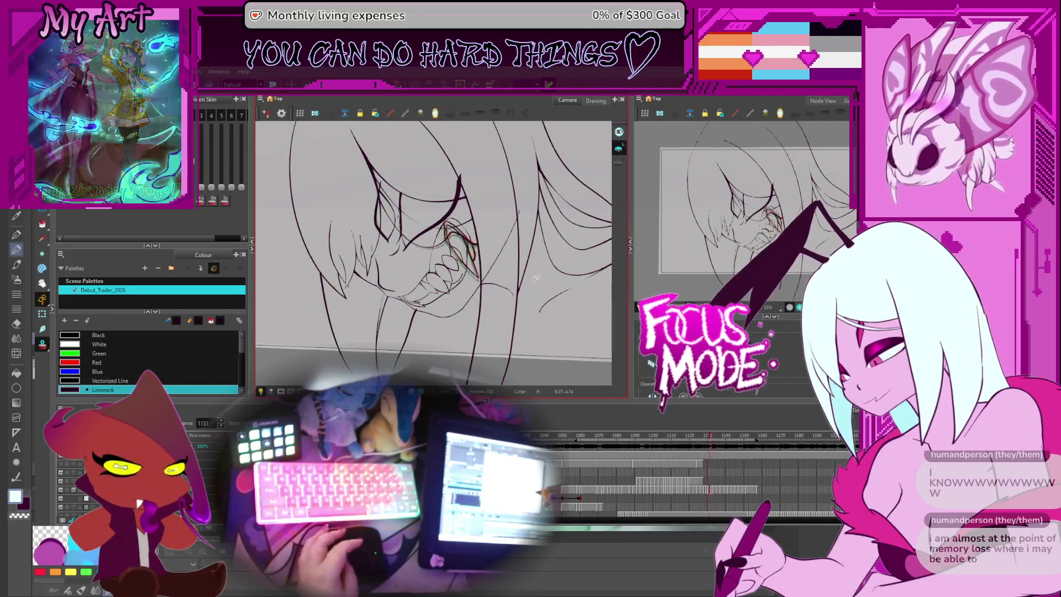
key("comma")
key("comma")
key("comma")
key("period")
key("period")
key("period")
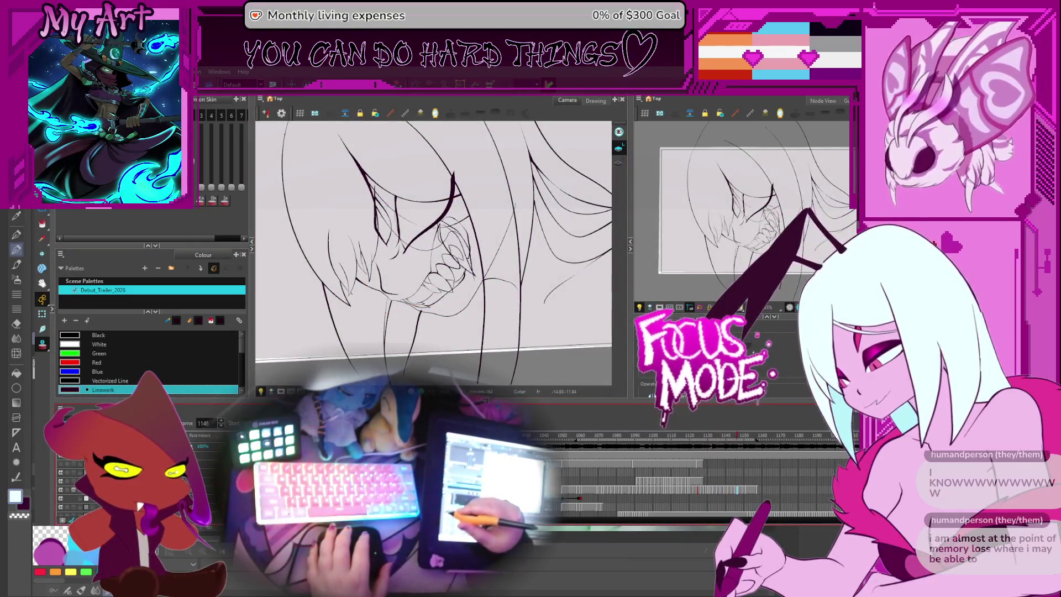
key("Return")
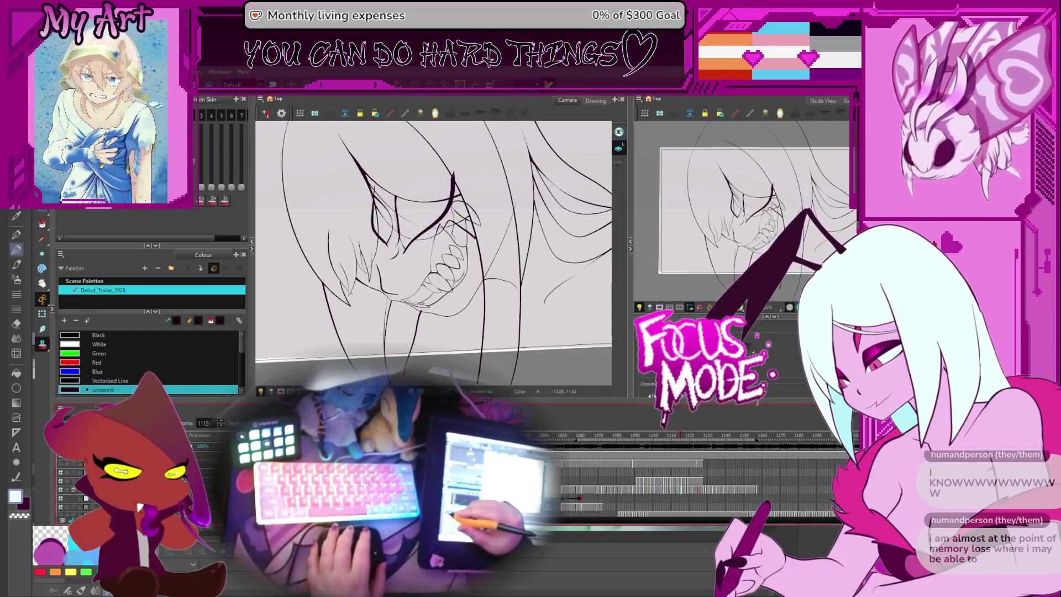
key("Return")
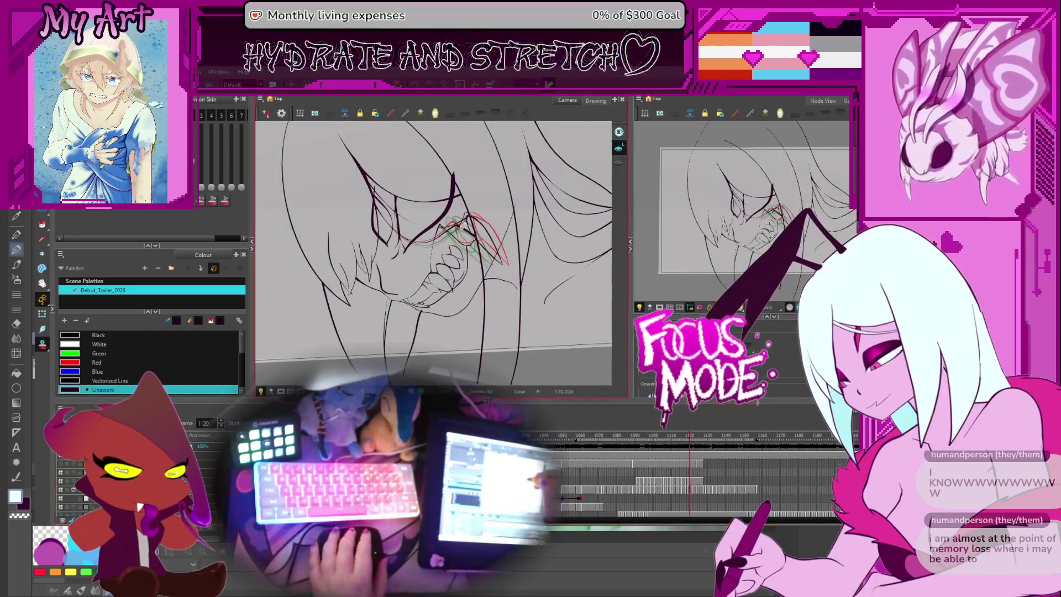
key("comma")
key("comma")
key("comma")
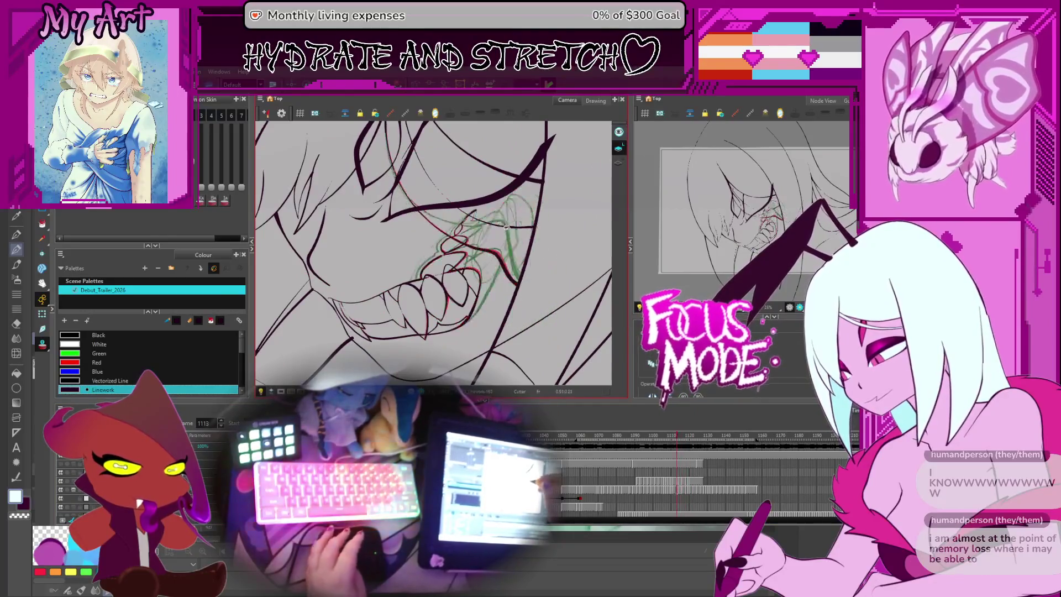
- On frame 1110, draw three thin pencil strokes along the fang's edge and upper arc
key("comma")
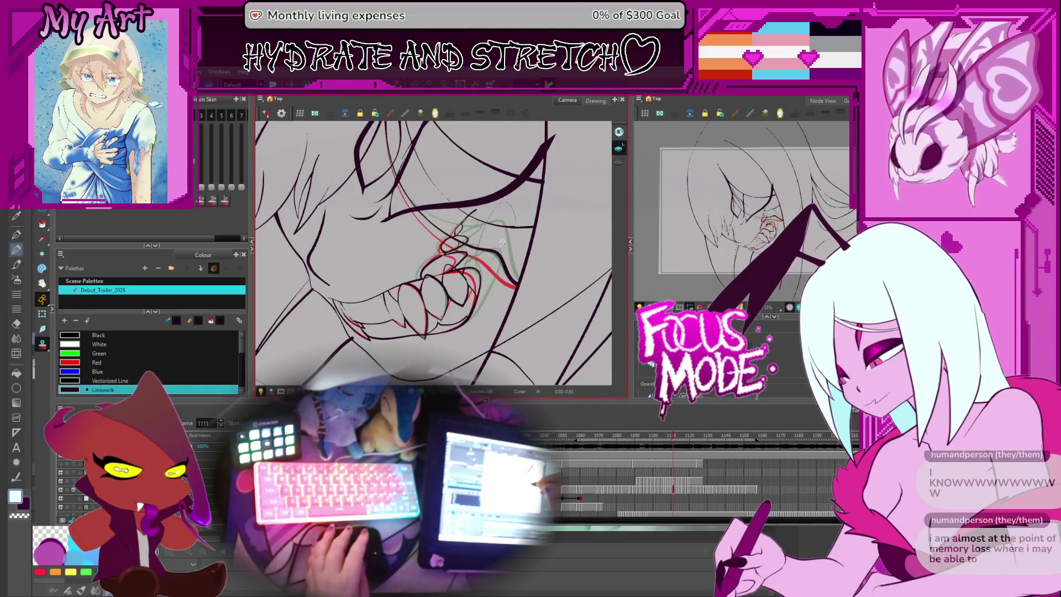
scroll(503, 249, "up", 2)
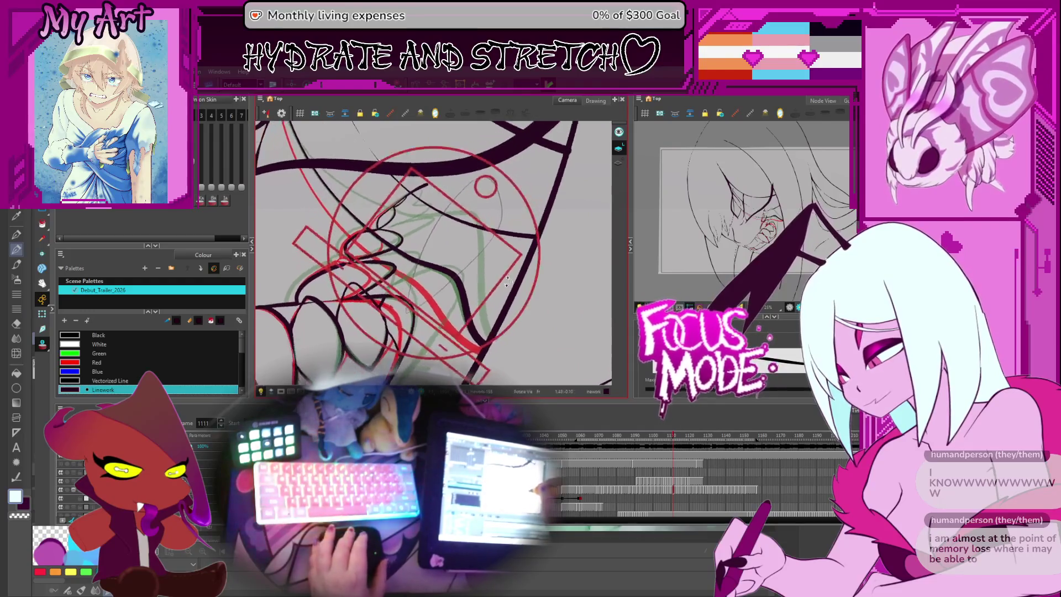
key("comma")
key("period")
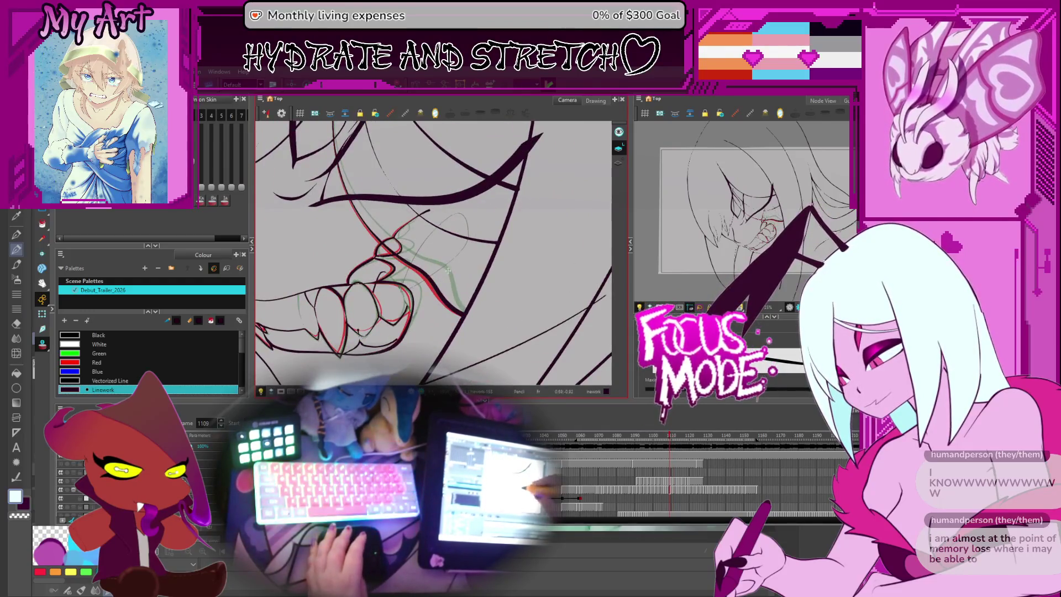
key("comma")
left_click_drag(426, 320, 459, 271)
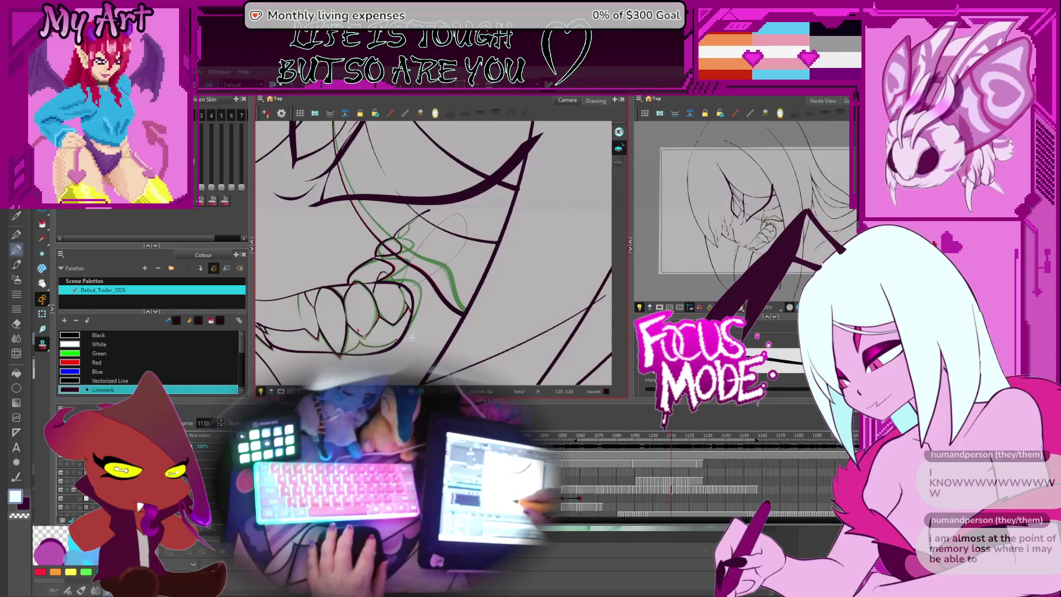
left_click_drag(417, 329, 469, 232)
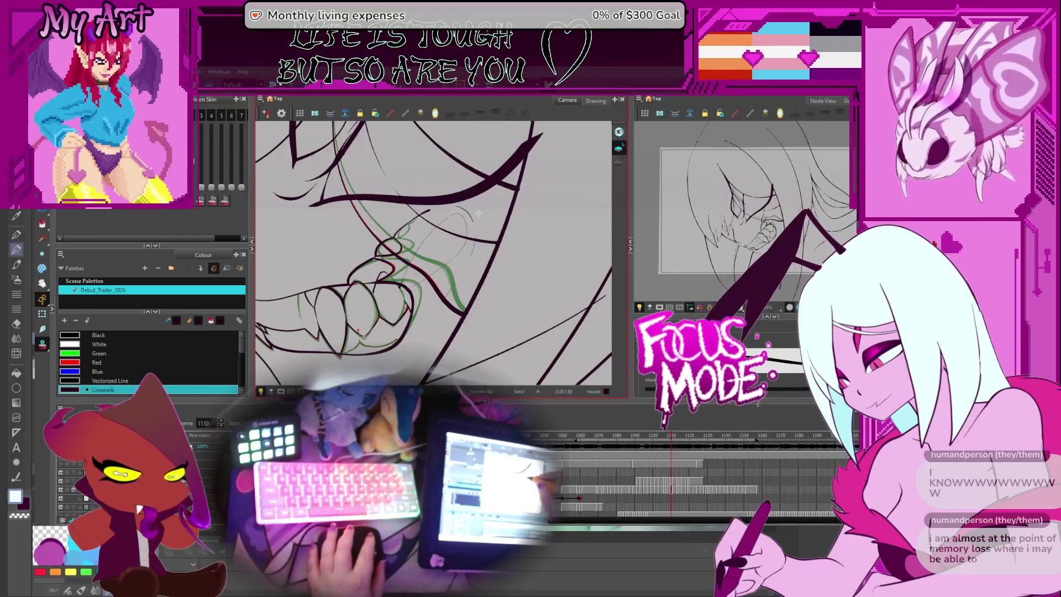
left_click_drag(472, 251, 459, 237)
- Compare with frame 1111, then select the two new strokes beside the fang on frame 1110
key("period")
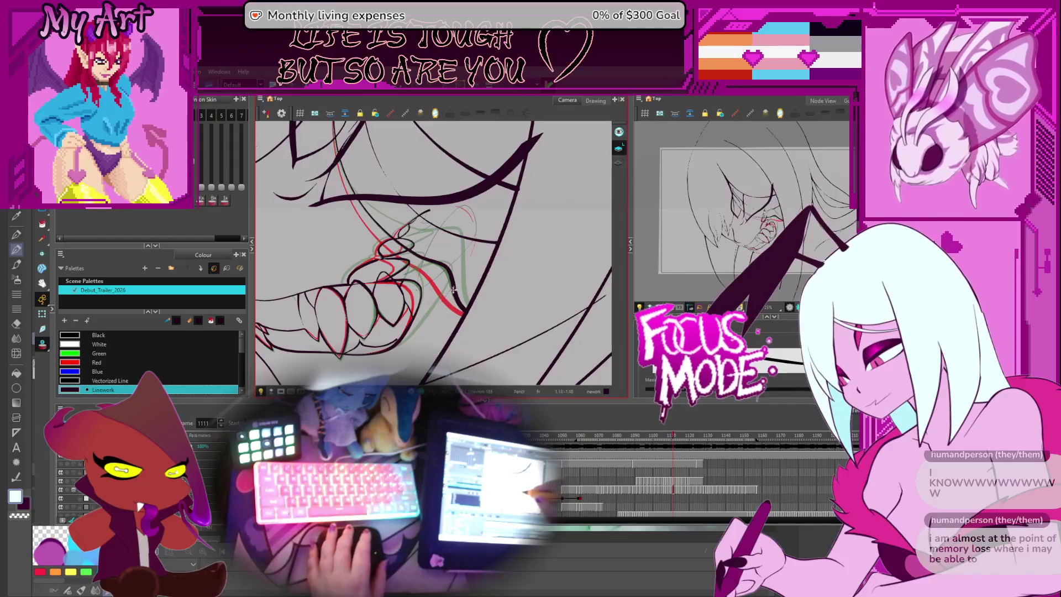
key("comma")
key("alt+s")
left_click(477, 246)
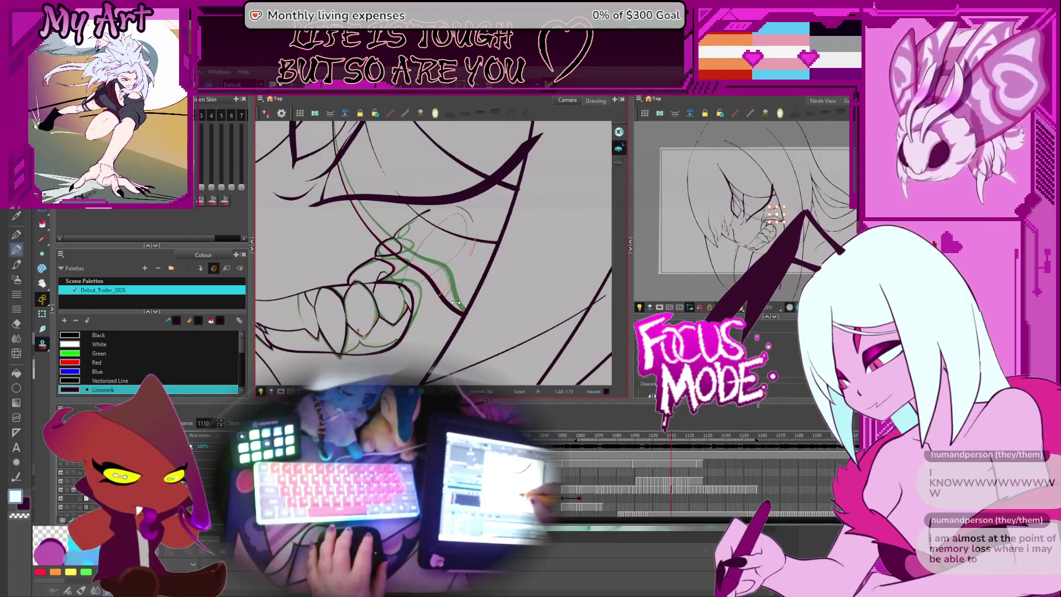
left_click(450, 270)
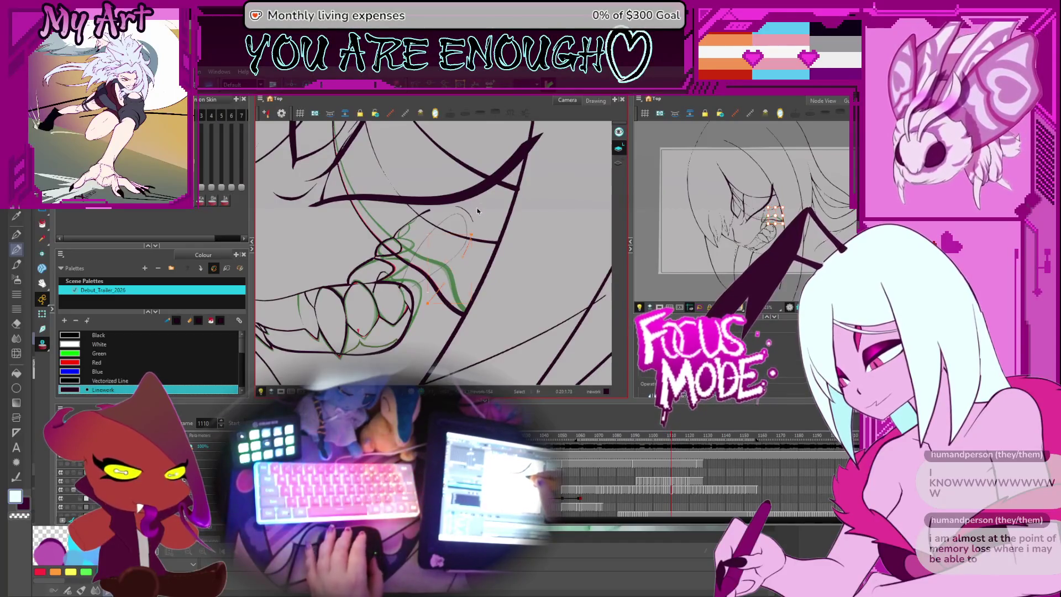
- Select fang stroke contours on frame 1110 with the Contour Editor, framing the teeth
scroll(477, 198, "up", 3)
key("alt+q")
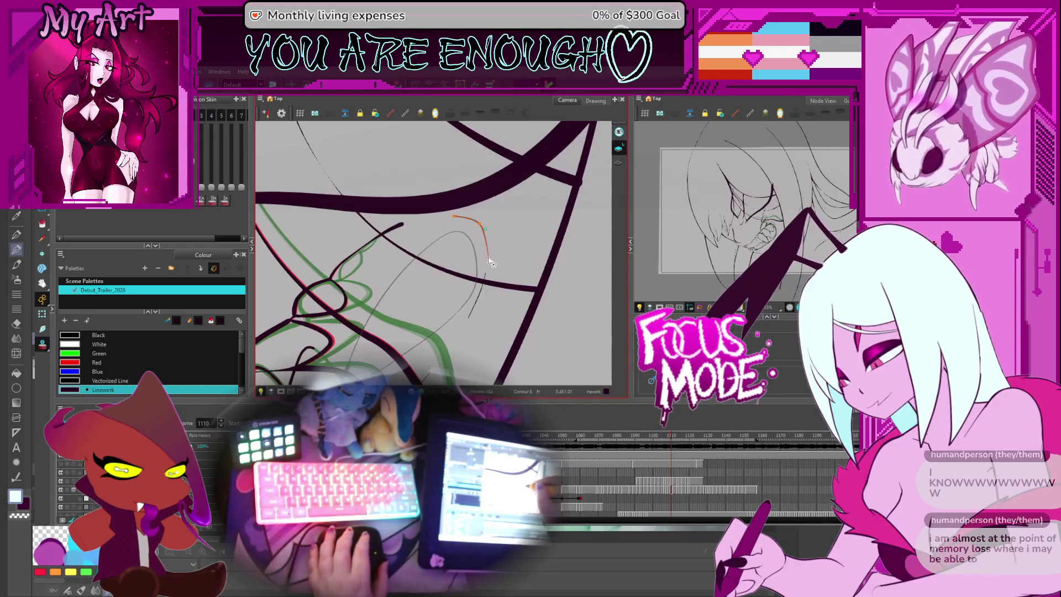
left_click(457, 219)
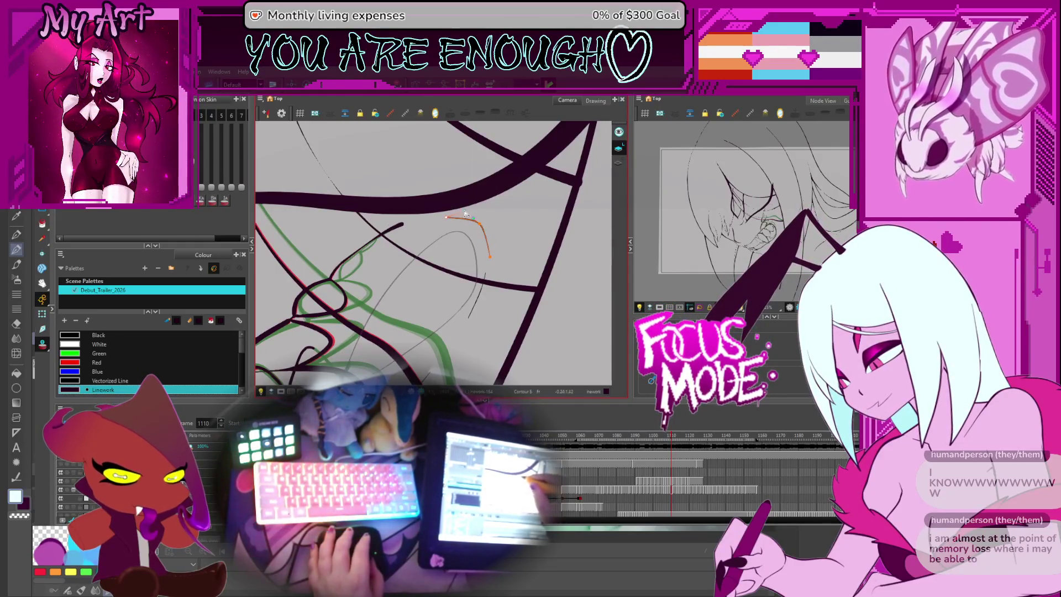
left_click(491, 227)
scroll(490, 232, "down", 2)
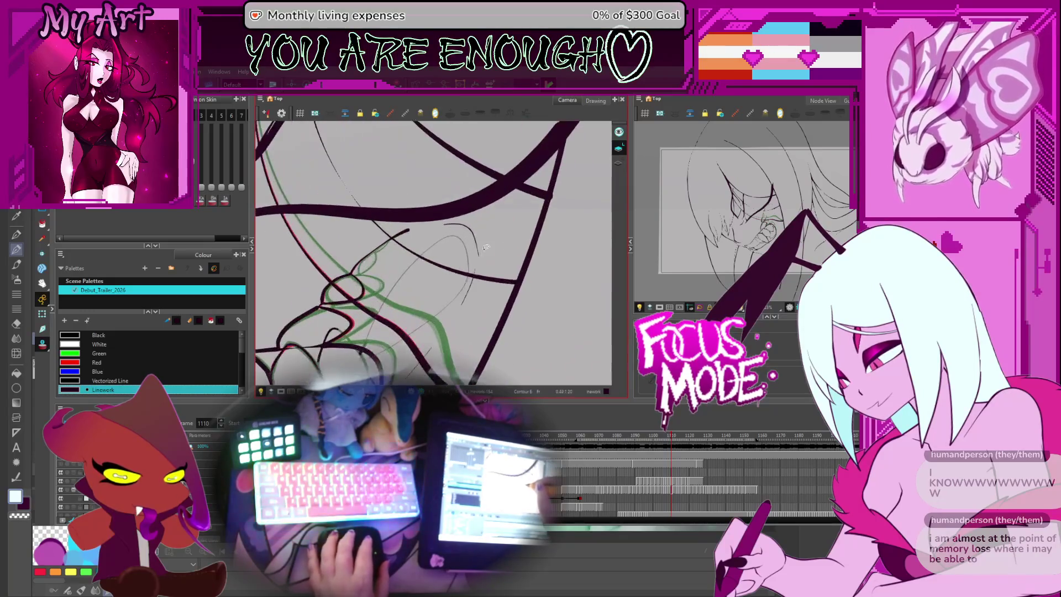
left_click(481, 264)
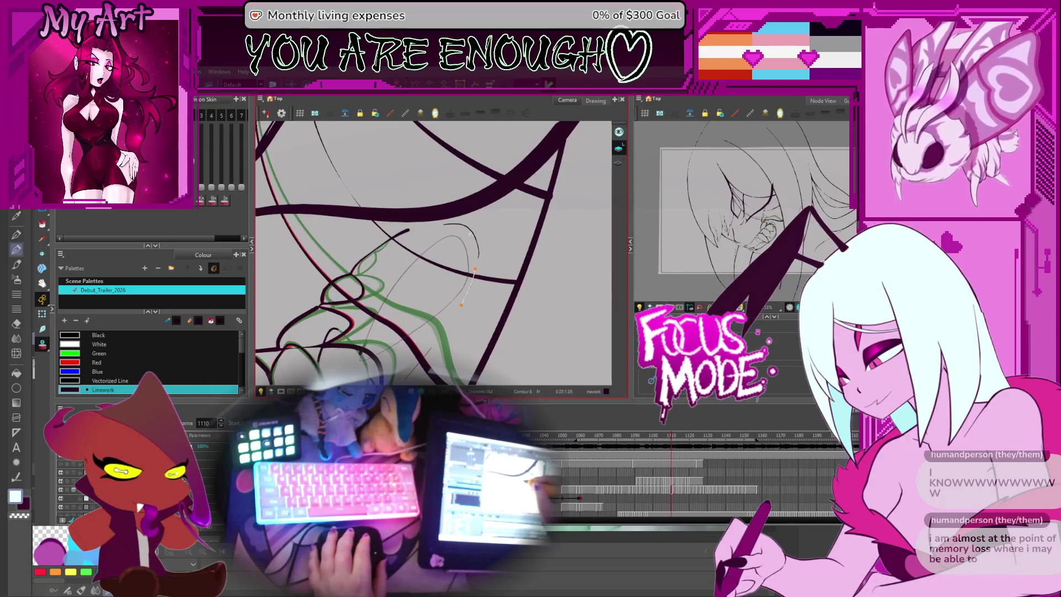
left_click(472, 236)
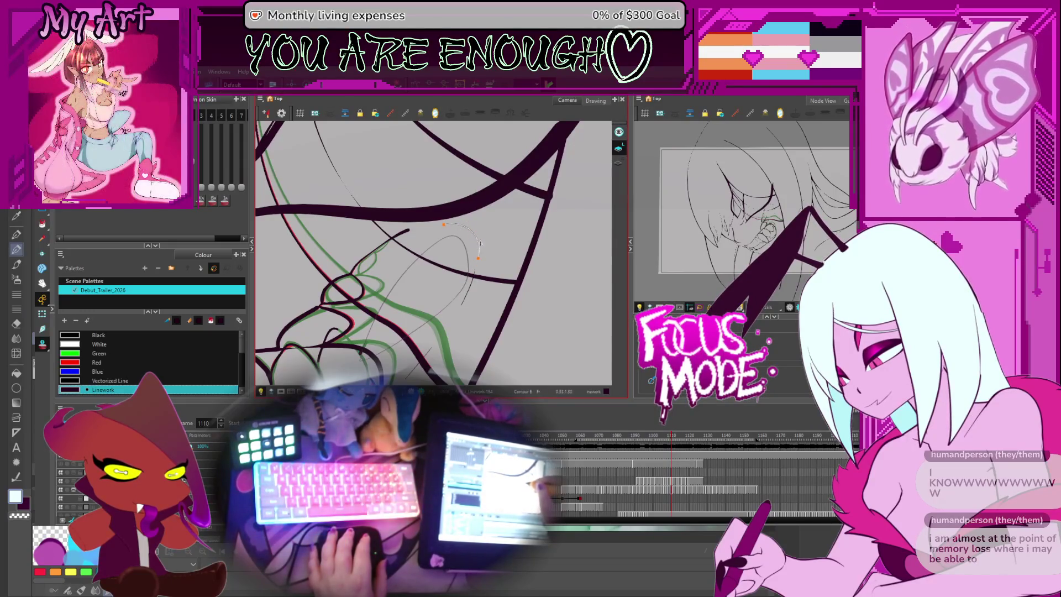
left_click(474, 285)
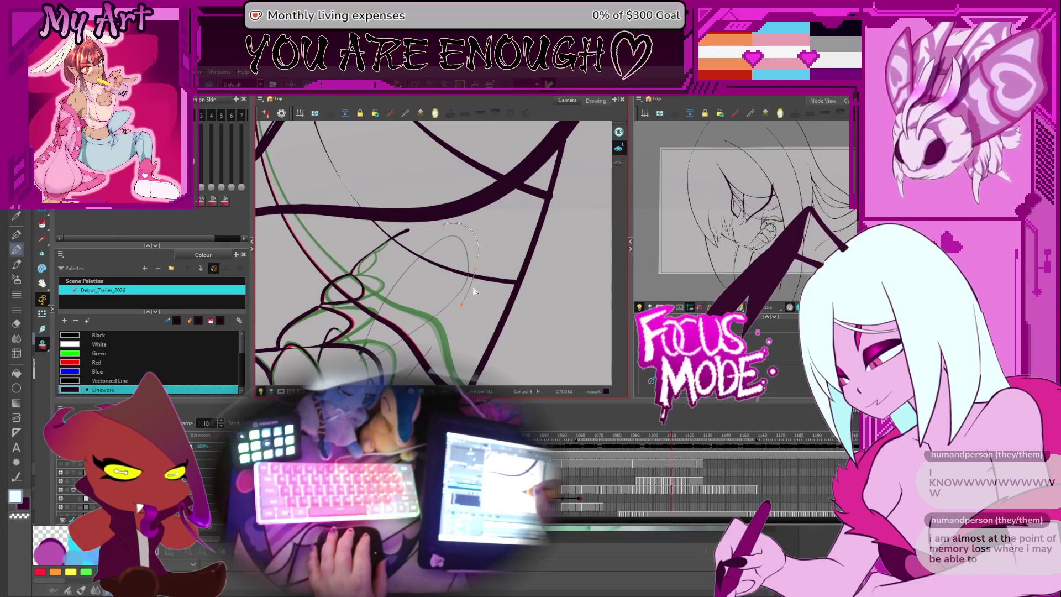
key("2")
key("2")
key("2")
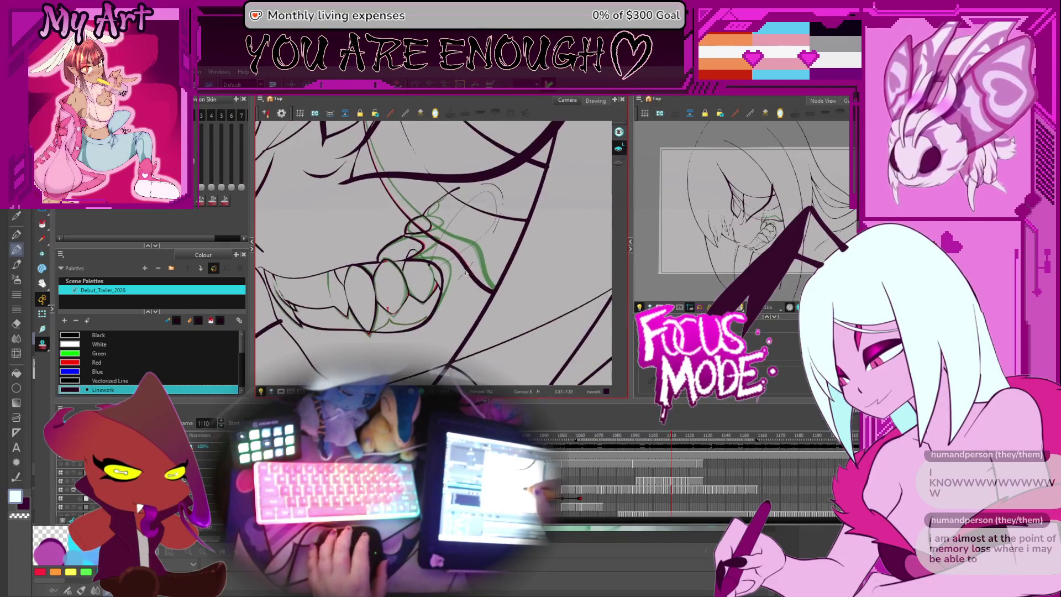
left_click_drag(509, 195, 493, 222)
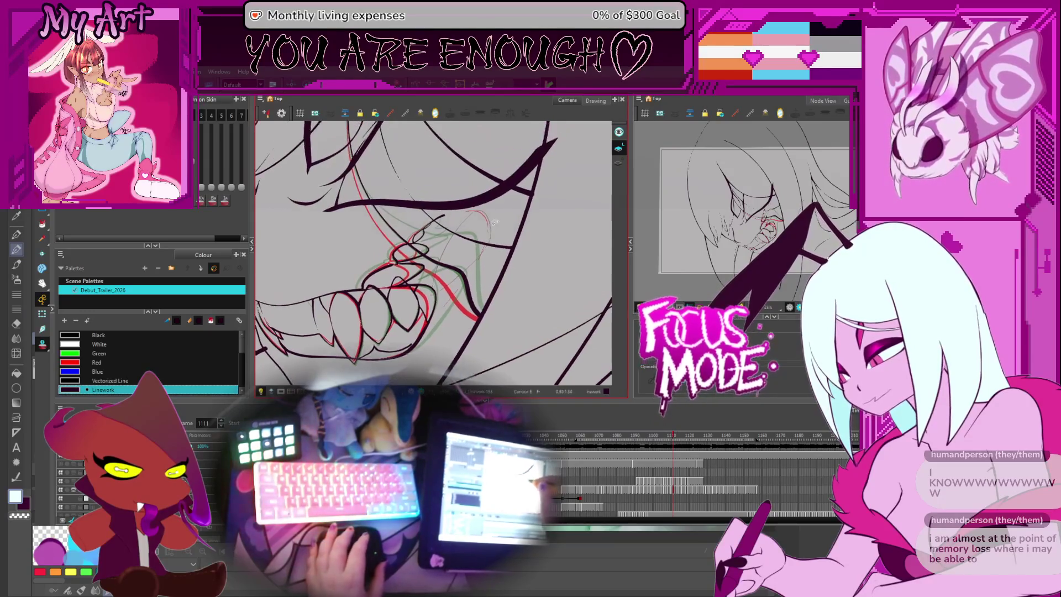
- Flip between frames 1110 and 1111 to check the fang motion, ending on 1111
key("period")
key("comma")
key("period")
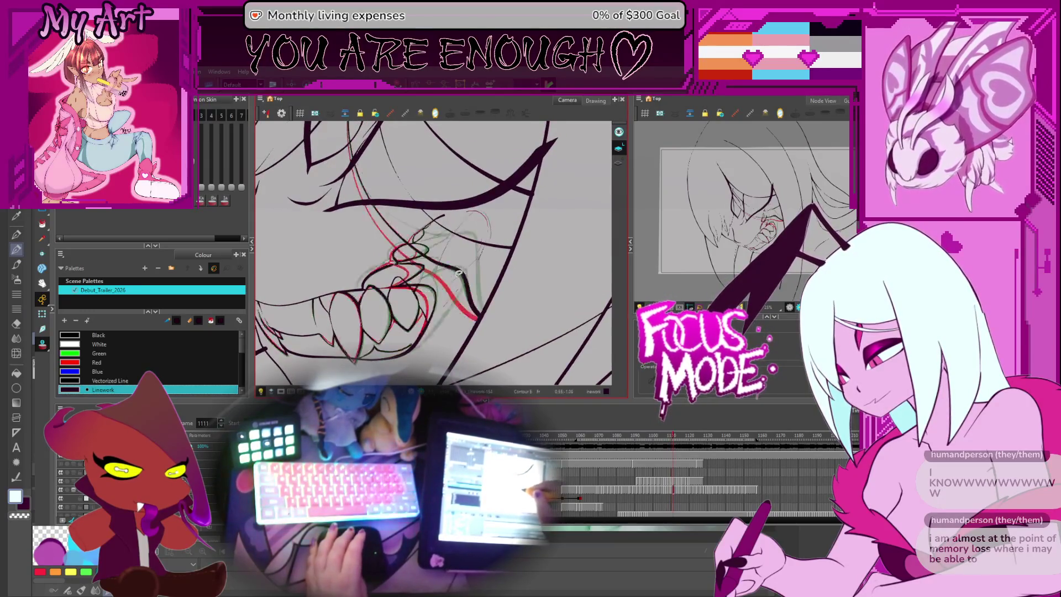
key("comma")
key("period")
key("comma")
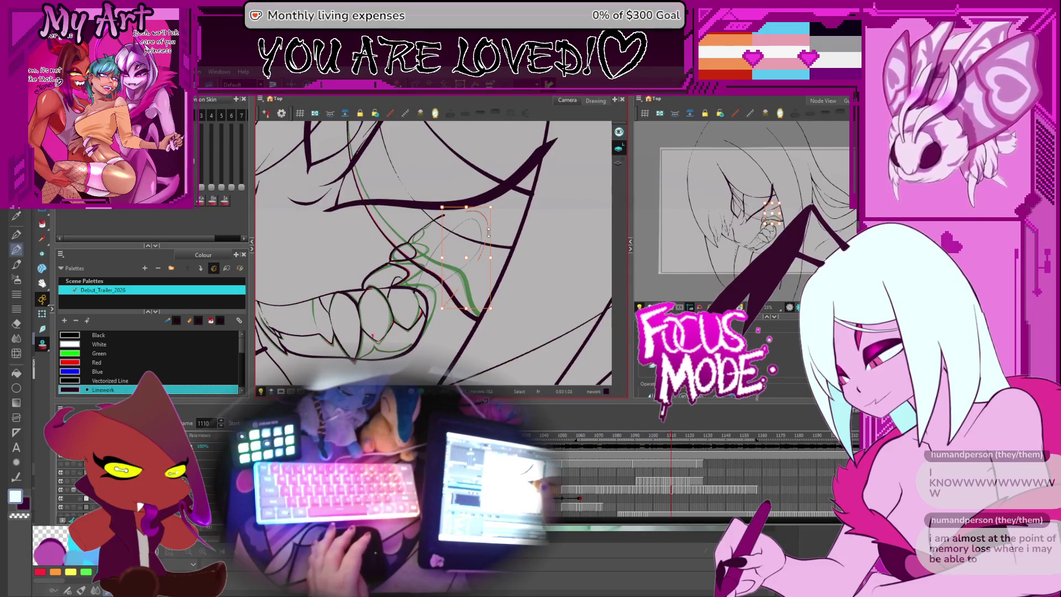
key("period")
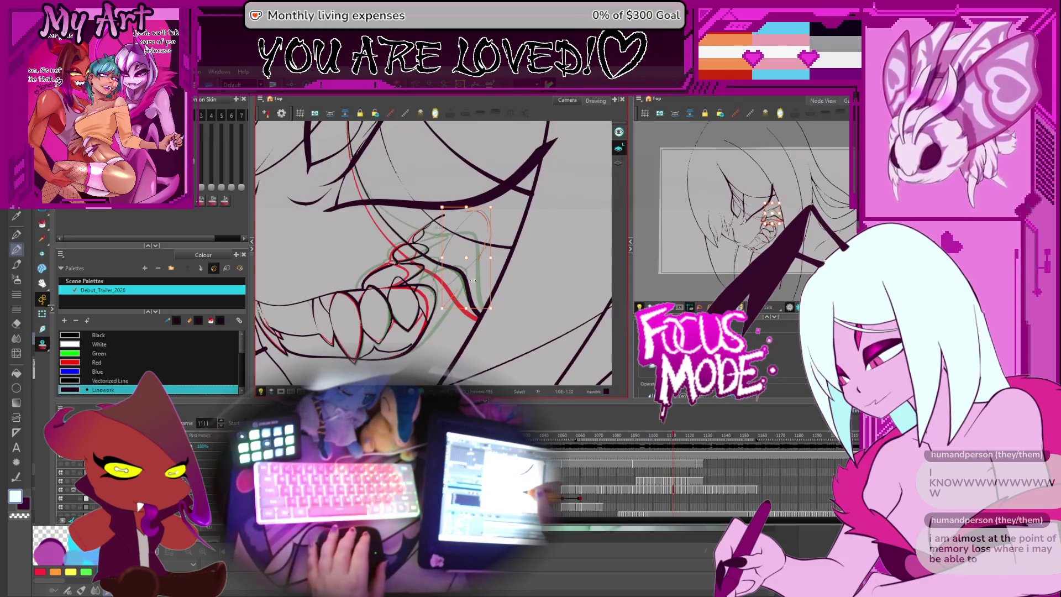
- Reshape the red fang stroke, pulling its start point further left
scroll(495, 236, "up", 3)
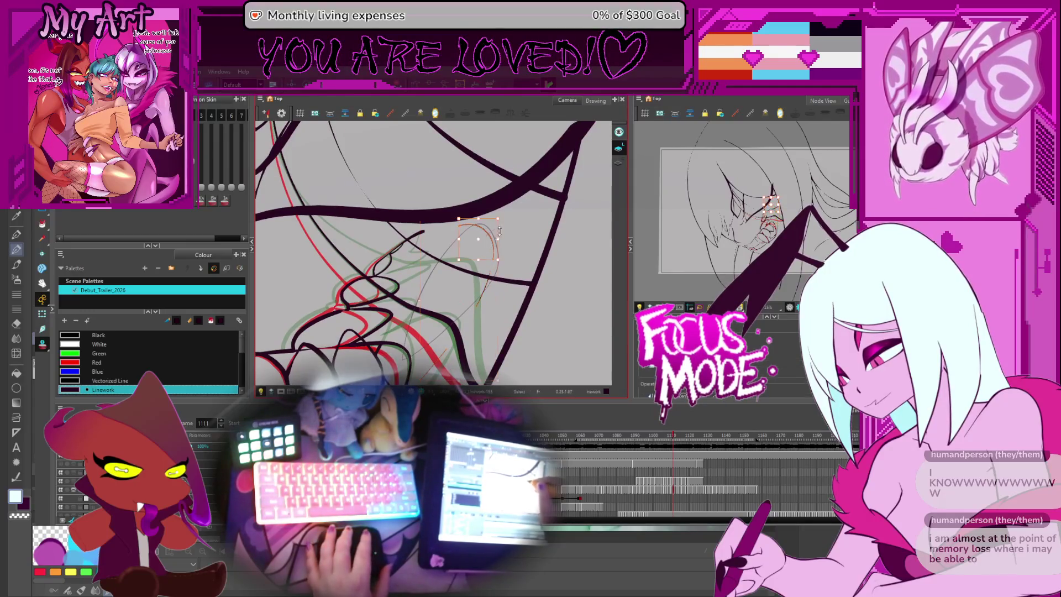
left_click_drag(480, 290, 505, 248)
key("alt+q")
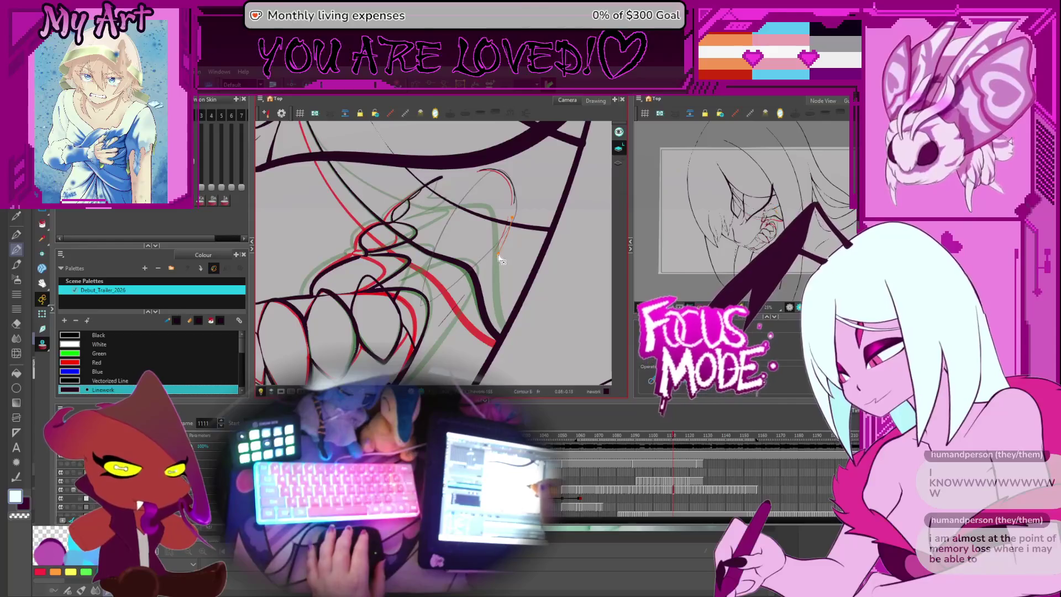
mouse_move(496, 261)
left_mouse_down()
mouse_move(495, 233)
mouse_move(528, 197)
left_mouse_up()
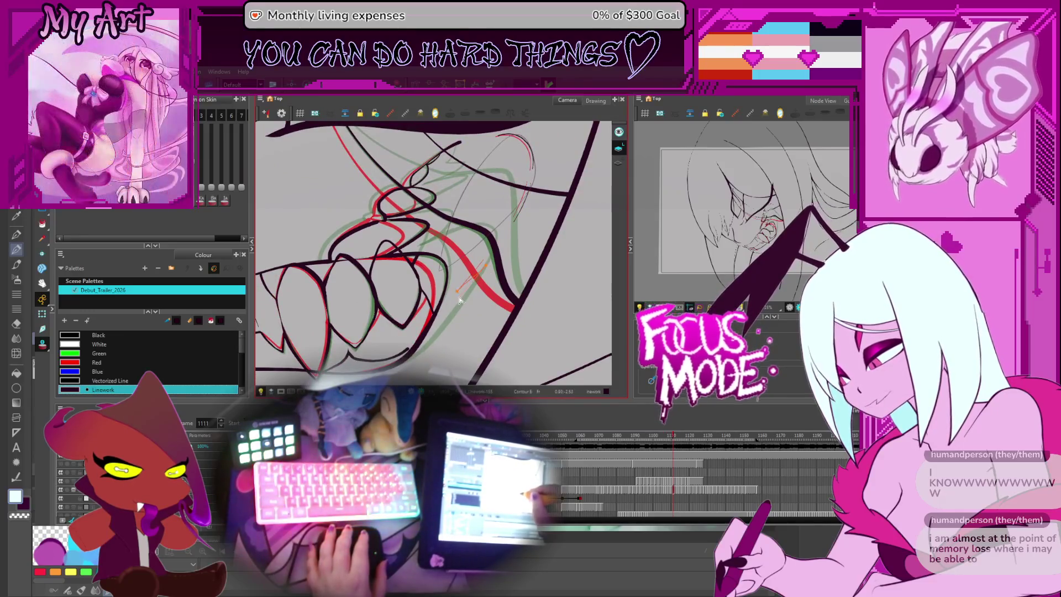
key("space")
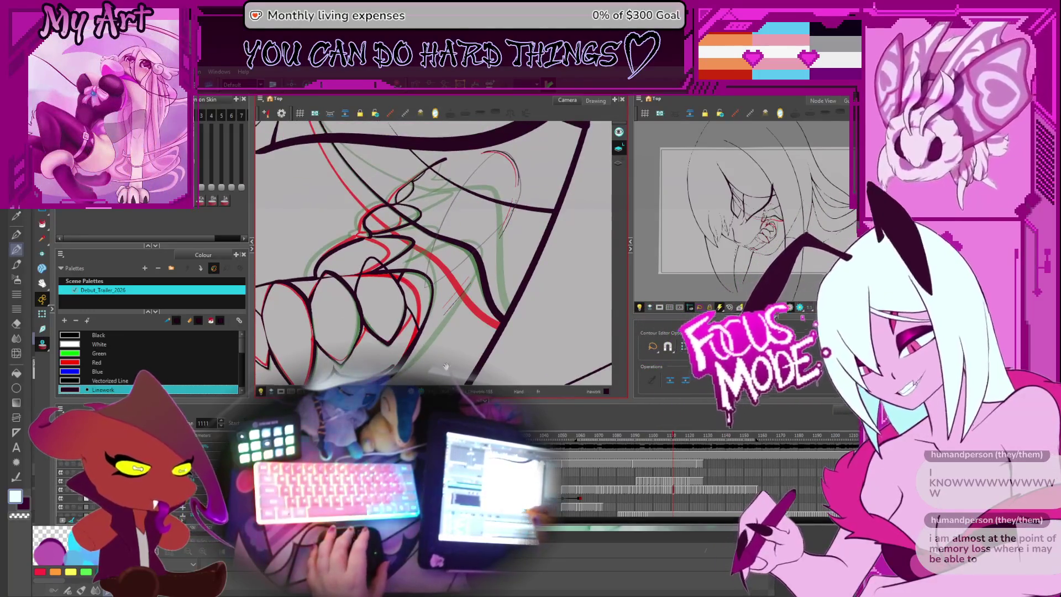
left_click_drag(448, 296, 440, 302)
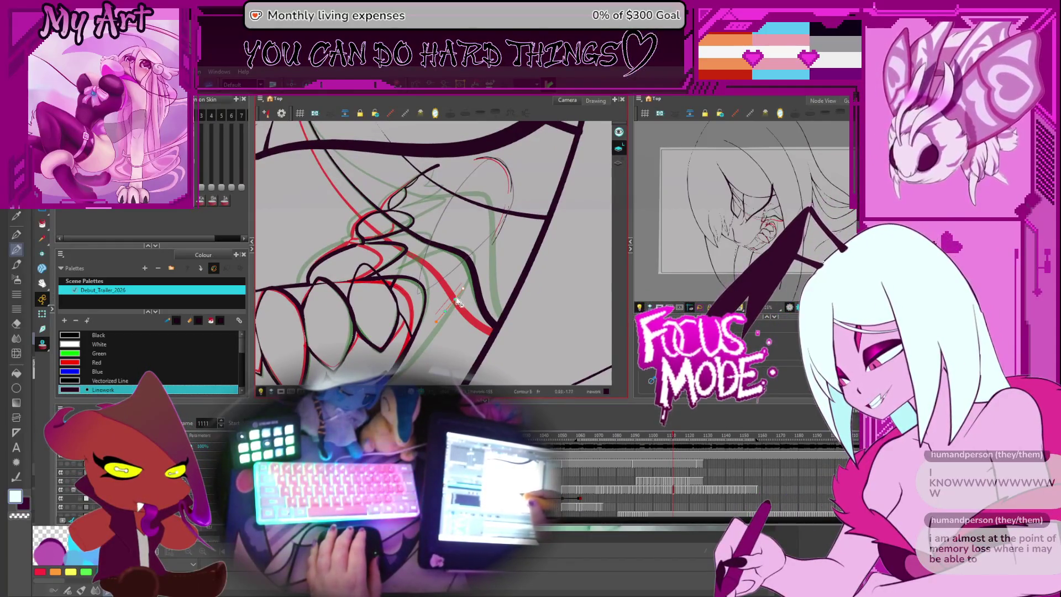
left_click_drag(448, 288, 491, 272)
scroll(479, 261, "up", 3)
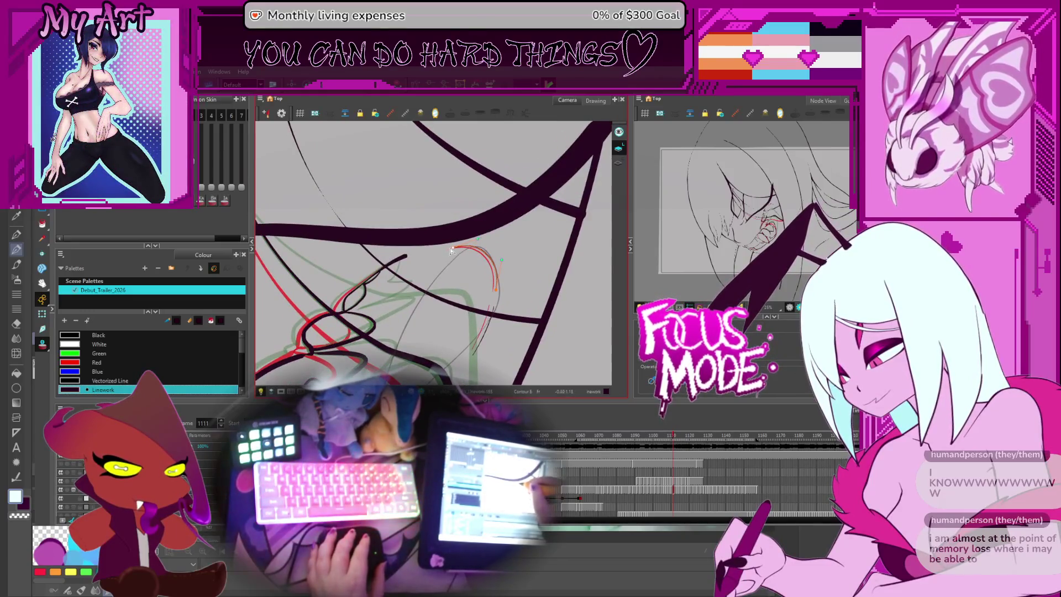
left_click_drag(451, 251, 431, 251)
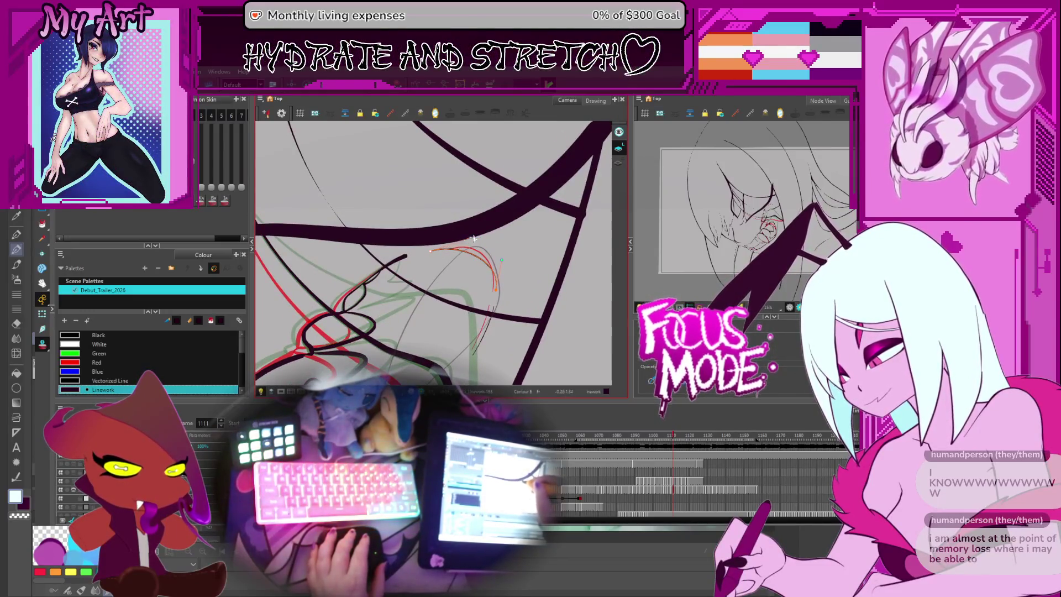
- Zoom in on the red stroke and select its top-right control point
scroll(486, 248, "down", 1)
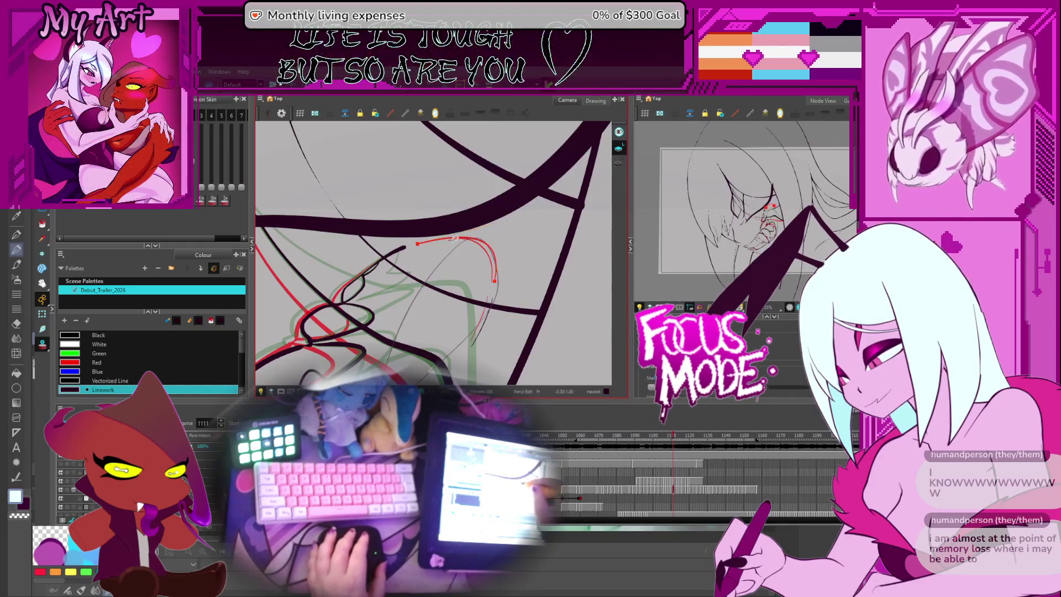
scroll(481, 236, "up", 2)
key("2")
key("2")
key("1")
key("2")
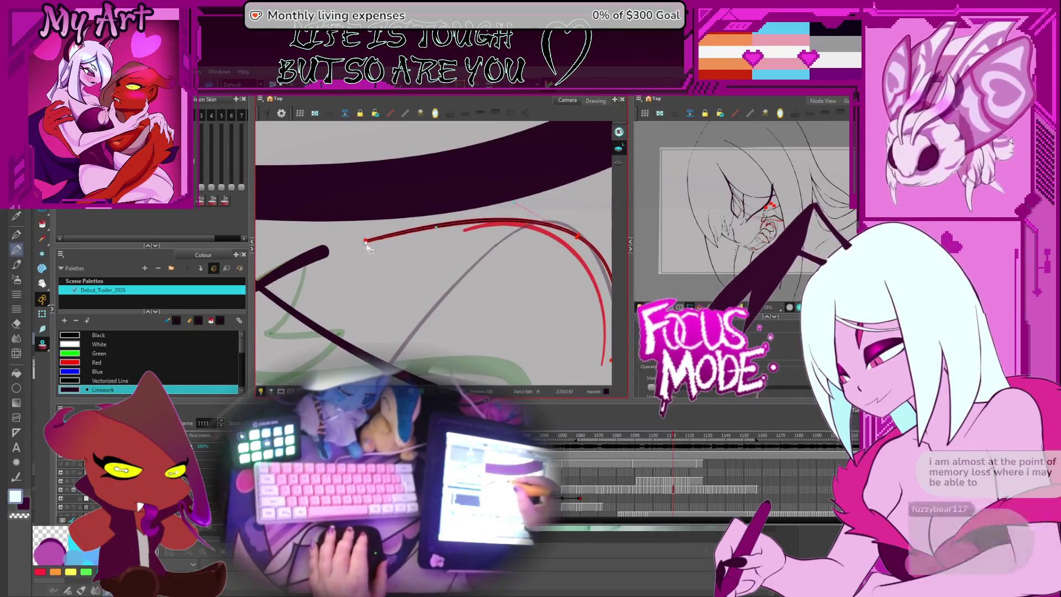
key("1")
key("2")
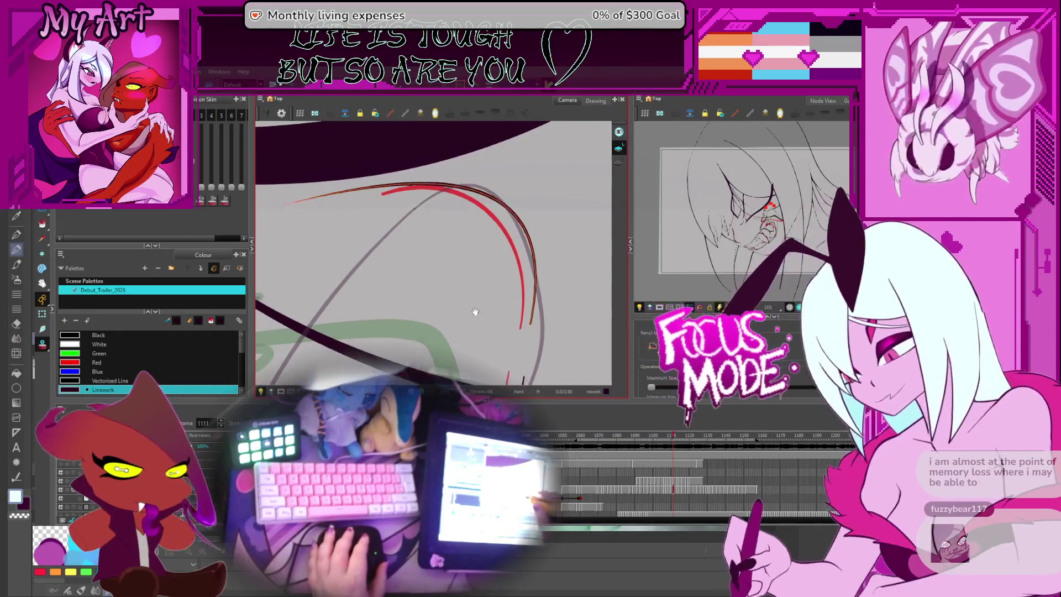
left_click(494, 205)
- Zoom out to view the whole drawing, then select the lower fang stroke for point editing
key("1")
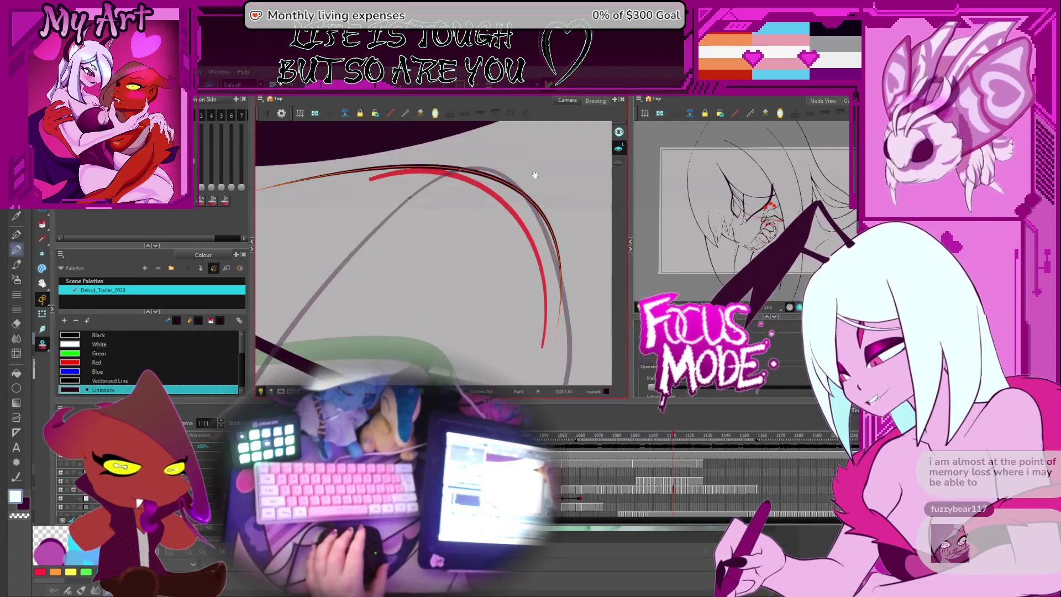
key("2")
key("1")
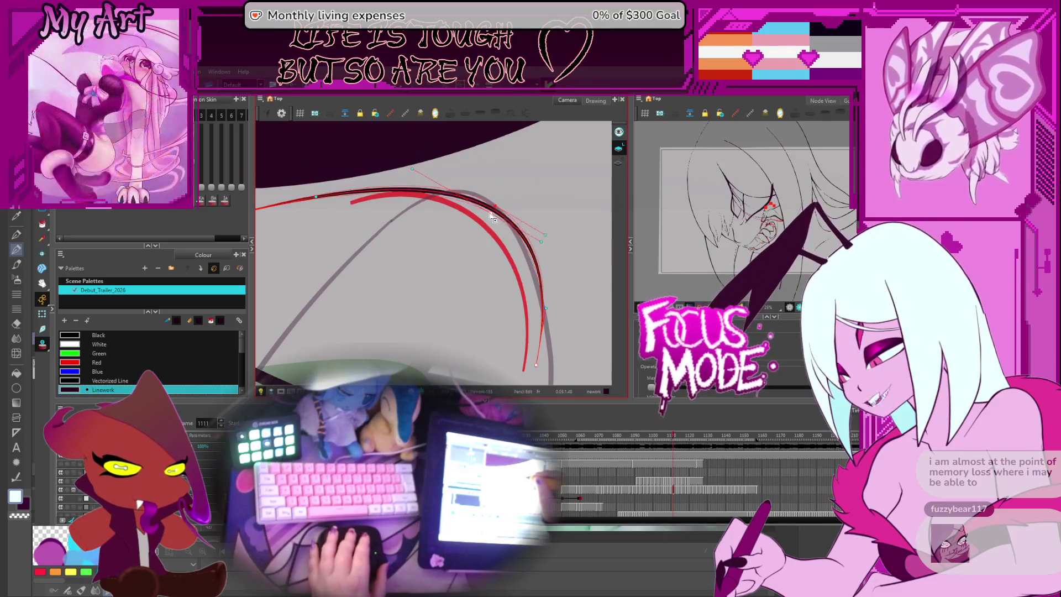
key("1")
key("1")
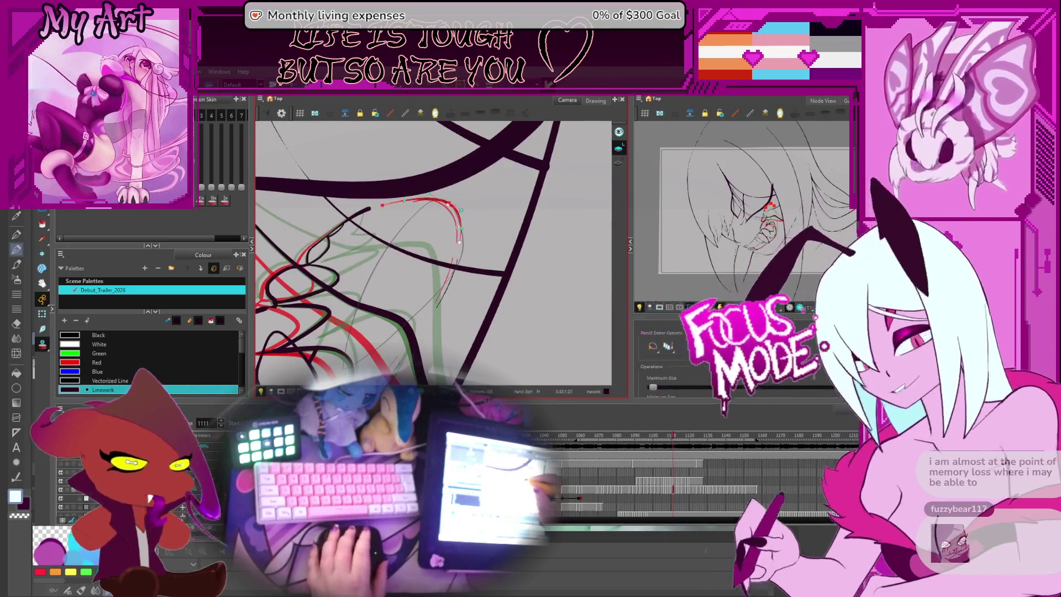
key("2")
key("2")
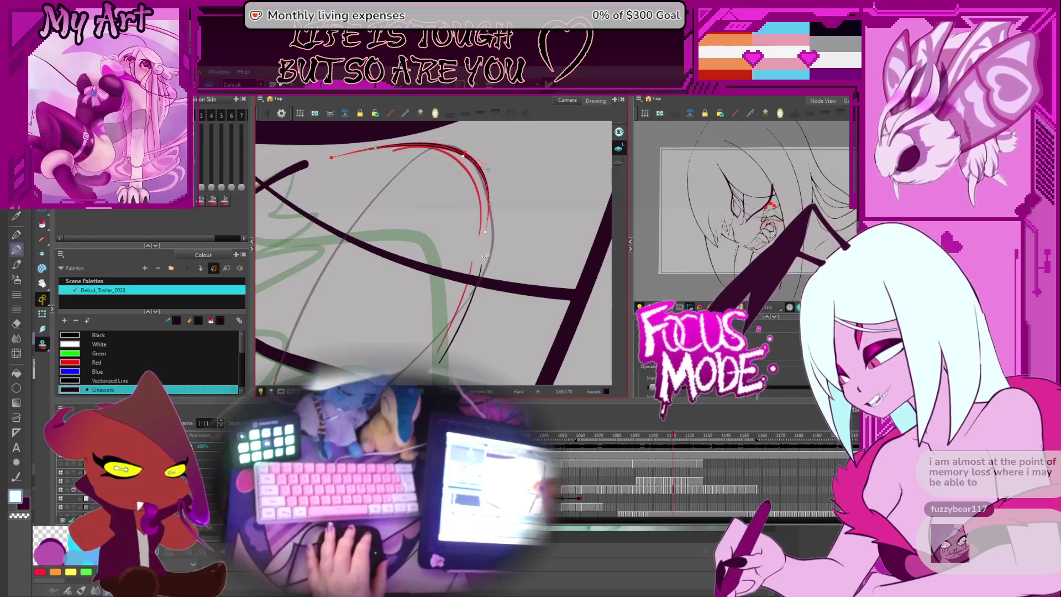
left_click(477, 279)
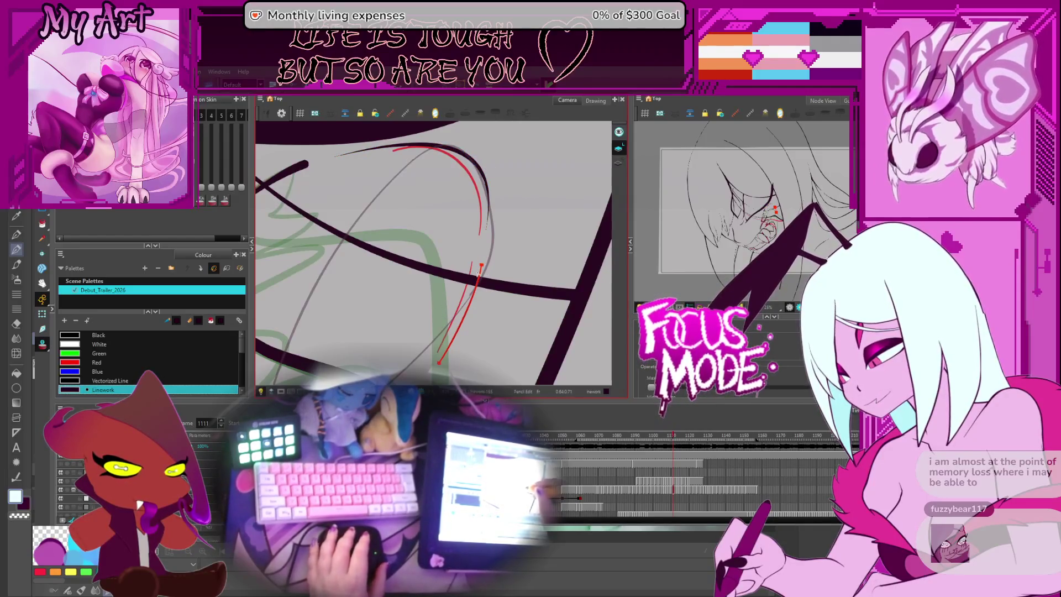
- Back on frame 1110, add a control point to the red stroke and reorient the view
key("comma")
left_click_drag(491, 174, 504, 203)
left_click(508, 209)
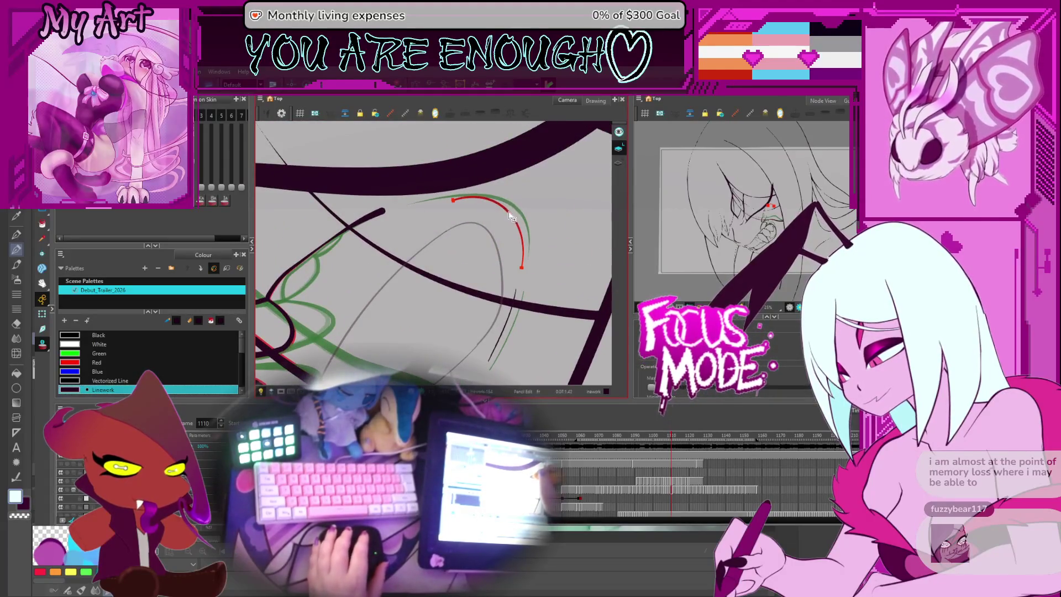
left_click_drag(454, 202, 488, 225)
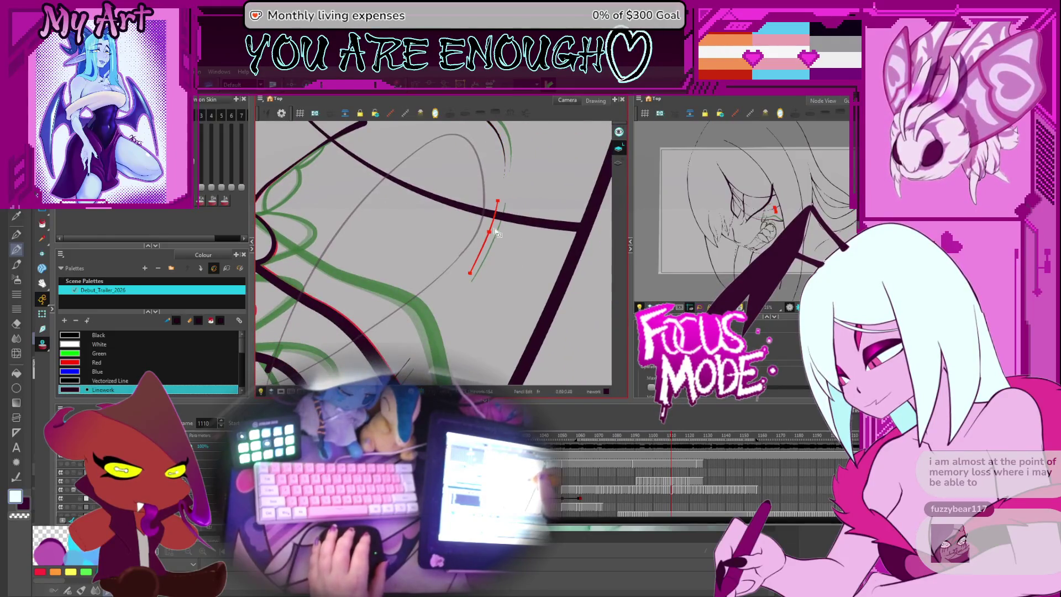
left_click_drag(429, 322, 401, 317)
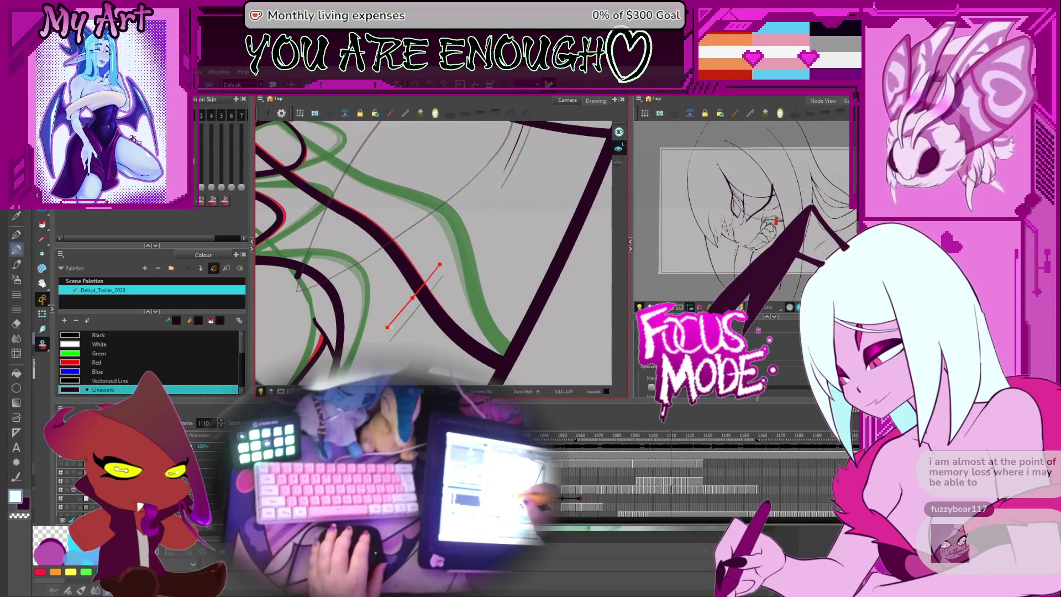
mouse_move(391, 330)
left_mouse_down()
mouse_move(457, 256)
mouse_move(483, 242)
mouse_move(465, 305)
left_mouse_up()
- Flip through frames 1111 to 1113 to check the fang animation
key("period")
key("period")
key("period")
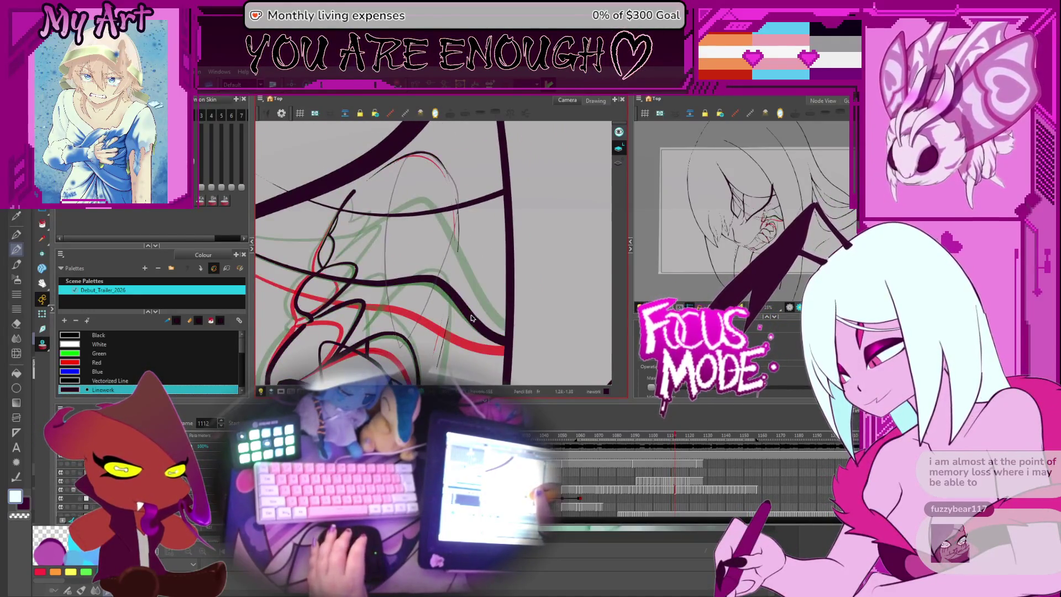
left_click_drag(449, 300, 486, 279)
key("comma")
key("period")
key("period")
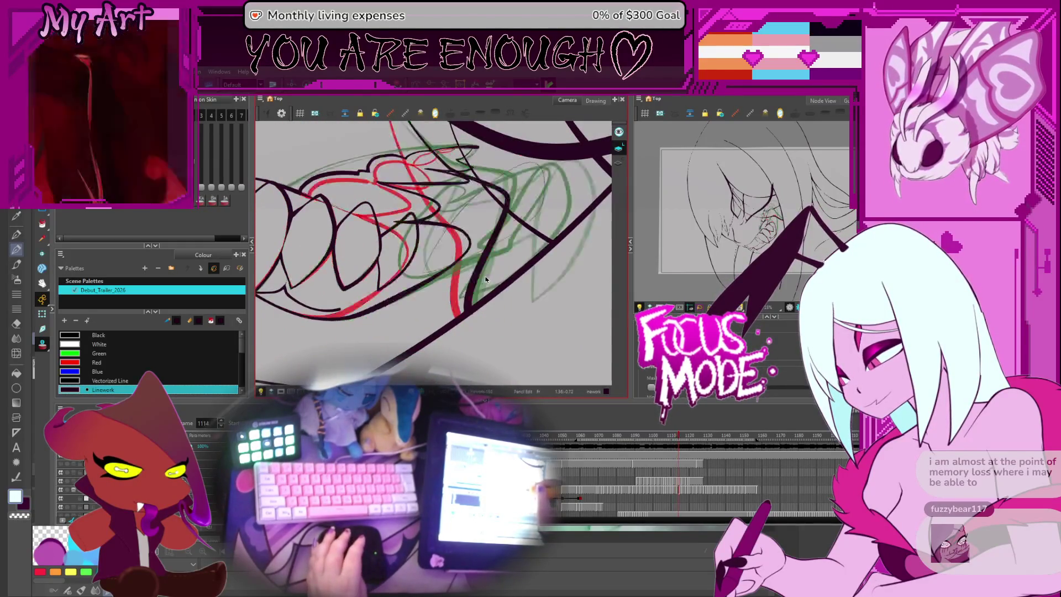
key("comma")
key("comma")
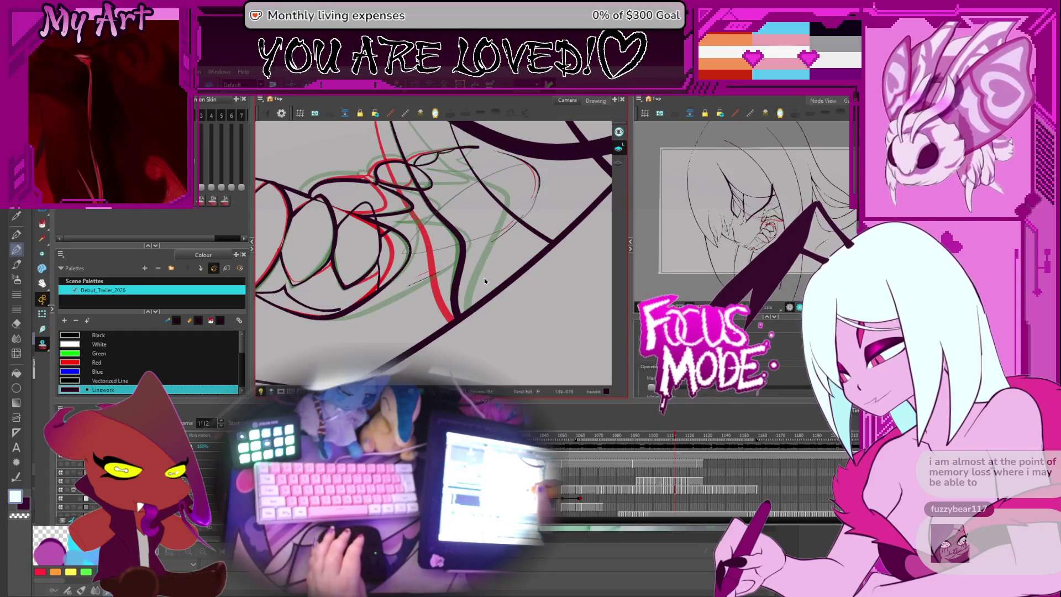
key("period")
key("comma")
key("comma")
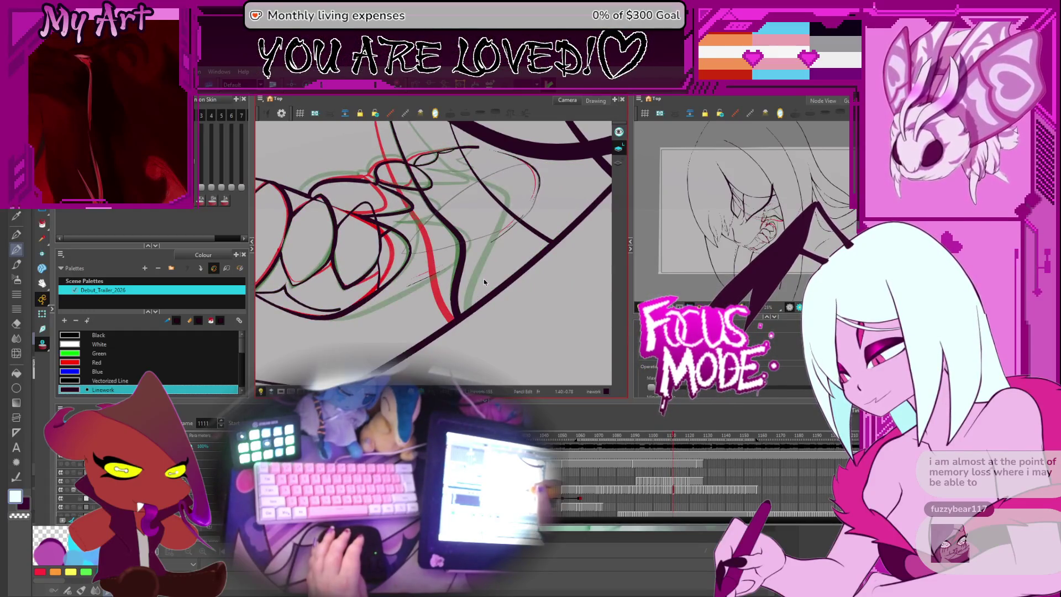
key("period")
key("comma")
- Select the fang strokes near the teeth plus the red loop stroke
key("alt+s")
left_click_drag(411, 289, 435, 268)
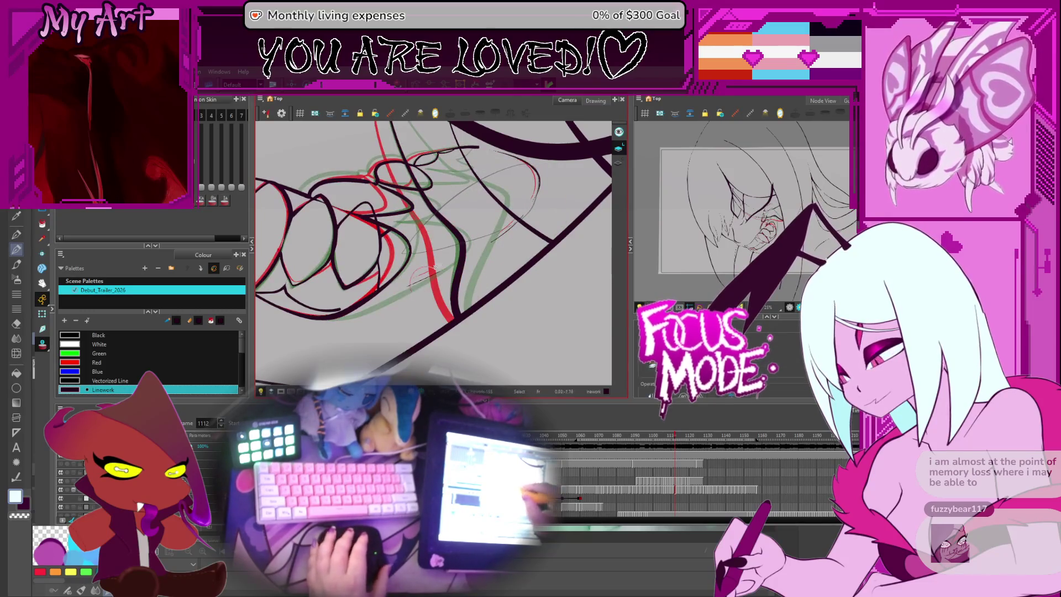
left_click(545, 192, "shift")
- On frame 1113, rotate the view and select the red fang stroke, then return to 1112
key("period")
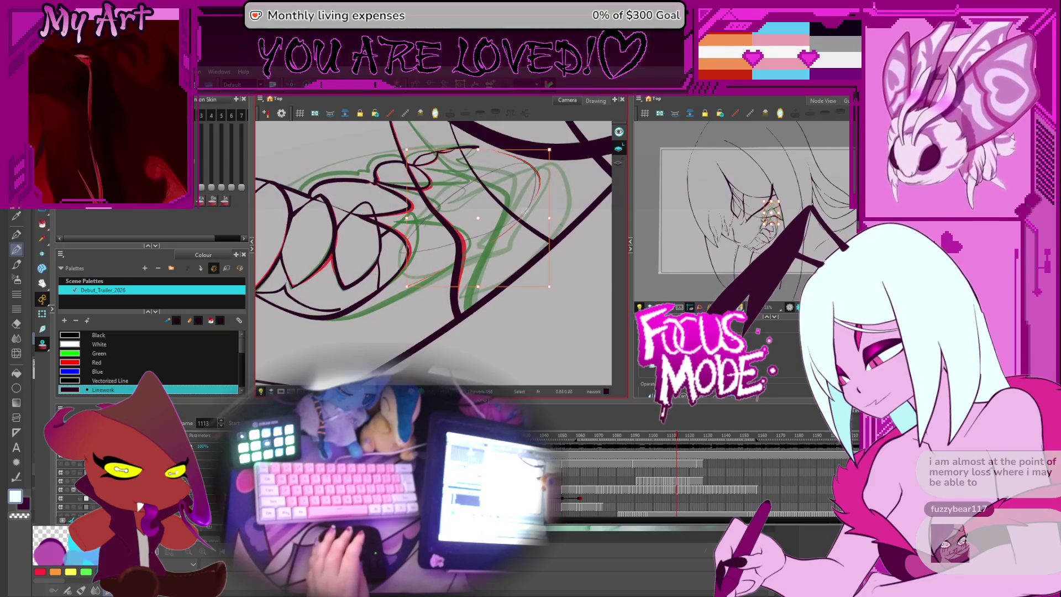
key("alt+q")
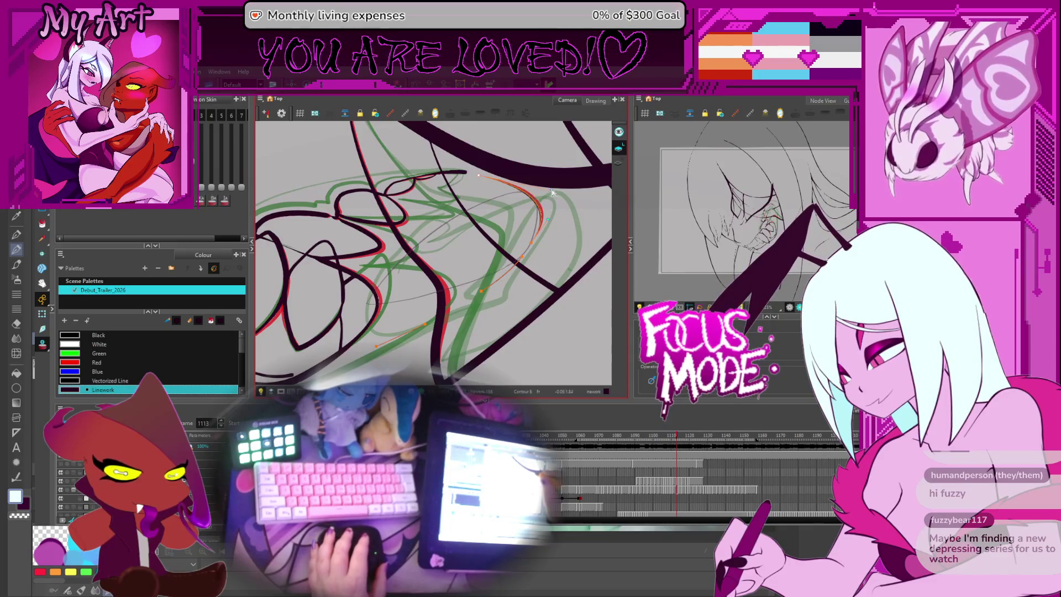
mouse_move(553, 193)
left_mouse_down()
mouse_move(548, 218)
mouse_move(528, 233)
left_mouse_up()
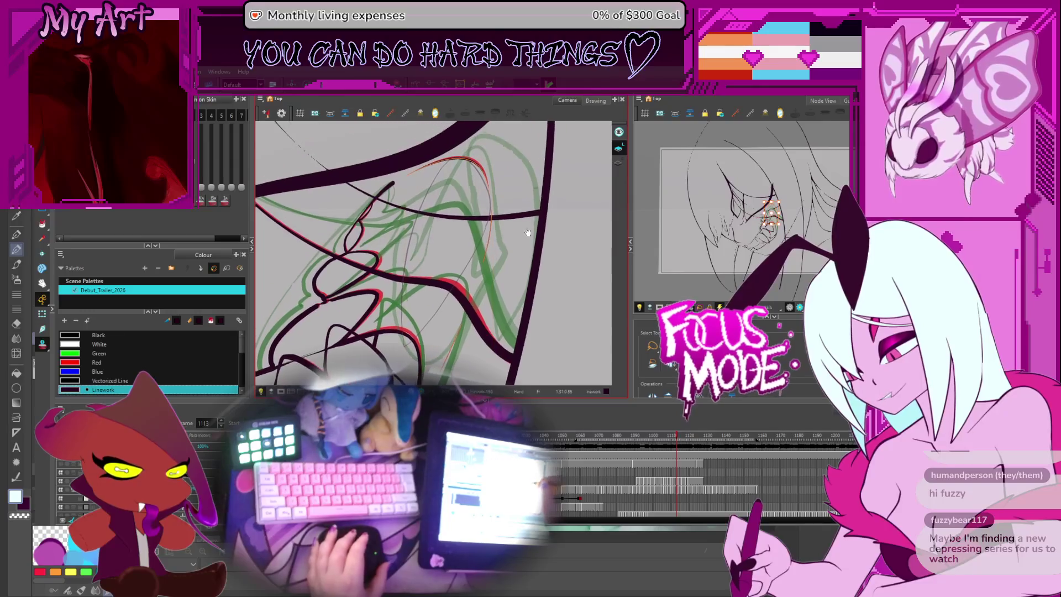
key("space")
scroll(508, 238, "up", 2)
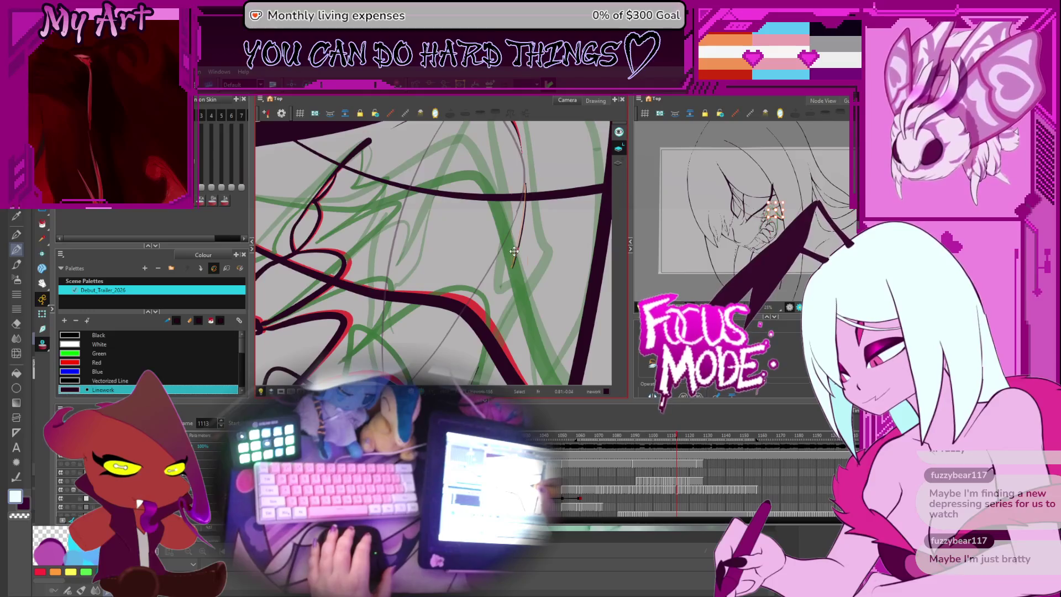
scroll(529, 231, "down", 3)
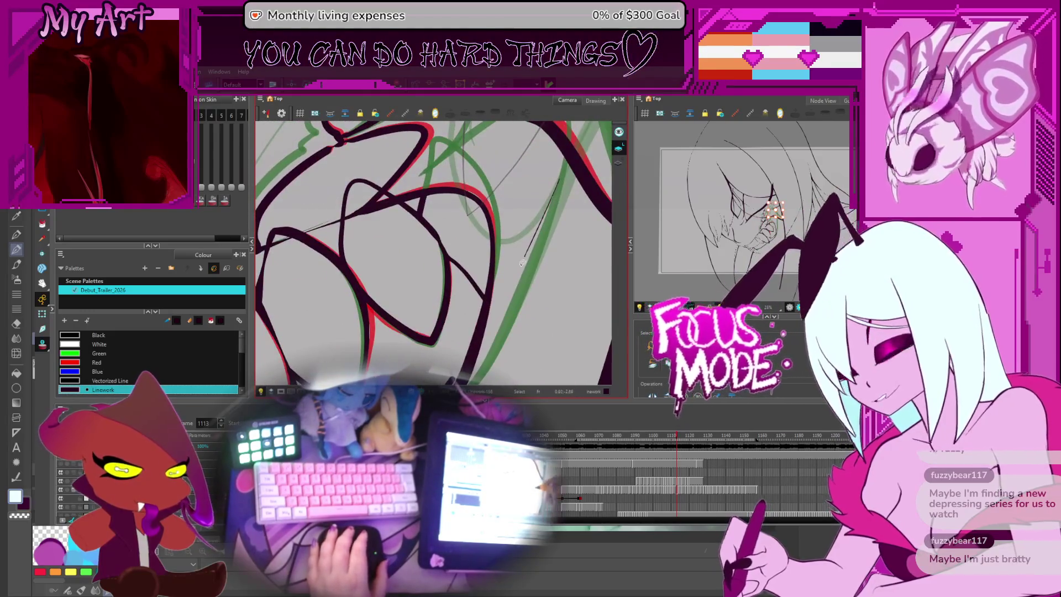
left_click(529, 231)
scroll(525, 249, "up", 3)
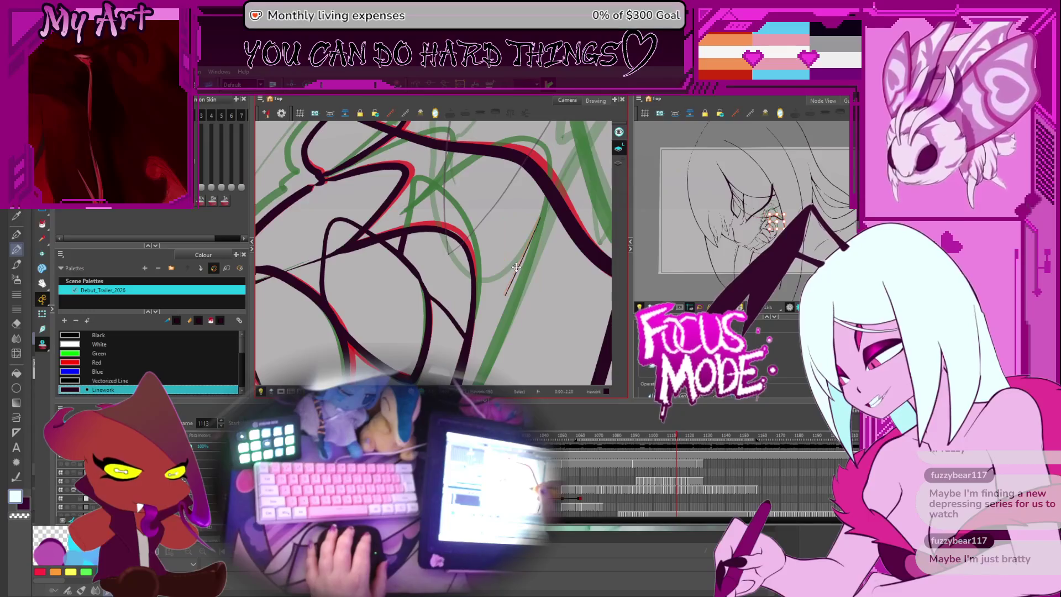
scroll(517, 267, "down", 3)
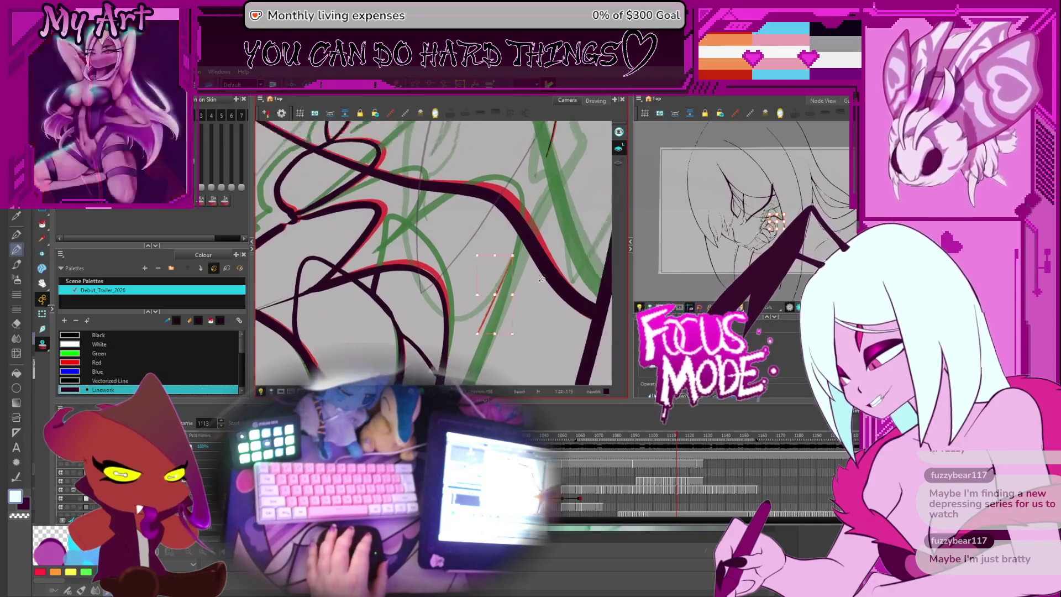
scroll(518, 208, "up", 2)
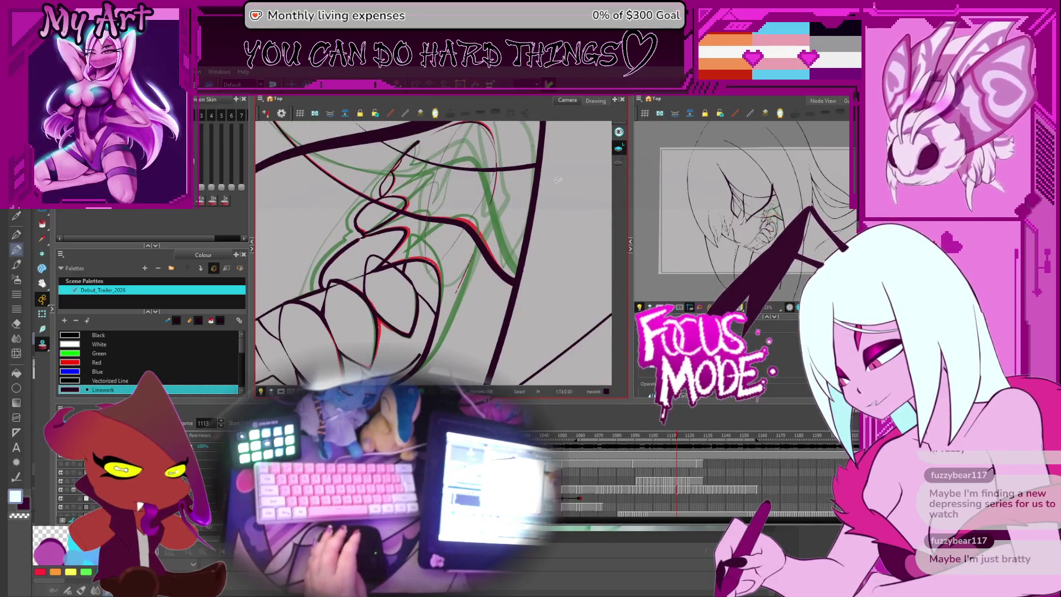
key("comma")
- On frame 1114, remove the stray thin black stroke
key("period")
key("period")
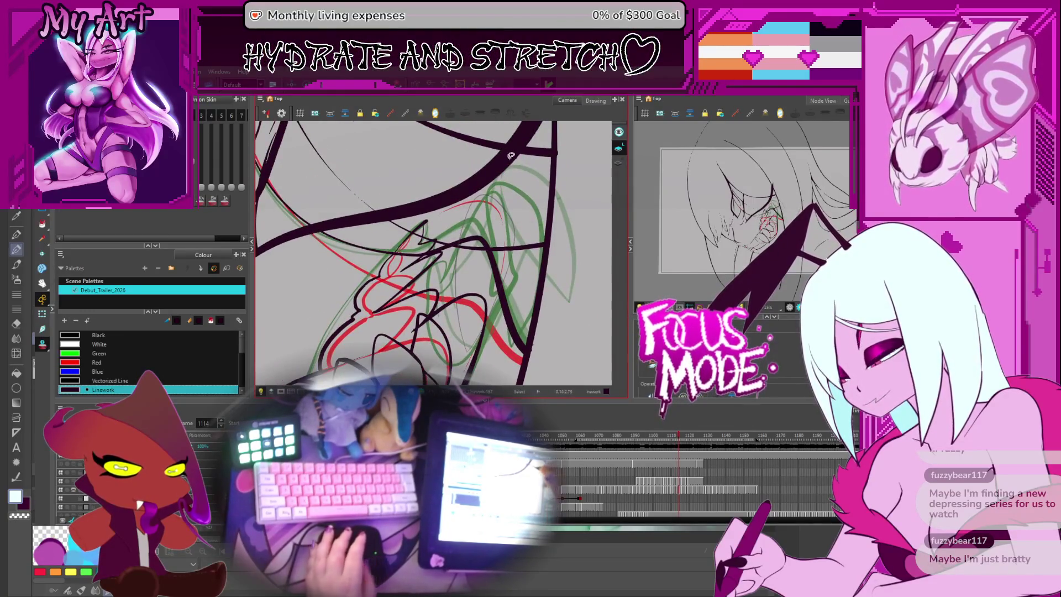
left_click_drag(508, 208, 405, 244)
key("comma")
key("comma")
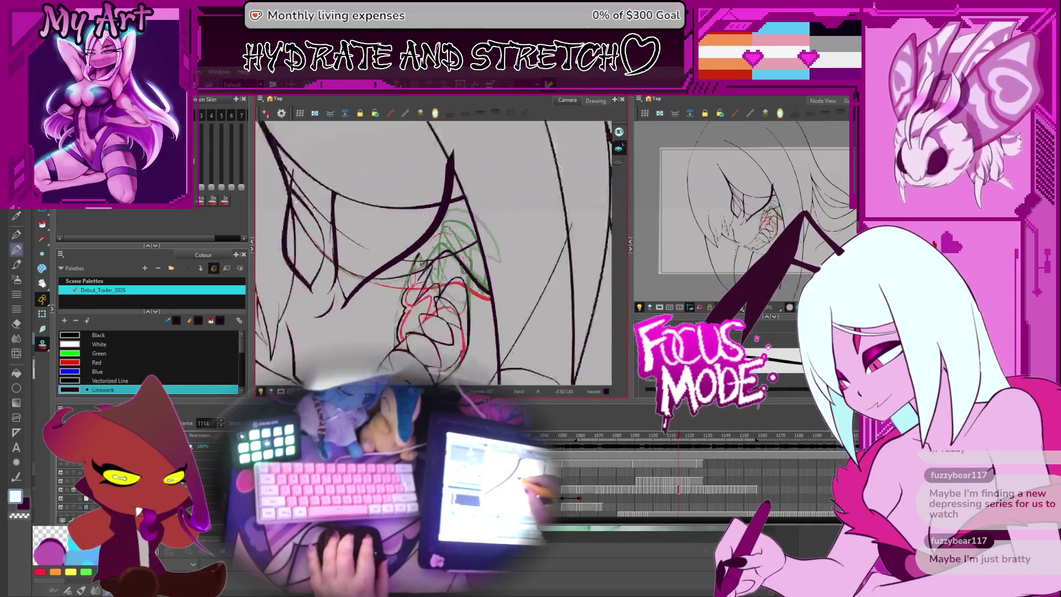
key("period")
key("period")
key("ctrl+z")
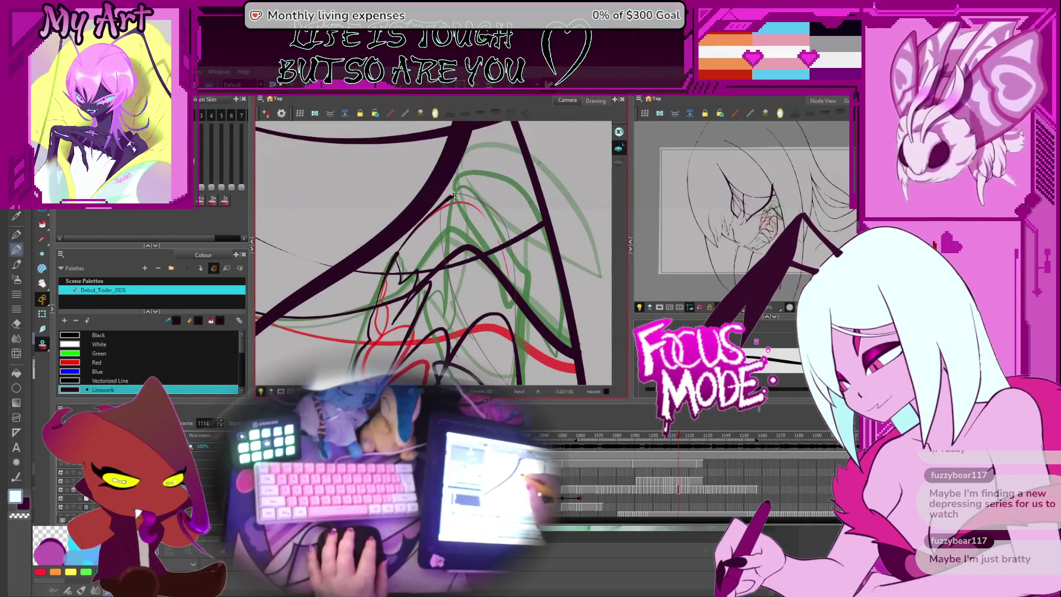
- Extend the curved fang stroke further down along the fang
key("alt+q")
left_click(478, 206)
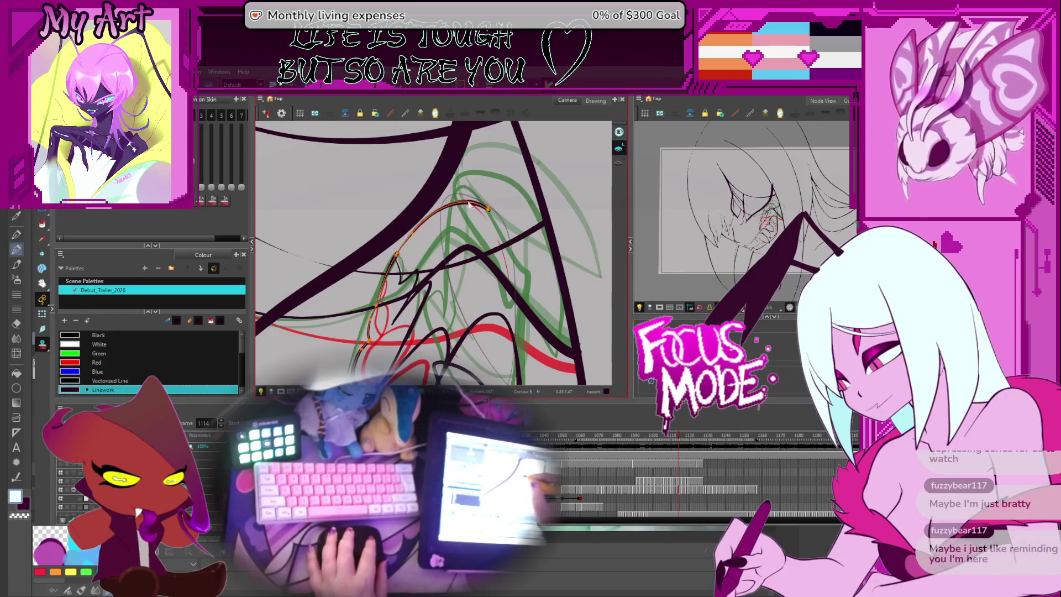
mouse_move(476, 201)
left_mouse_down()
mouse_move(498, 212)
mouse_move(498, 227)
left_mouse_up()
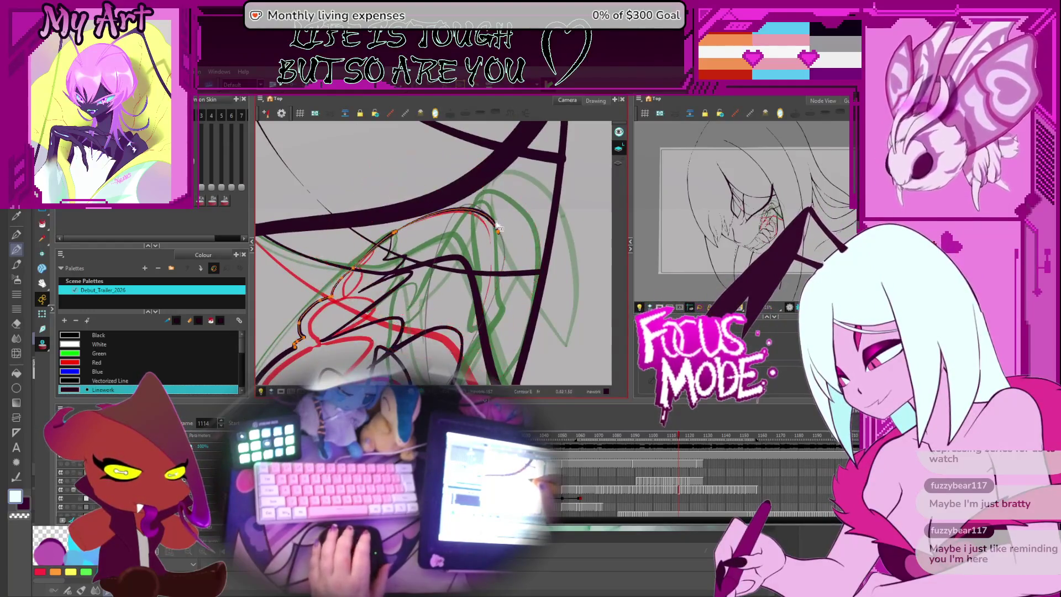
left_click_drag(496, 299, 495, 311)
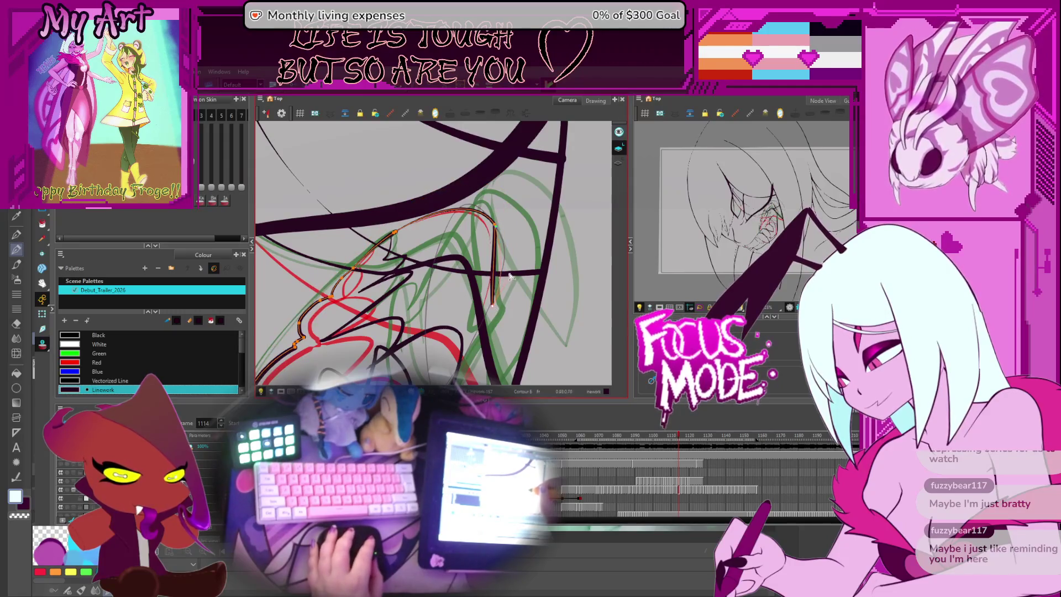
key("space")
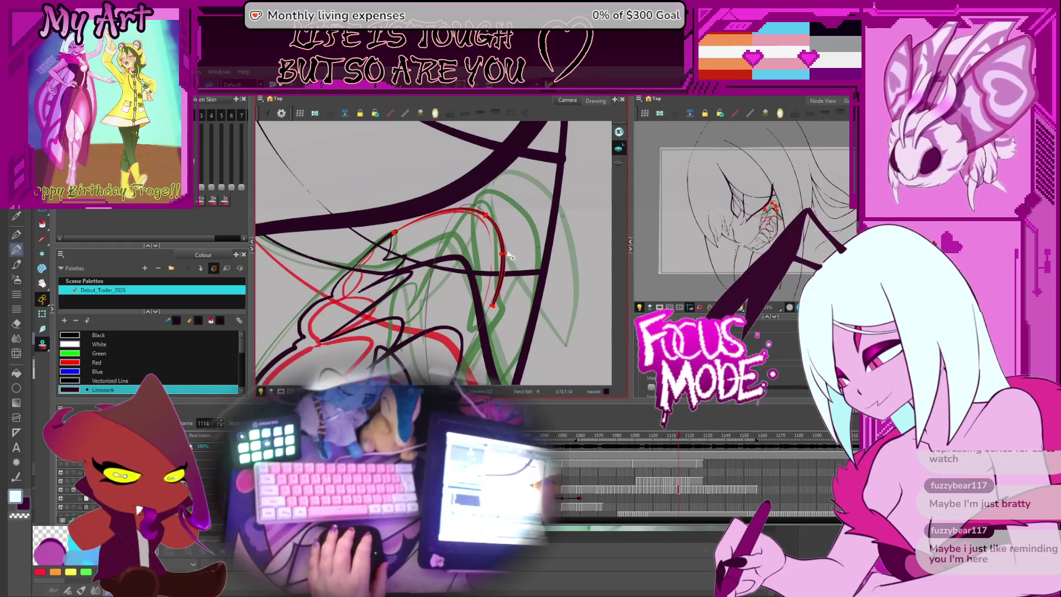
left_click_drag(486, 229, 465, 213)
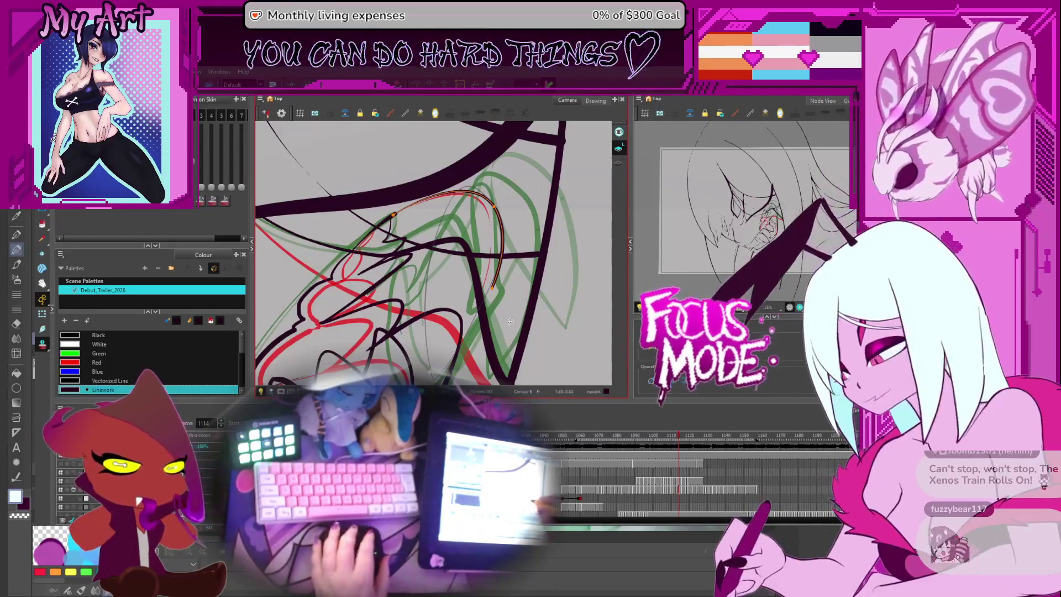
- Select the black fang stroke's control points for editing
left_click_drag(504, 341, 500, 280)
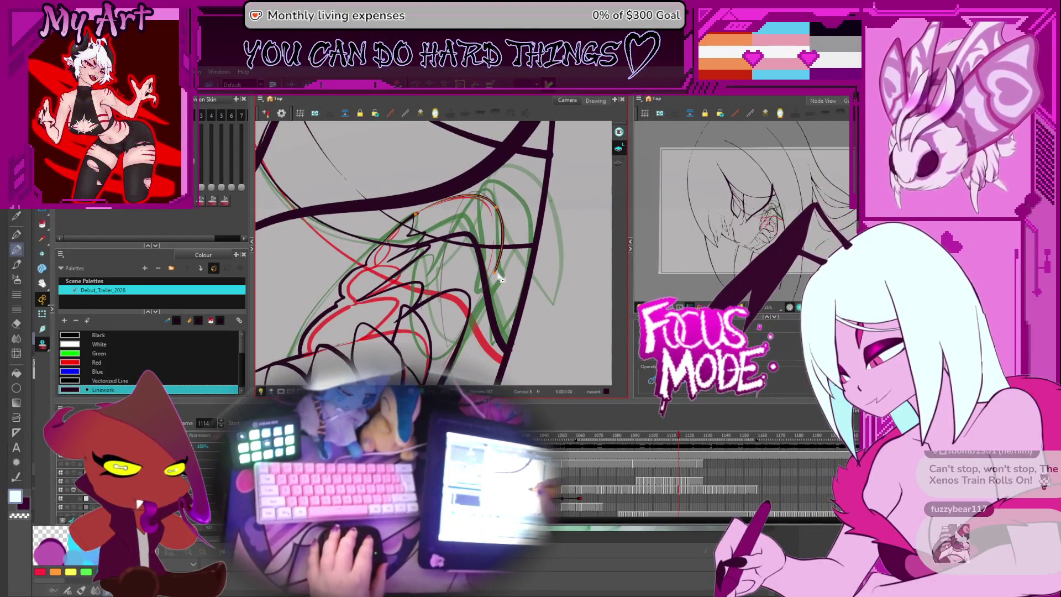
left_click(465, 347)
left_click(479, 329)
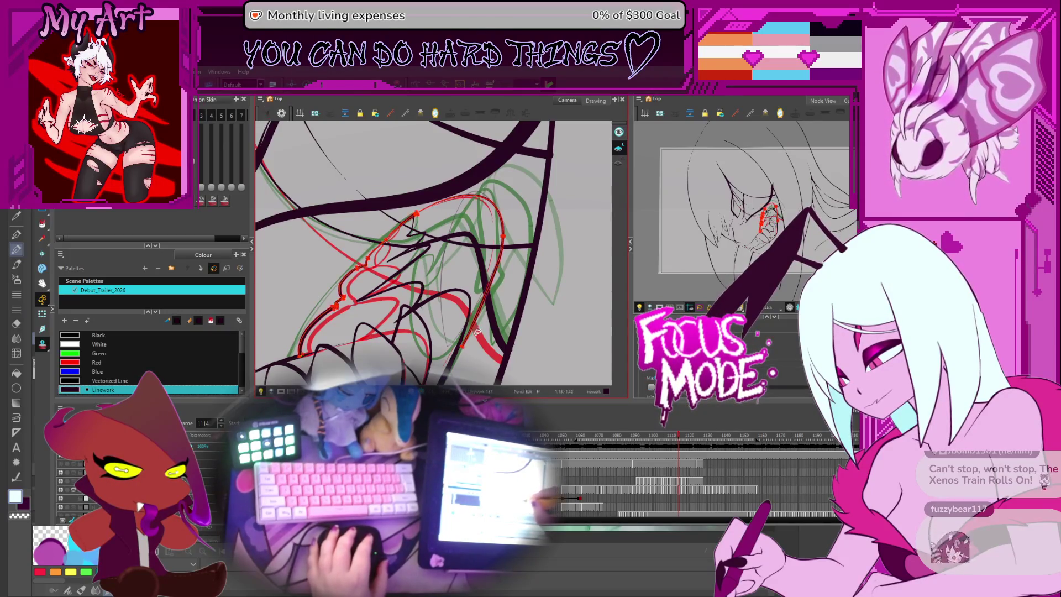
scroll(475, 335, "up", 2)
scroll(471, 338, "up", 2)
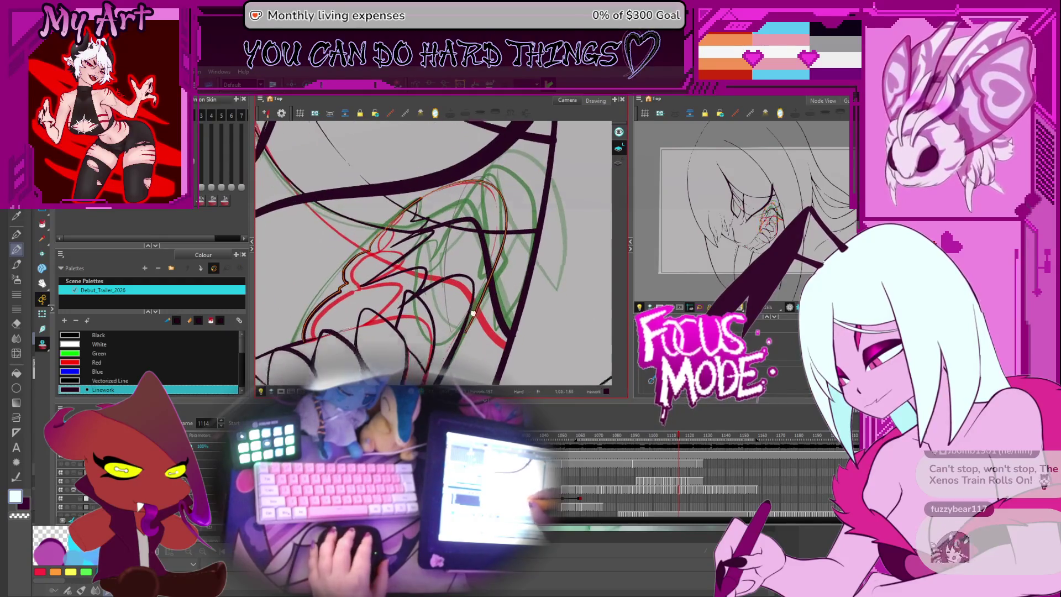
left_click(477, 320)
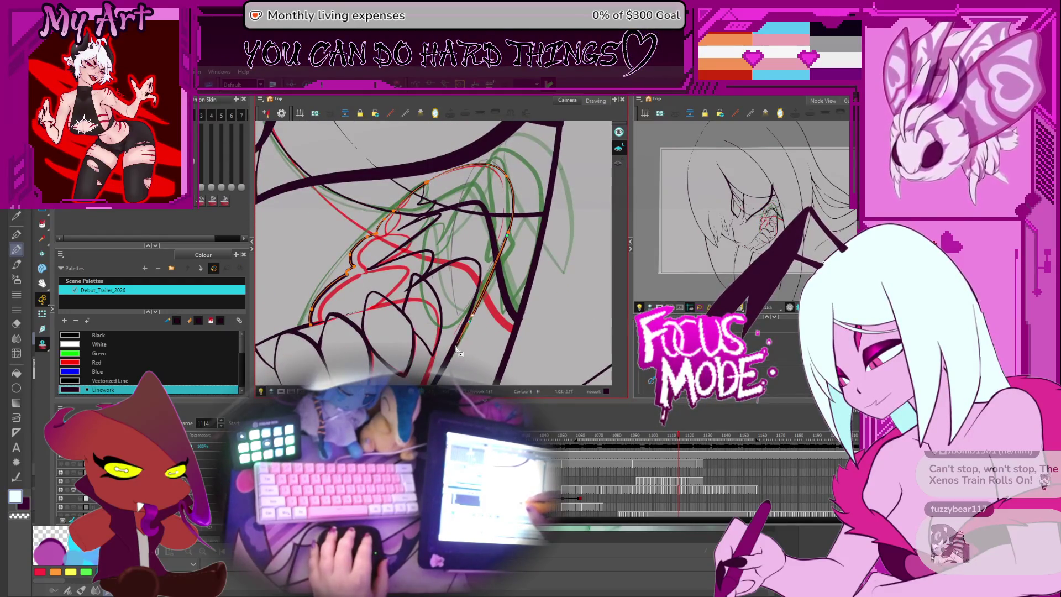
- Adjust the black fang stroke's end point to reshape its curve
scroll(506, 238, "up", 3)
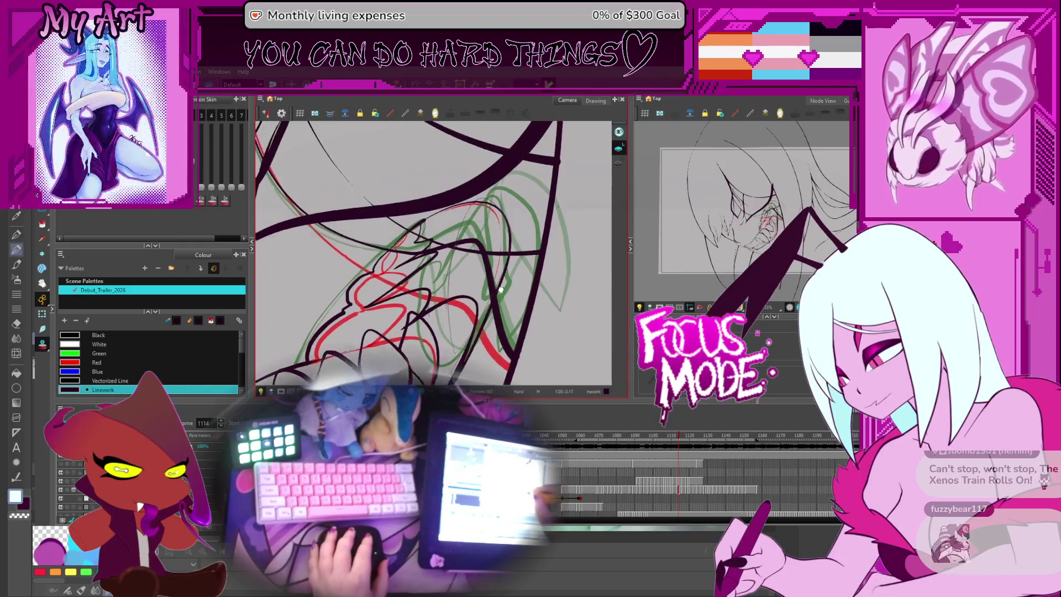
scroll(429, 239, "up", 3)
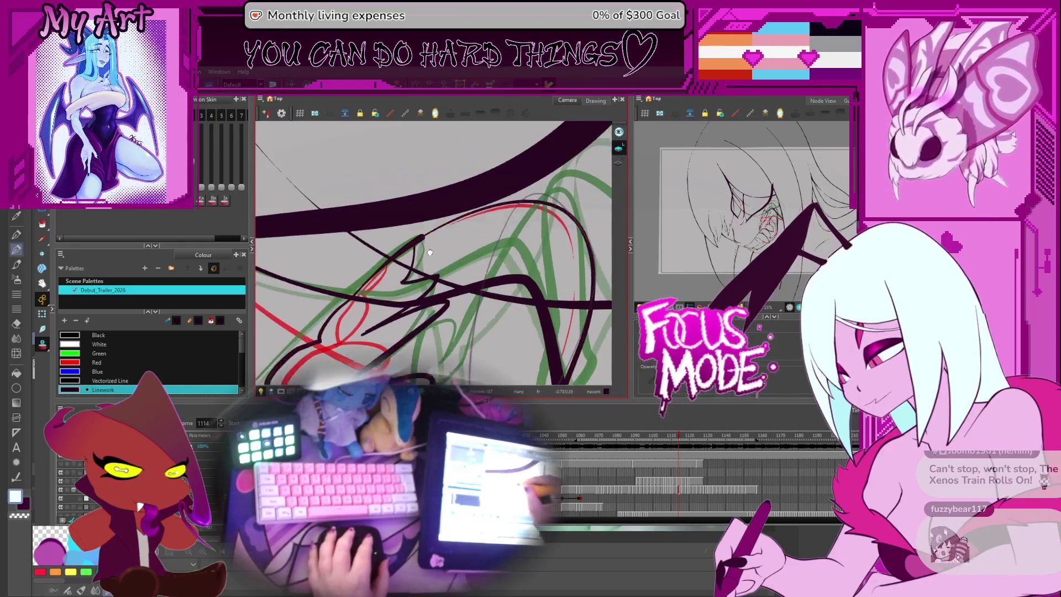
scroll(427, 245, "up", 2)
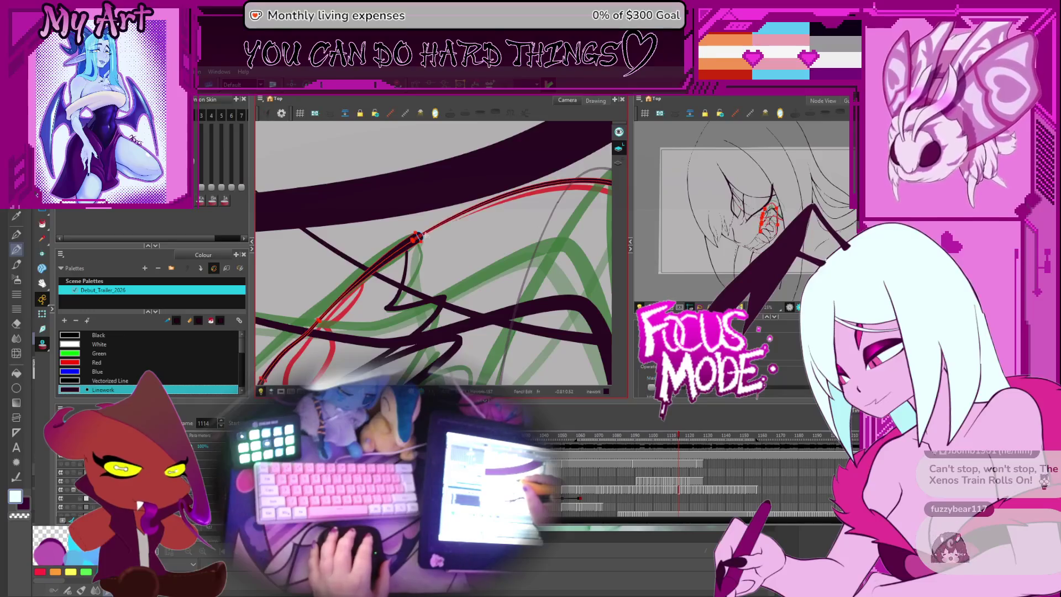
left_click(416, 241)
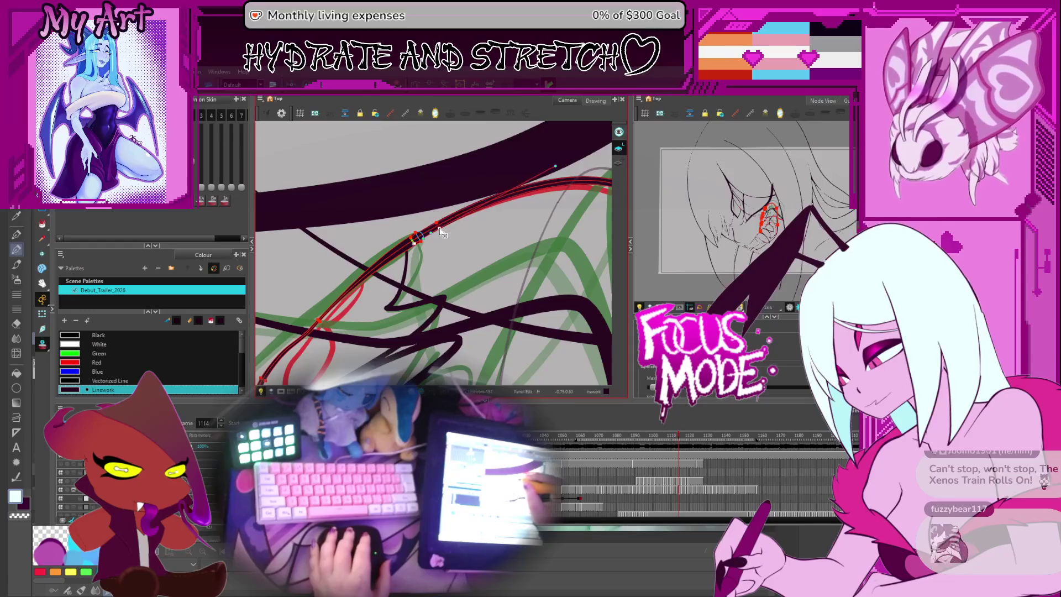
scroll(442, 233, "down", 3)
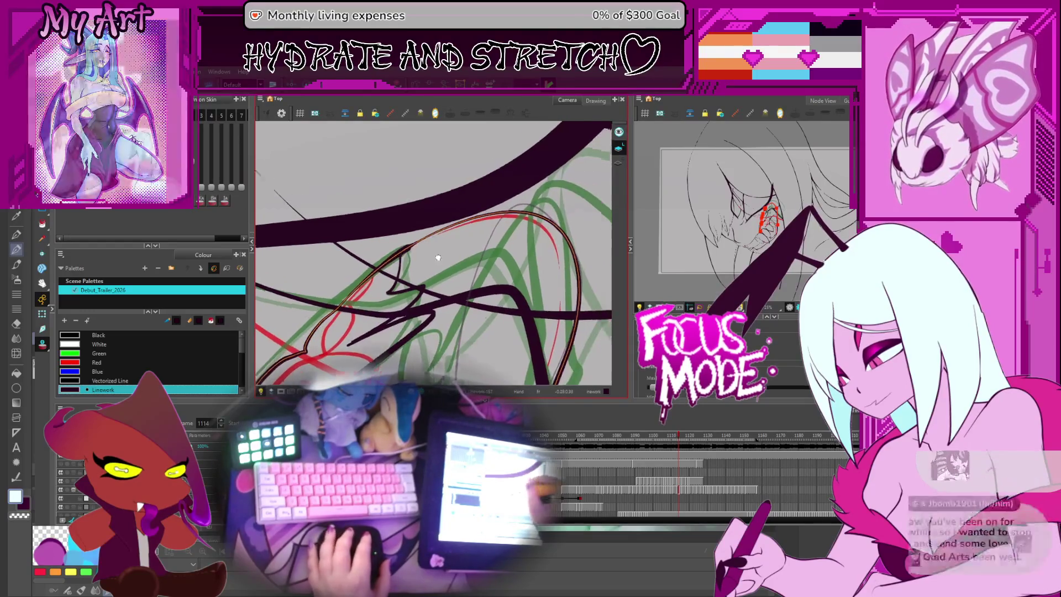
left_click_drag(485, 234, 468, 192)
scroll(468, 192, "down", 5)
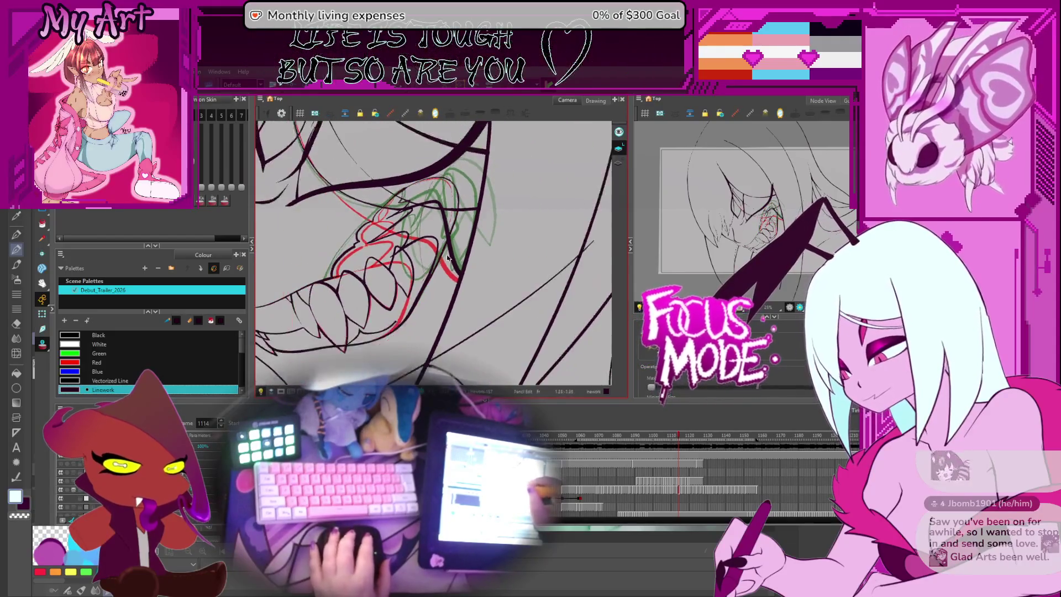
scroll(451, 210, "up", 5)
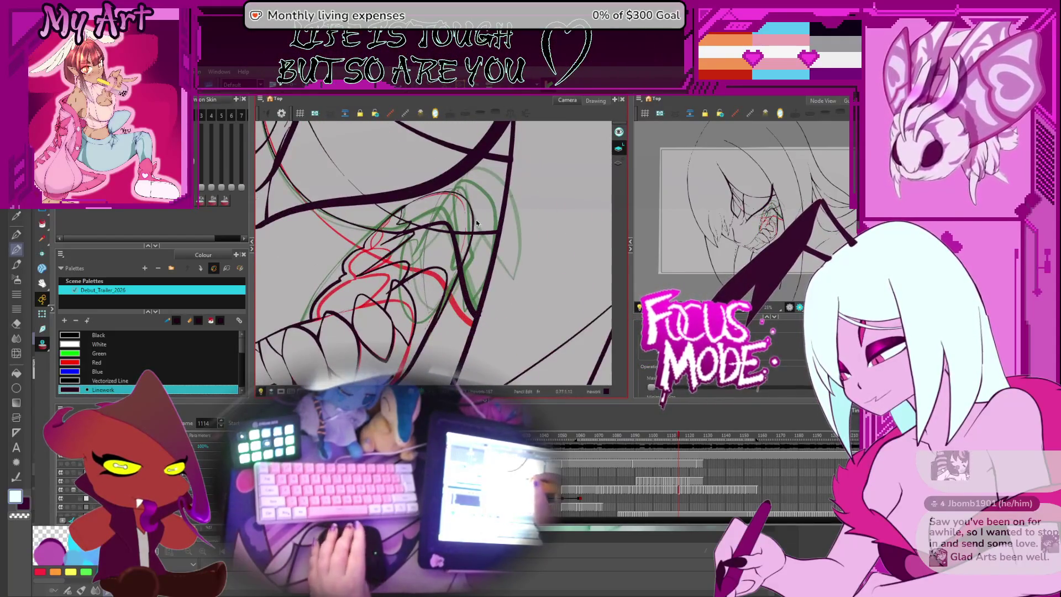
- Step through frames 1115–1126, return to 1114, and tilt the view around the mouth
key(".")
key("period")
key("comma")
key("period")
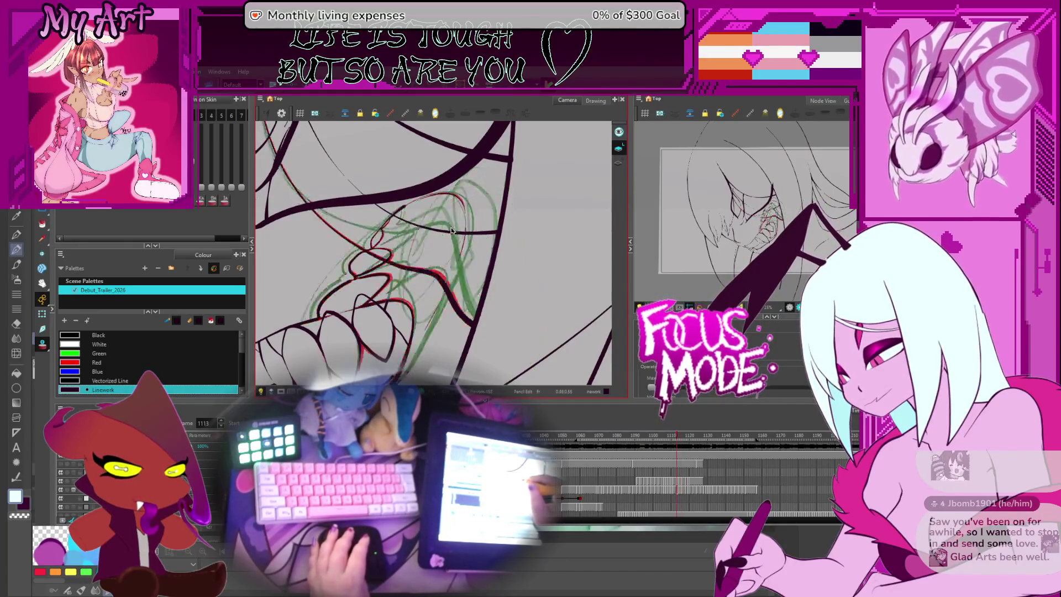
key("period")
key("period")
key("period")
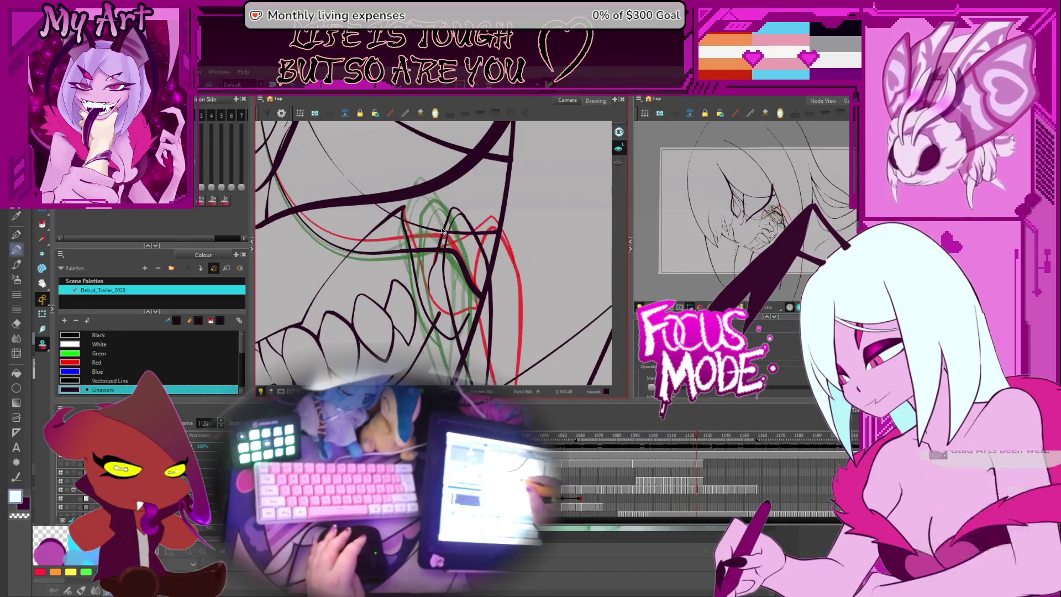
key("period")
key("period")
key("period")
key("period")
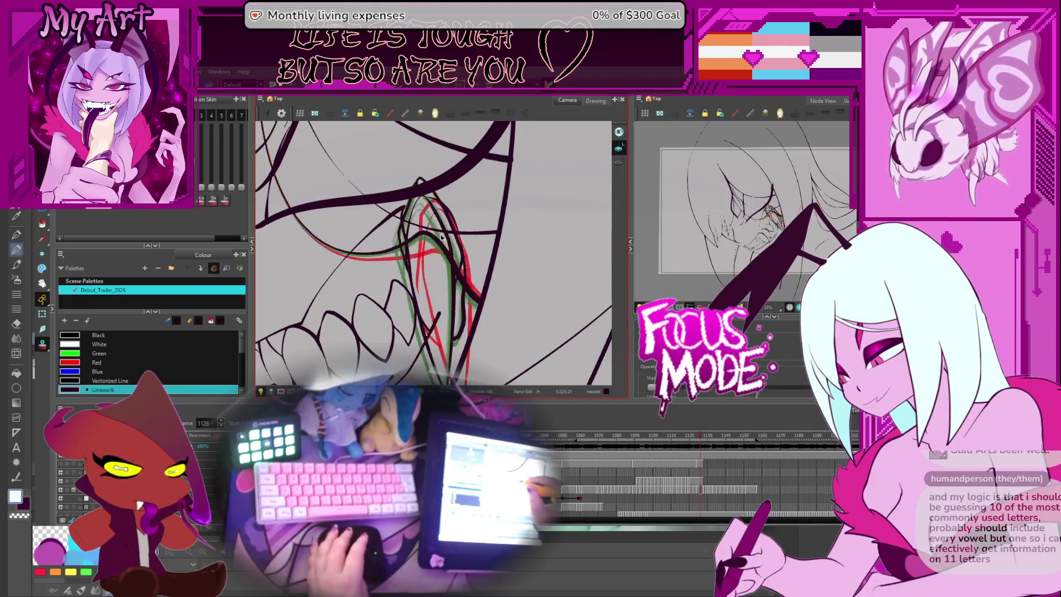
key("period")
key("comma")
key("comma")
key("comma")
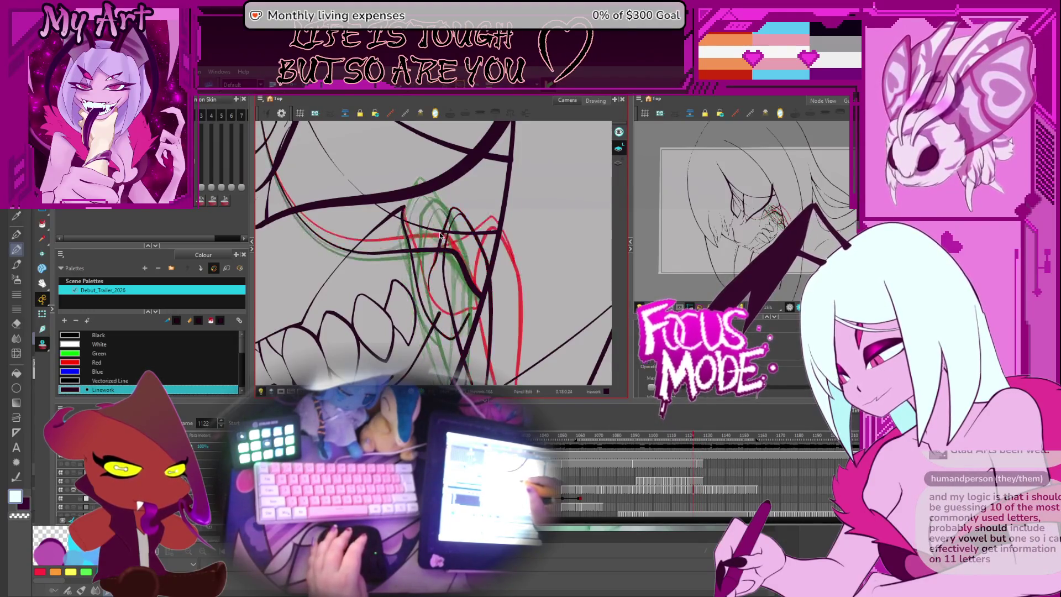
key("comma")
key("comma")
key("comma")
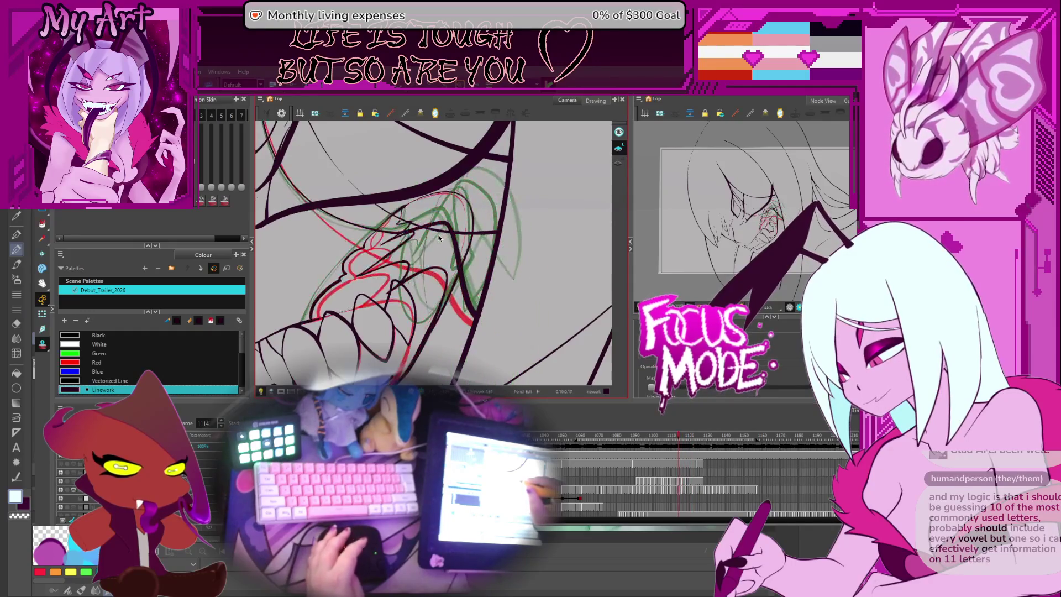
mouse_move(439, 238)
left_mouse_down()
mouse_move(461, 255)
mouse_move(493, 246)
mouse_move(499, 222)
mouse_move(478, 220)
left_mouse_up()
- Preview the fang drawings at frames 1153, 1103 and 1100 via the timeline
left_click(751, 489)
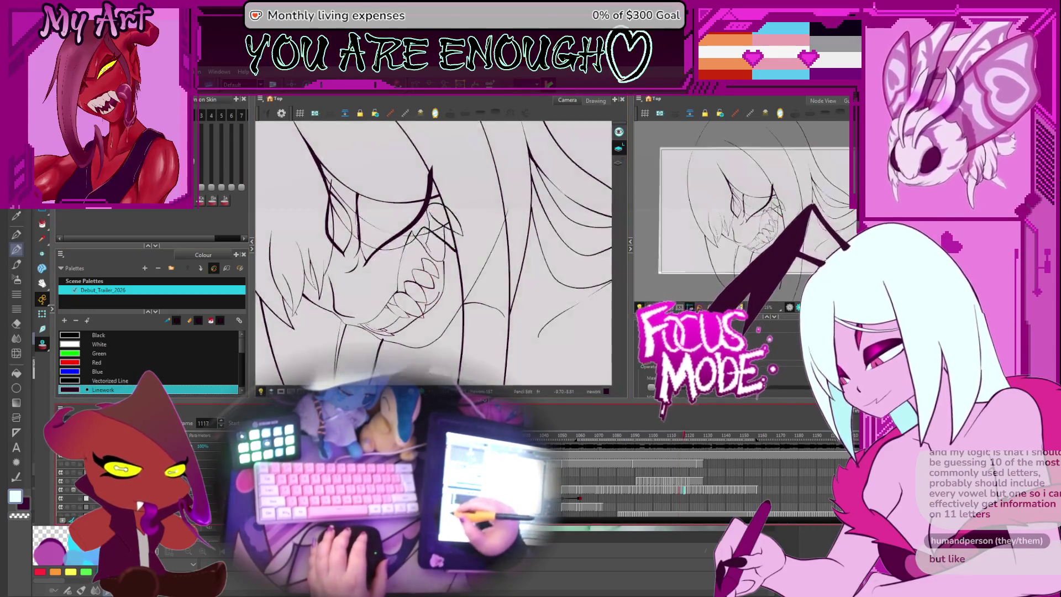
left_click(658, 489)
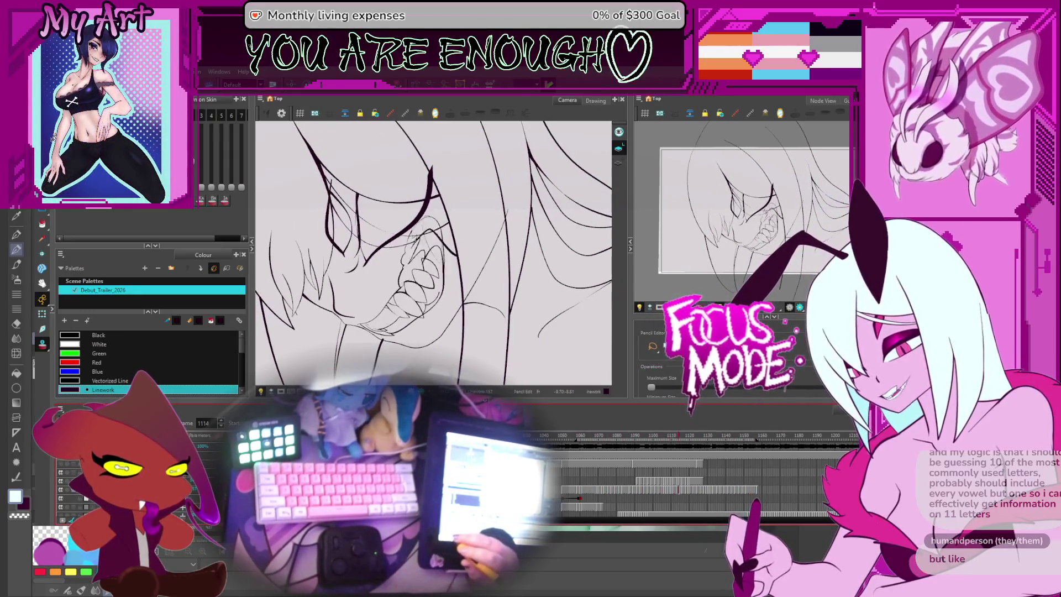
left_click(653, 490)
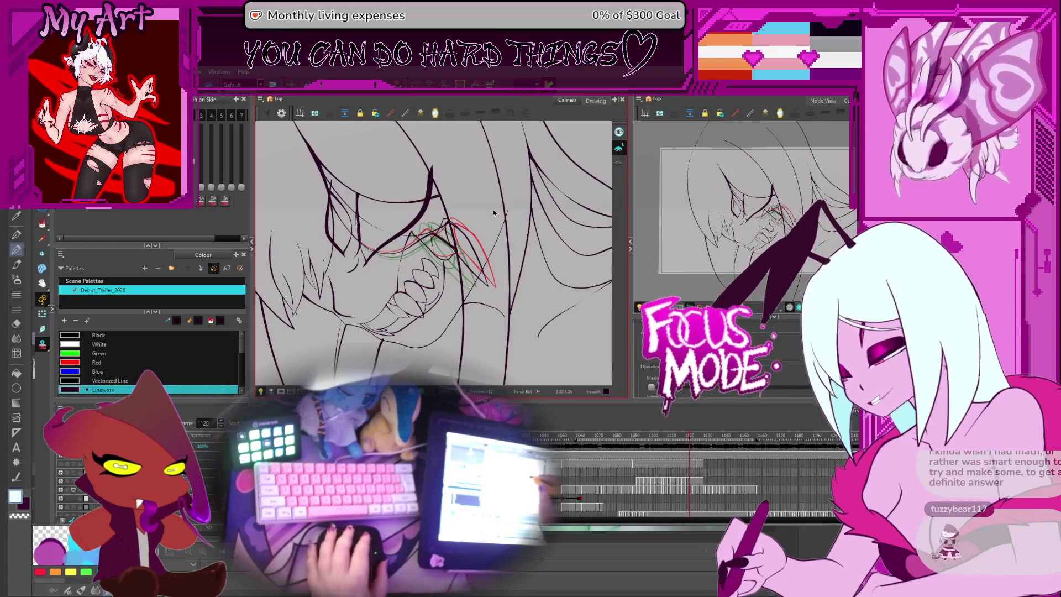
- Compare frames 1114 and 1115, settling on 1115 with the view centred on the fang
key("ctrl+alt")
scroll(507, 242, "up", 3)
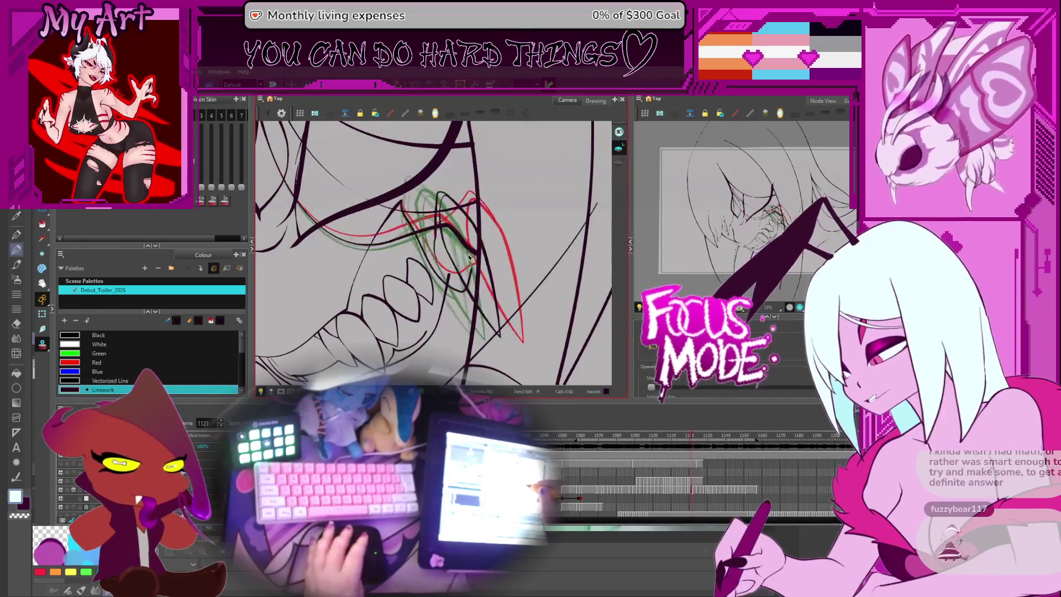
key("comma")
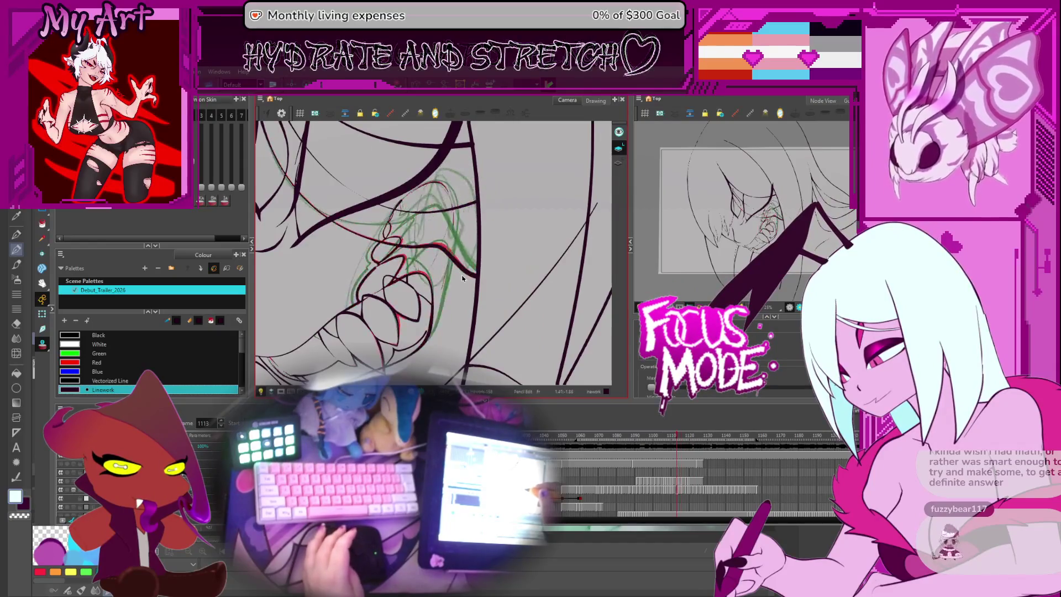
key("period")
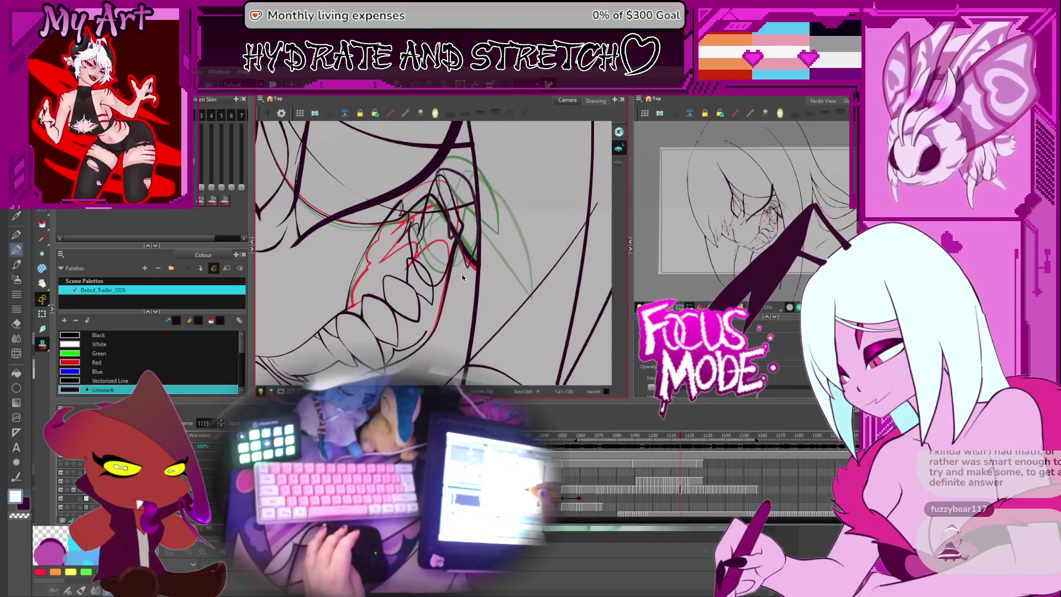
key("comma")
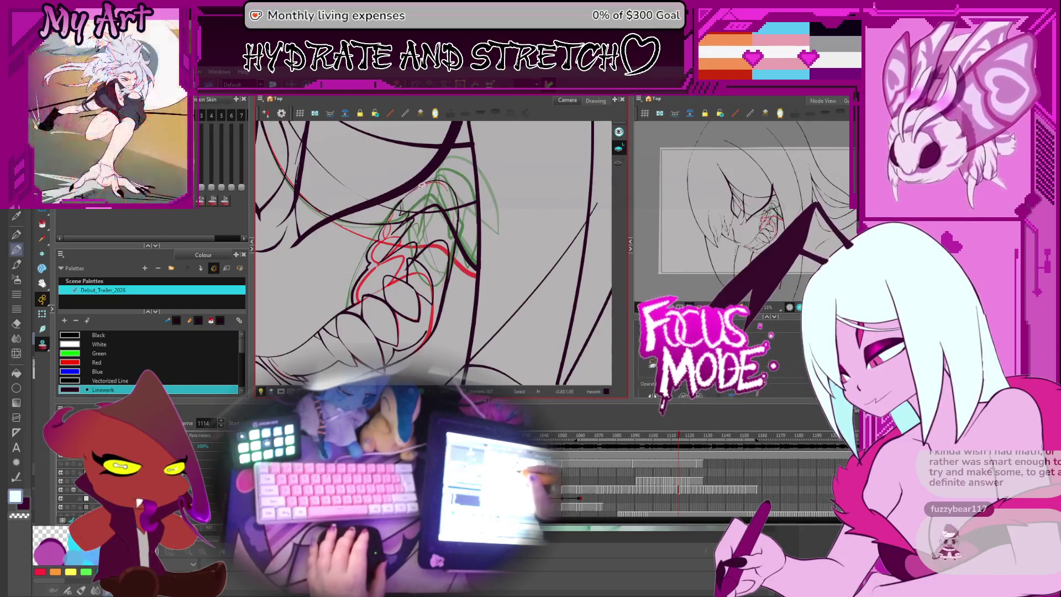
left_click_drag(445, 207, 432, 205)
key("period")
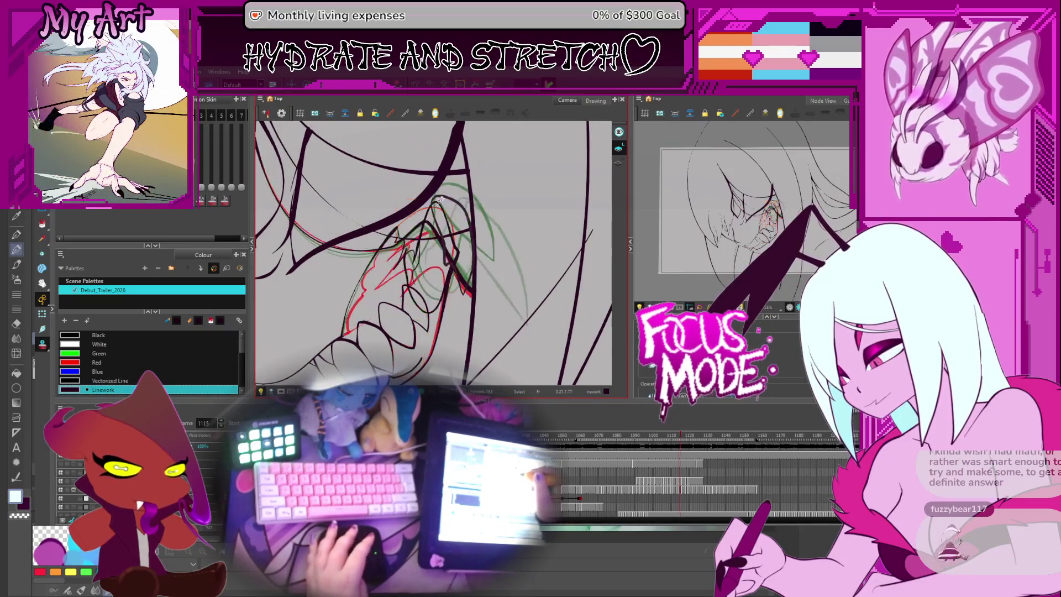
scroll(439, 200, "up", 5)
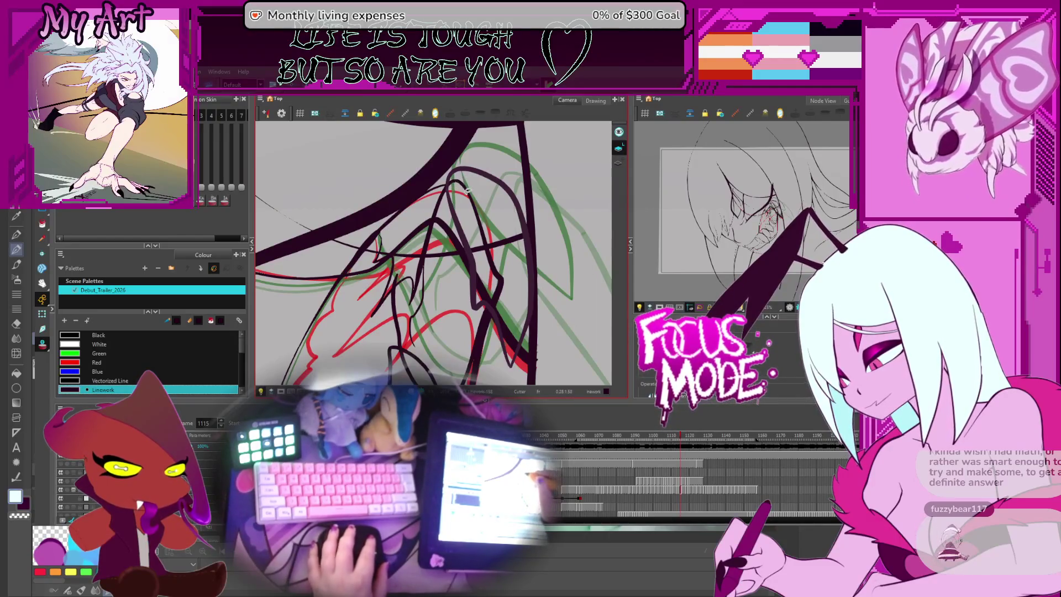
scroll(467, 191, "down", 3)
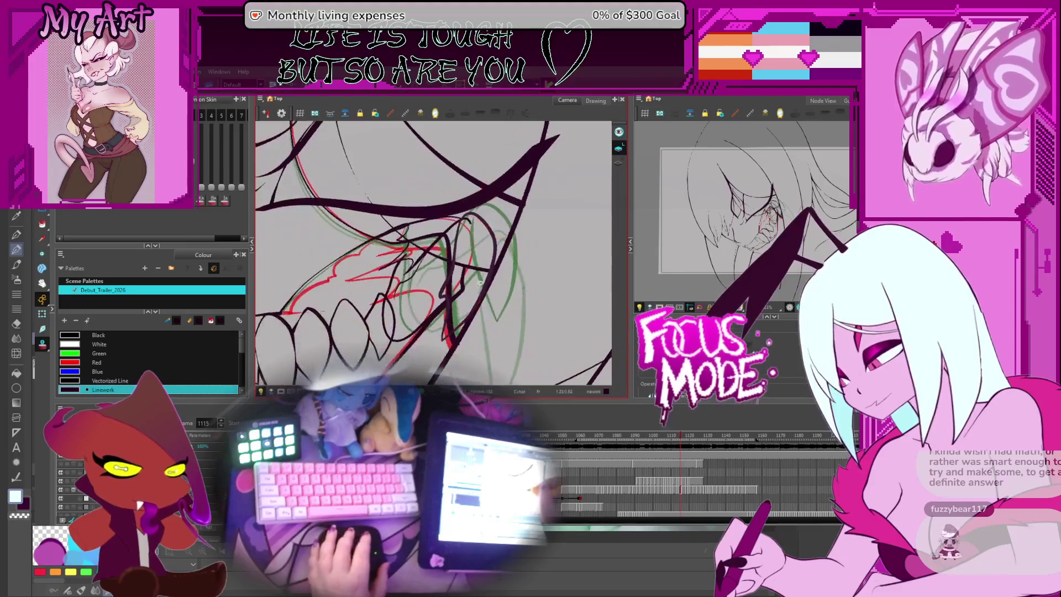
scroll(479, 284, "down", 1)
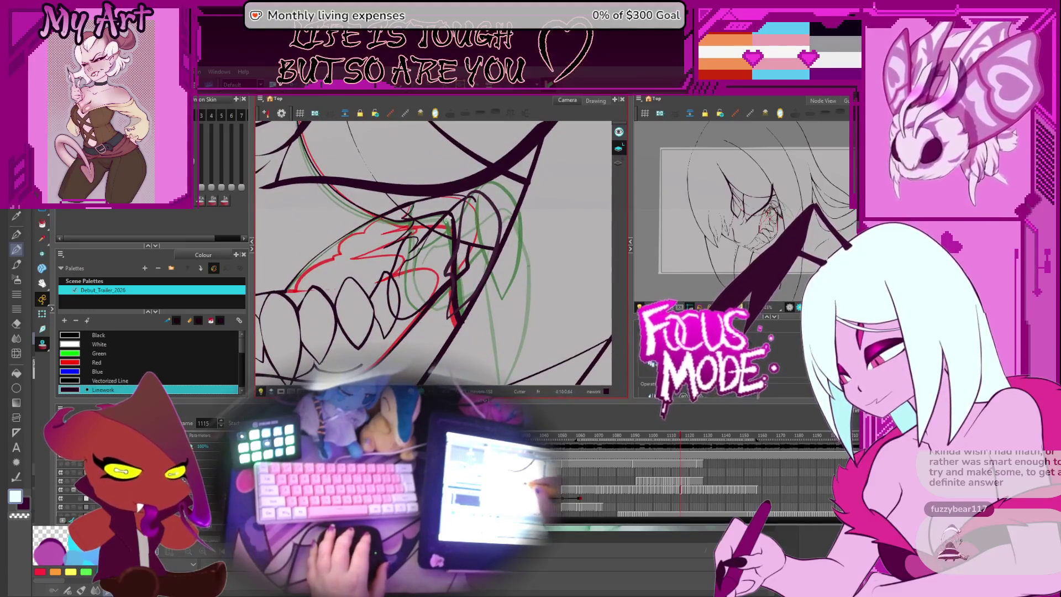
left_click_drag(446, 219, 448, 226)
scroll(450, 230, "down", 4)
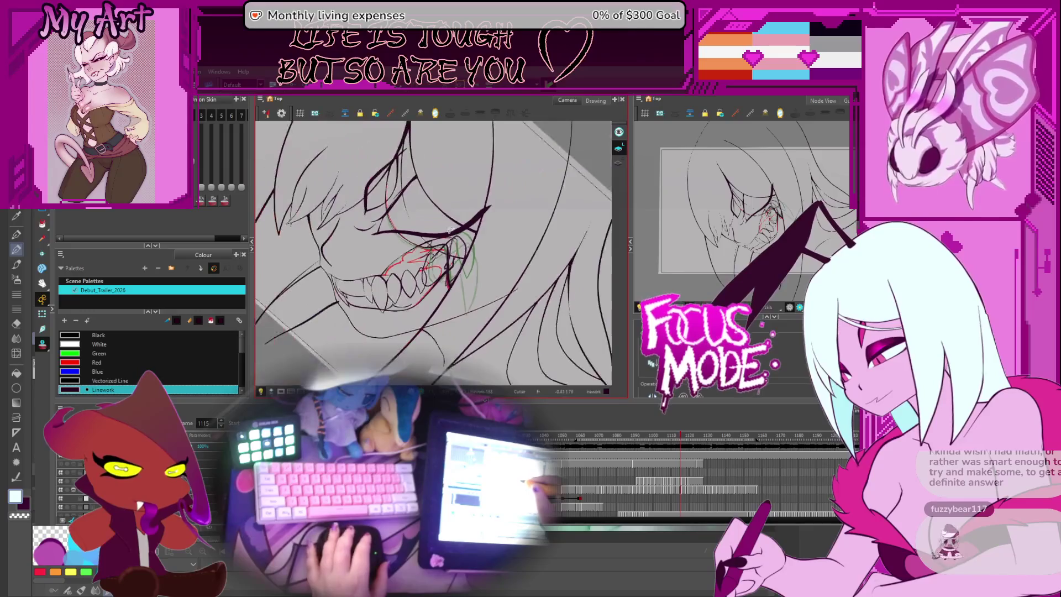
- Trim a piece of frame 1115's fang linework with the Cutter
scroll(454, 232, "up", 4)
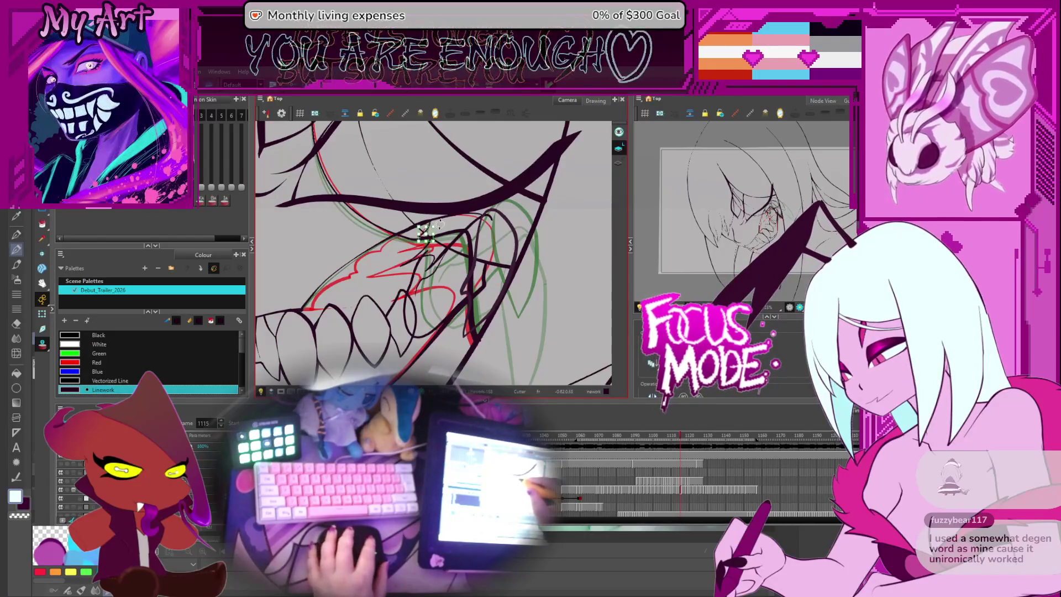
mouse_move(464, 216)
left_mouse_down()
mouse_move(458, 238)
mouse_move(433, 222)
left_mouse_up()
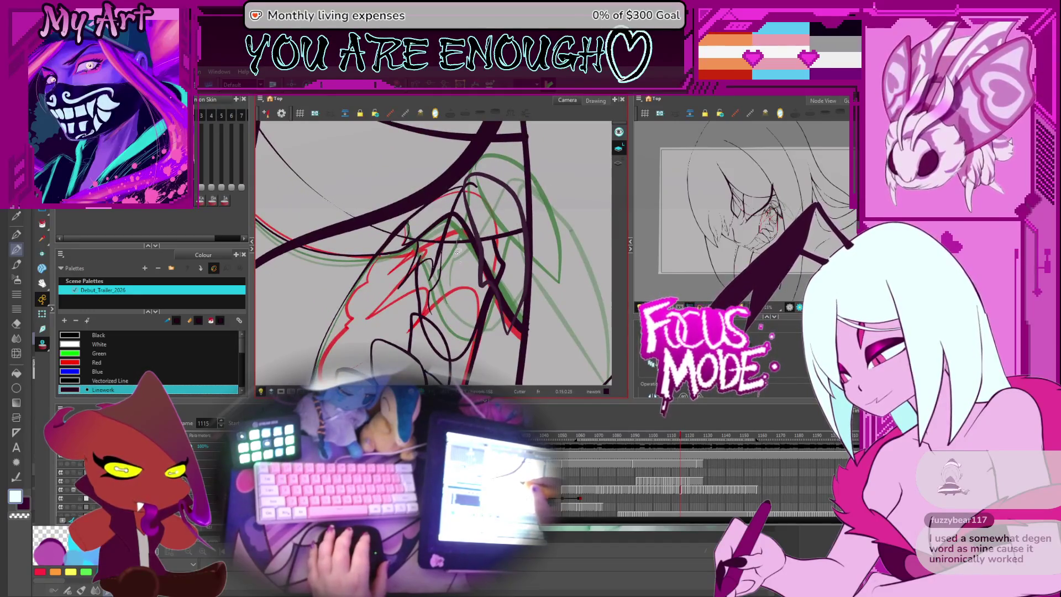
left_click_drag(503, 226, 467, 254)
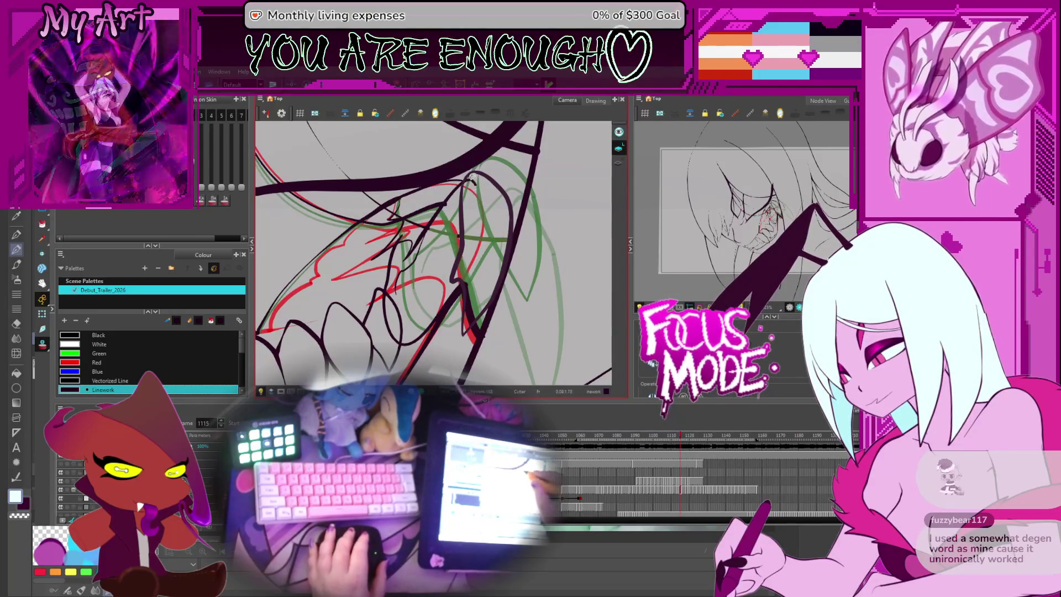
scroll(471, 209, "down", 2)
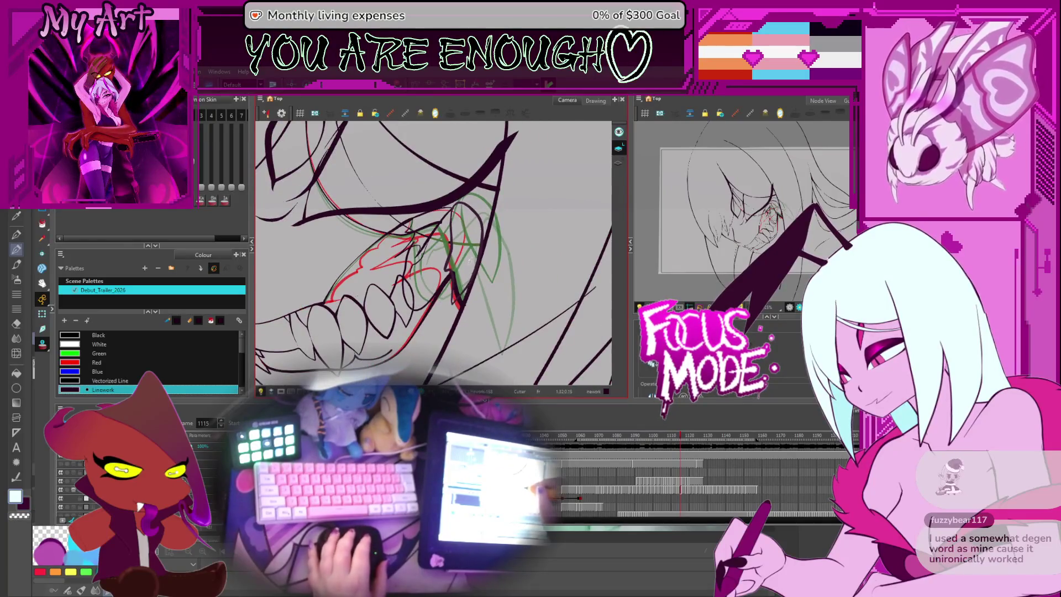
scroll(470, 261, "down", 5)
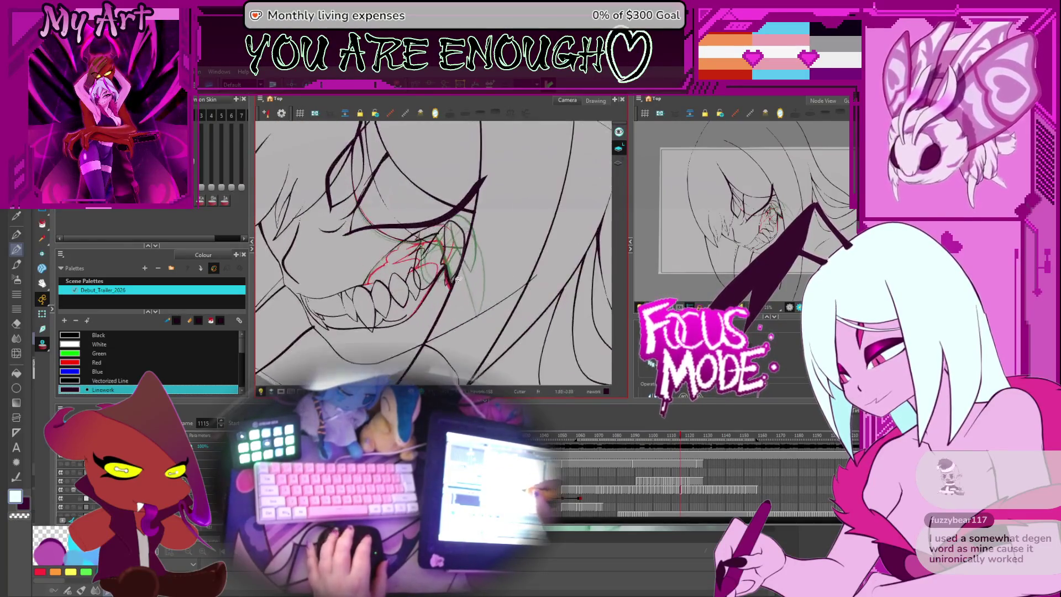
scroll(457, 280, "up", 4)
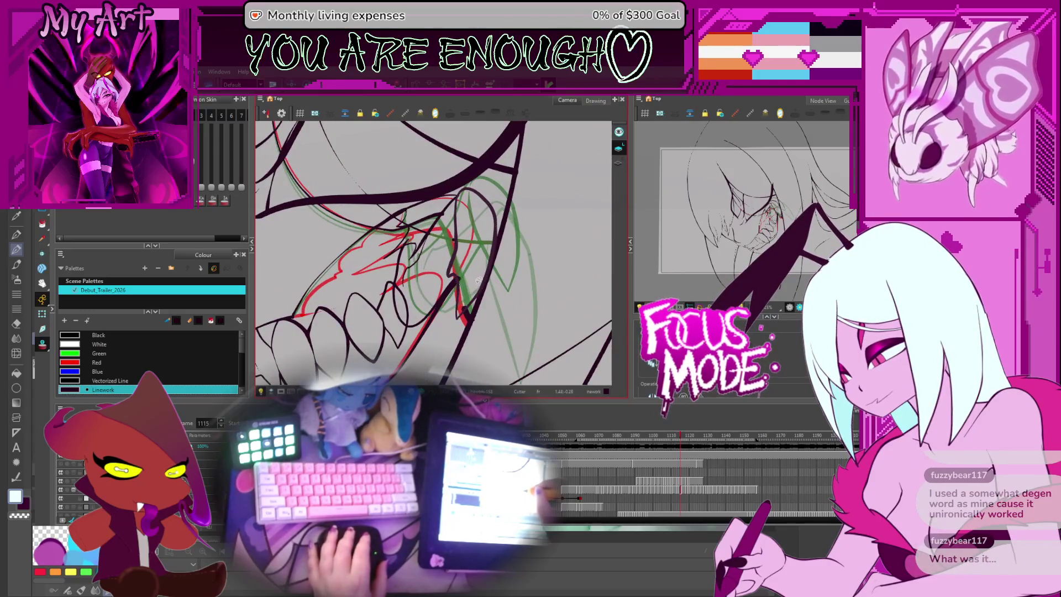
scroll(464, 271, "up", 2)
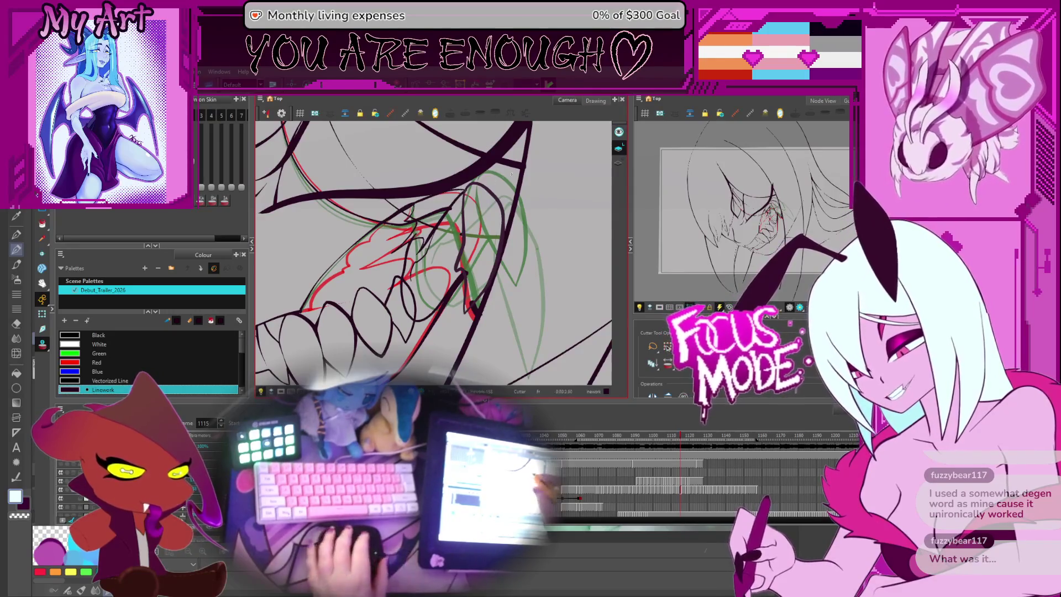
scroll(464, 265, "right", 1)
left_click_drag(420, 228, 446, 227)
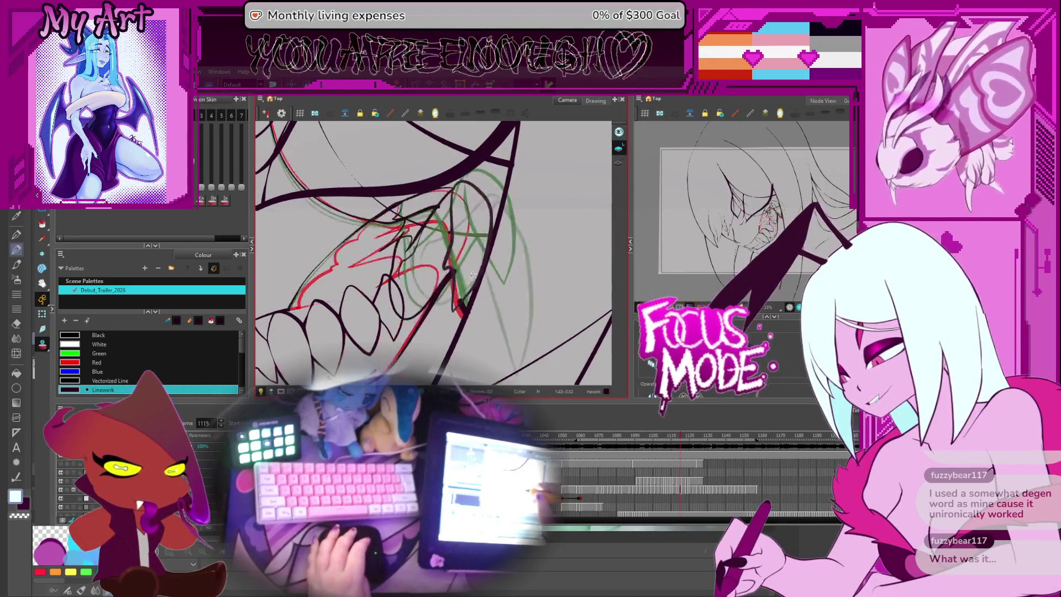
- Advance to frame 1116 and nudge the view around the fang
key("period")
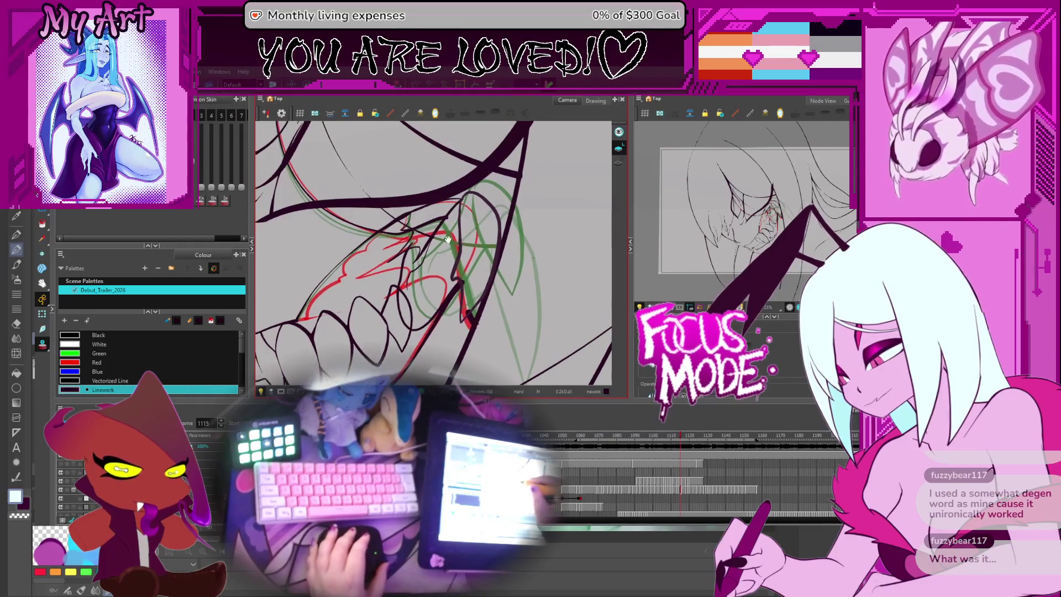
key("period")
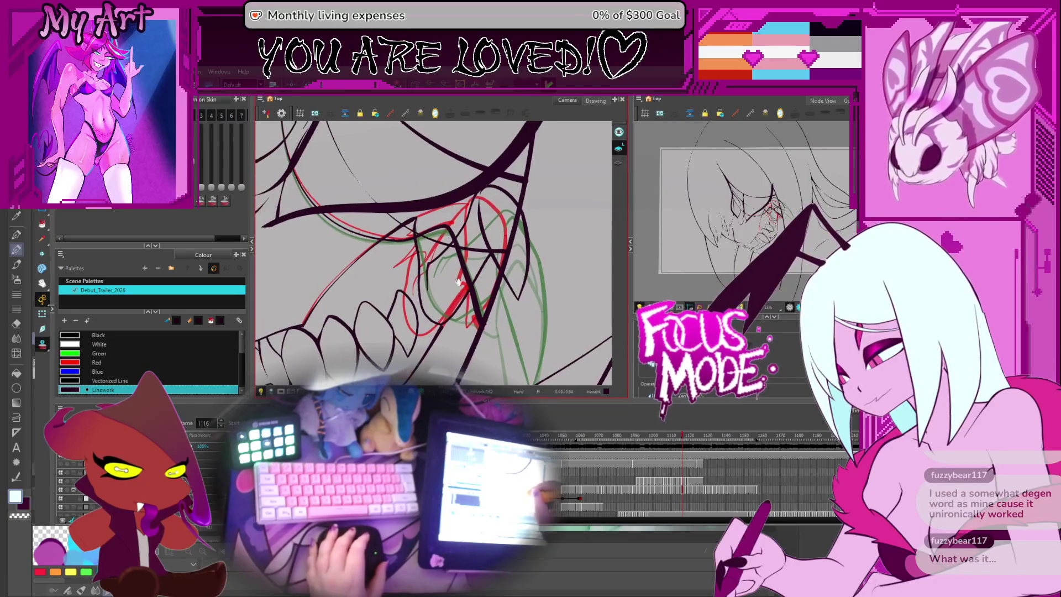
left_click_drag(459, 288, 469, 288)
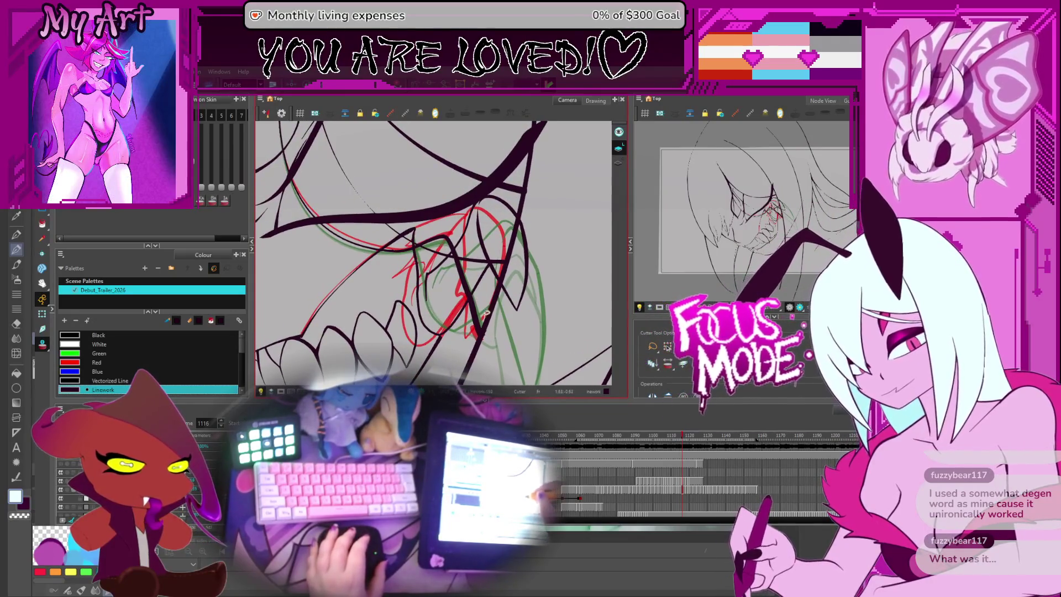
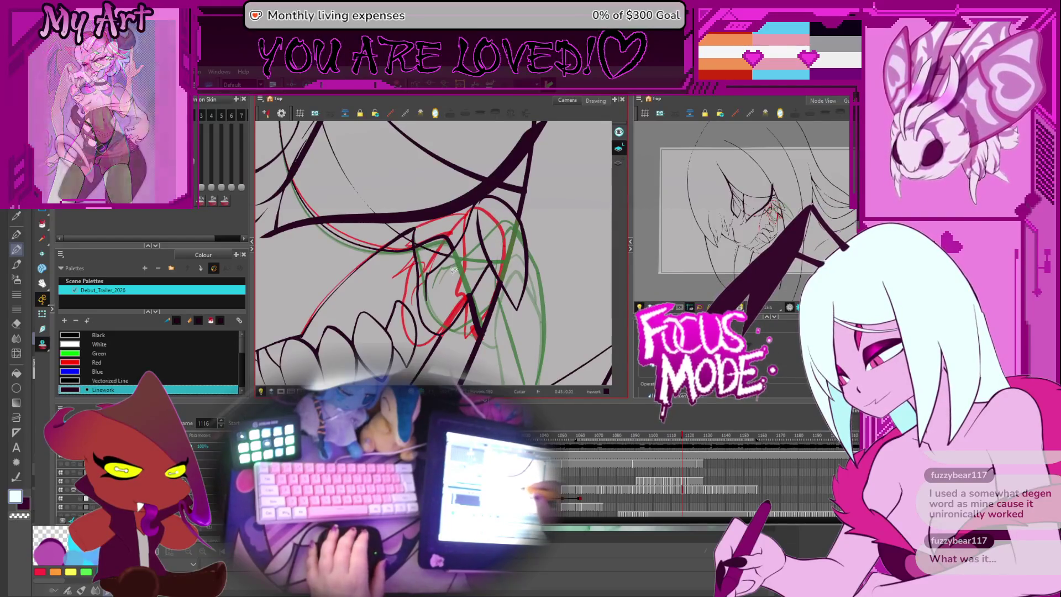
- Frame the fang and step forward through the first grin frames
left_click_drag(449, 256, 485, 248)
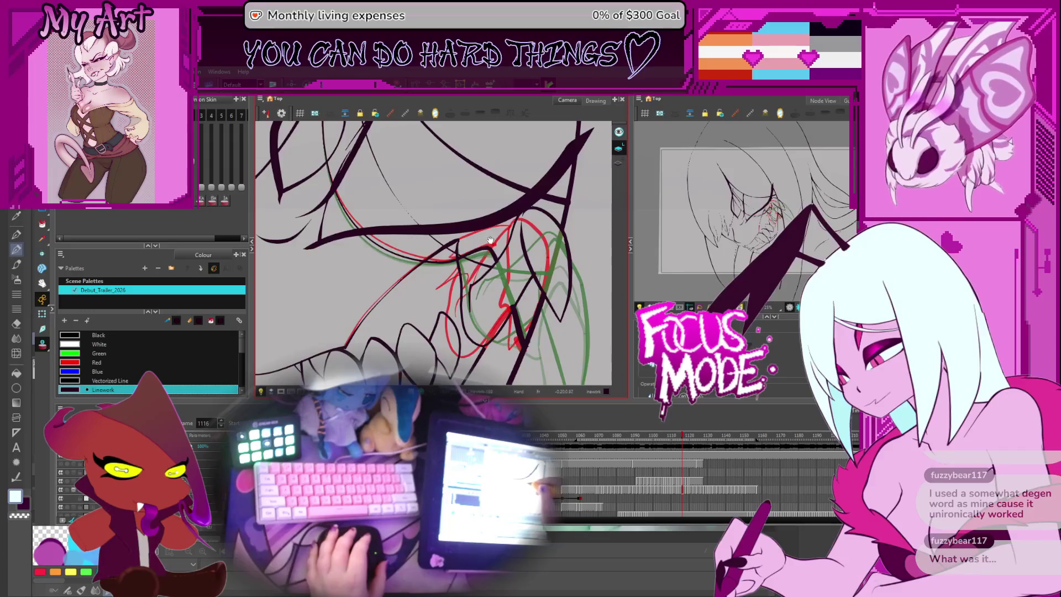
key("period")
key("comma")
key("period")
key("period")
left_click_drag(501, 263, 473, 234)
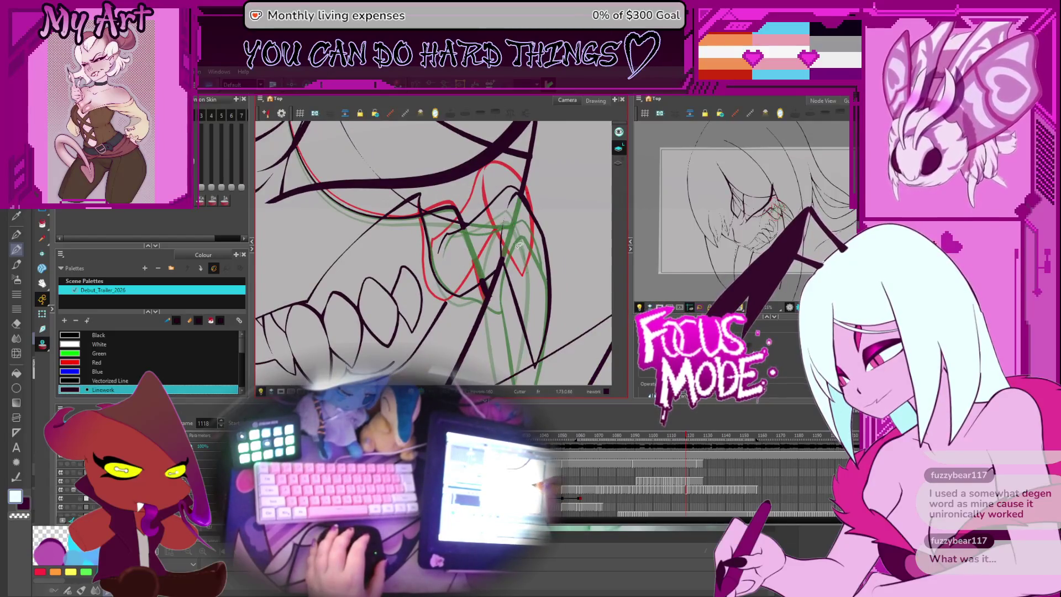
left_click_drag(506, 260, 514, 250)
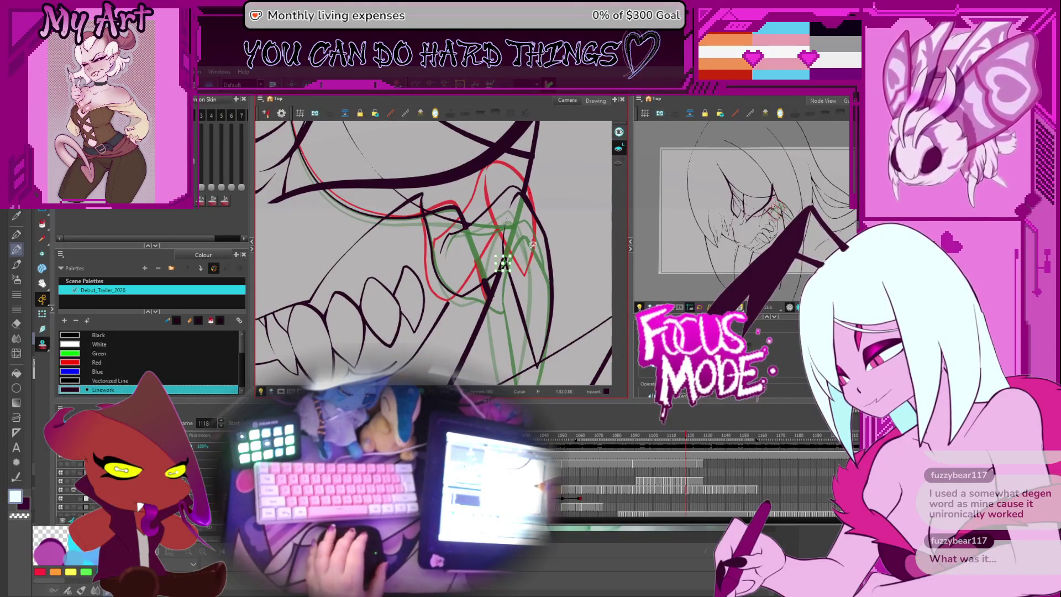
- Advance to frames 1119 and 1120, trimming stray fang line pieces
key("period")
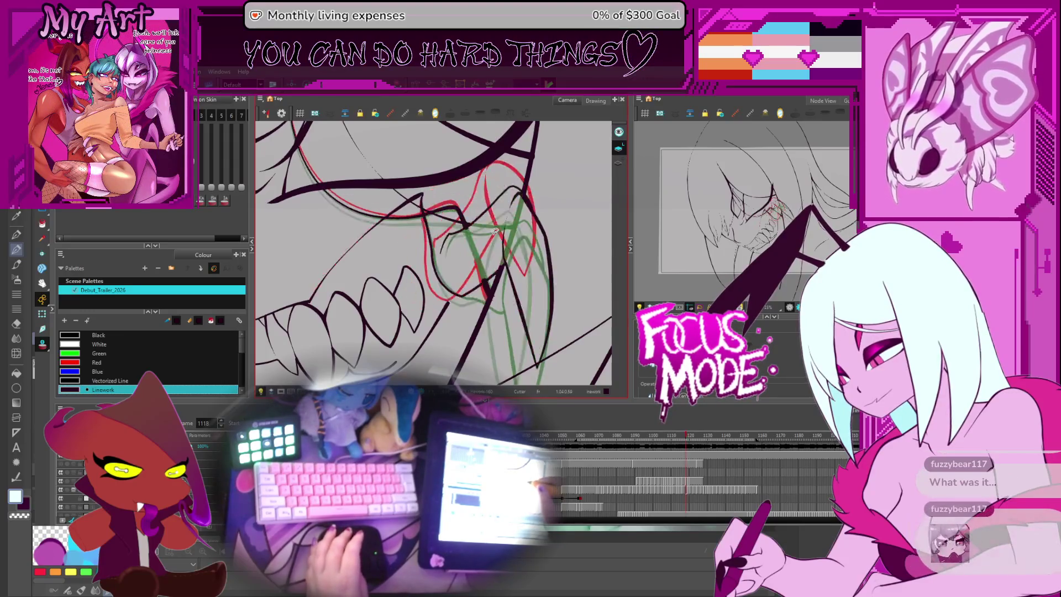
mouse_move(483, 250)
left_mouse_down()
mouse_move(471, 241)
mouse_move(487, 298)
left_mouse_up()
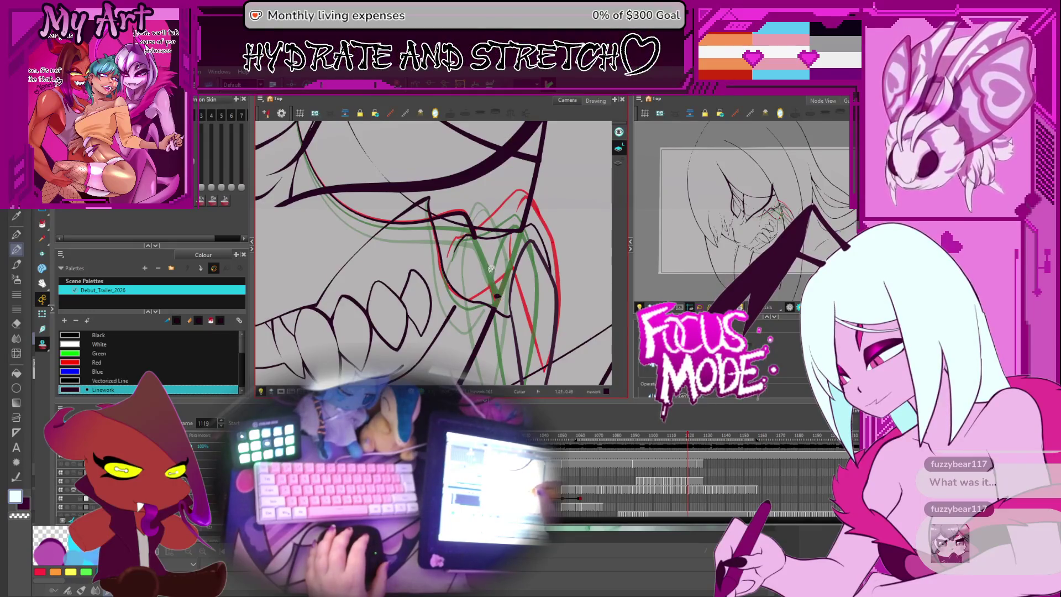
left_click_drag(492, 268, 504, 275)
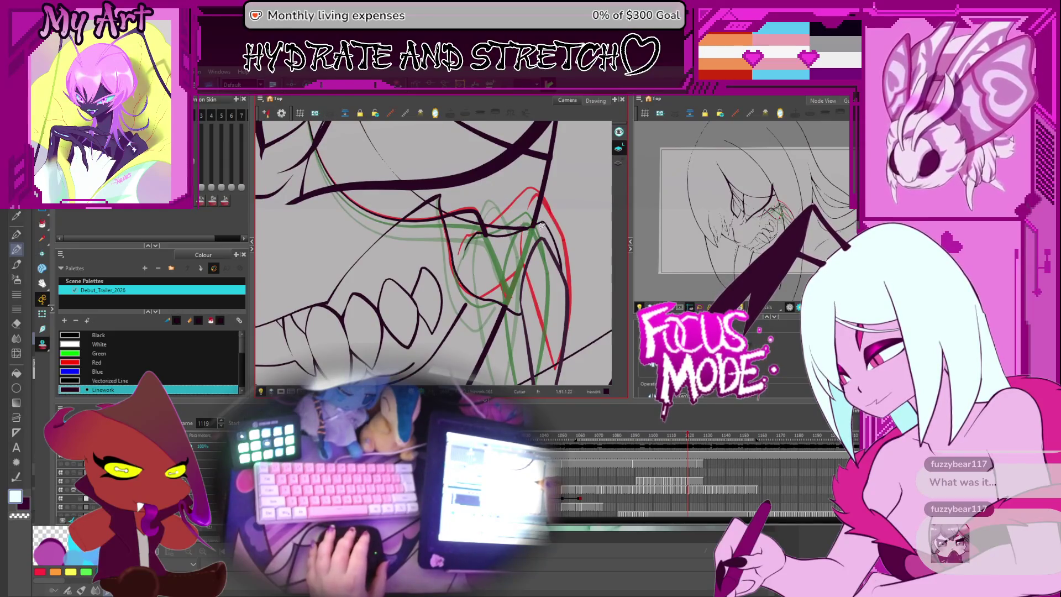
key("period")
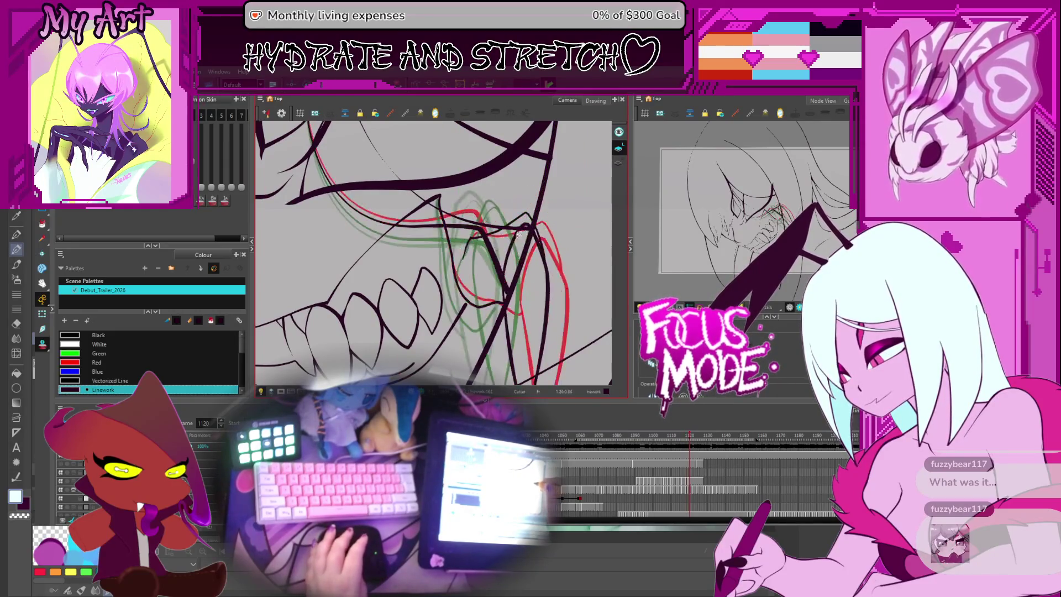
left_click_drag(485, 273, 486, 256)
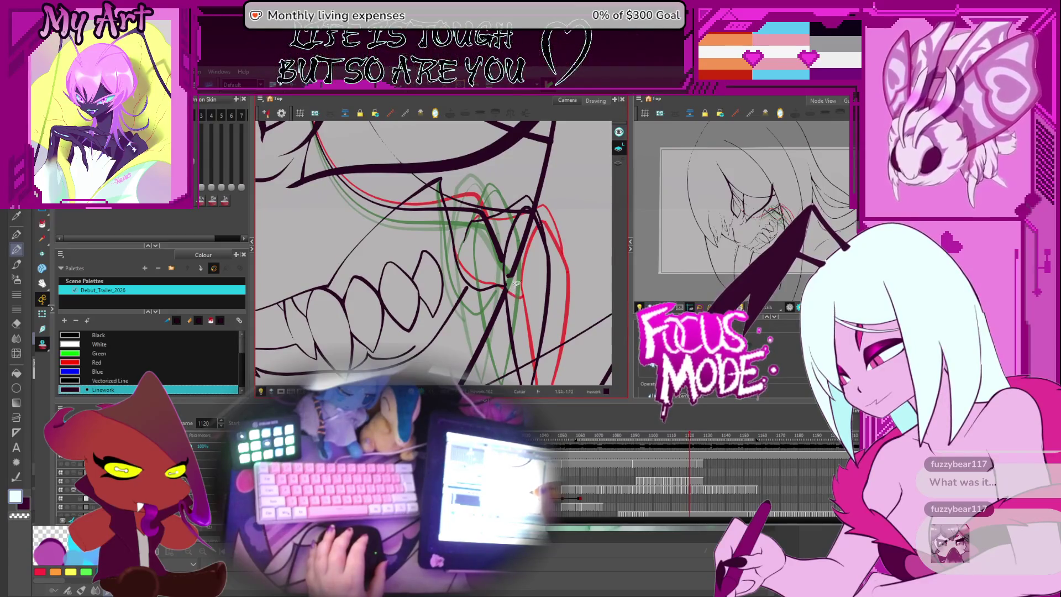
left_click(524, 270)
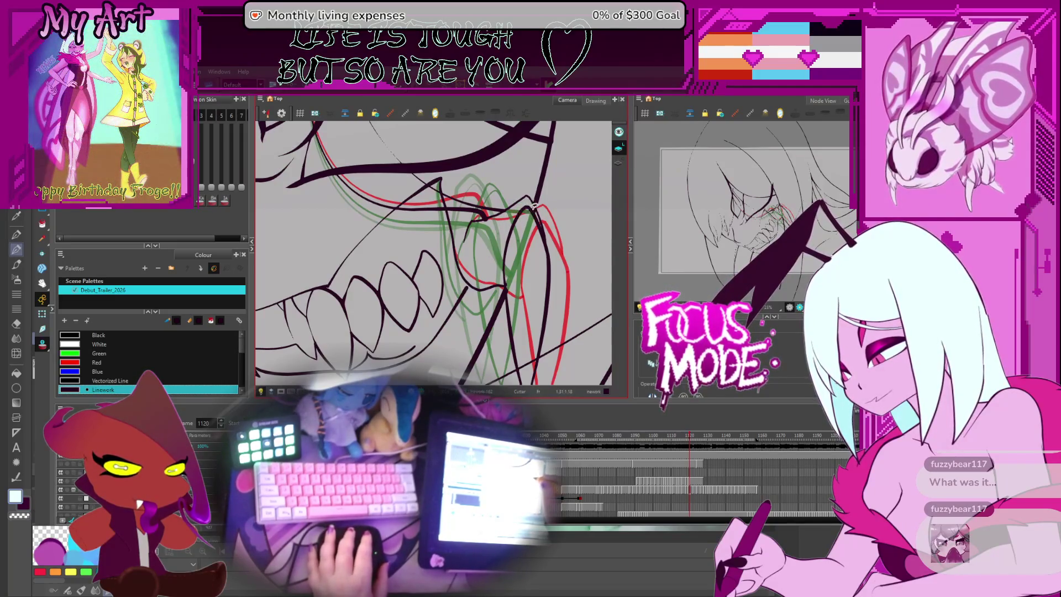
left_click(525, 250)
- Move on to frames 1122 and 1124, trimming stray pieces on the fang
key("period")
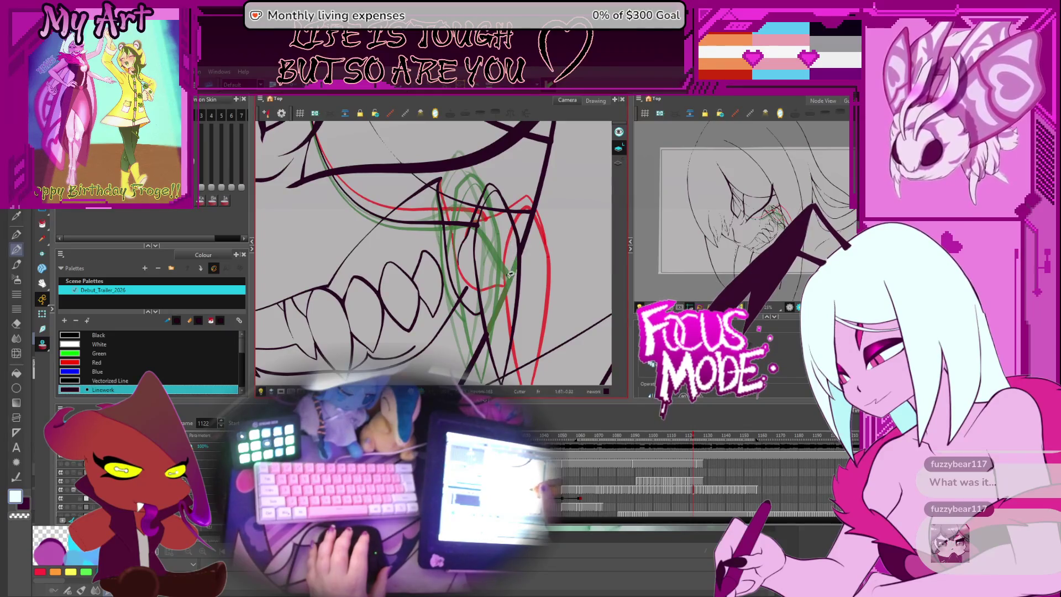
left_click(498, 233)
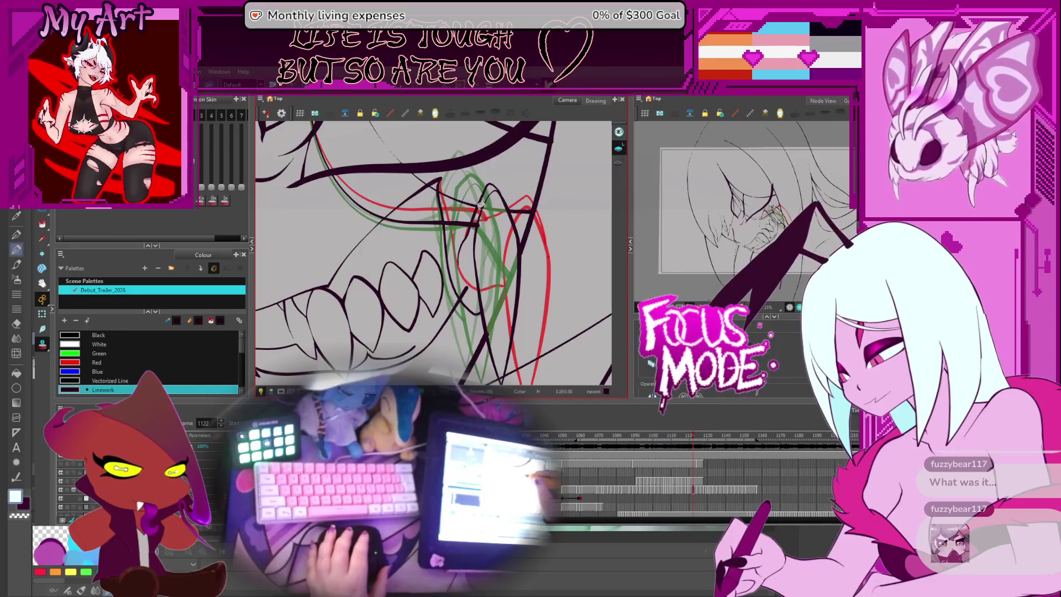
left_click_drag(496, 339, 505, 304)
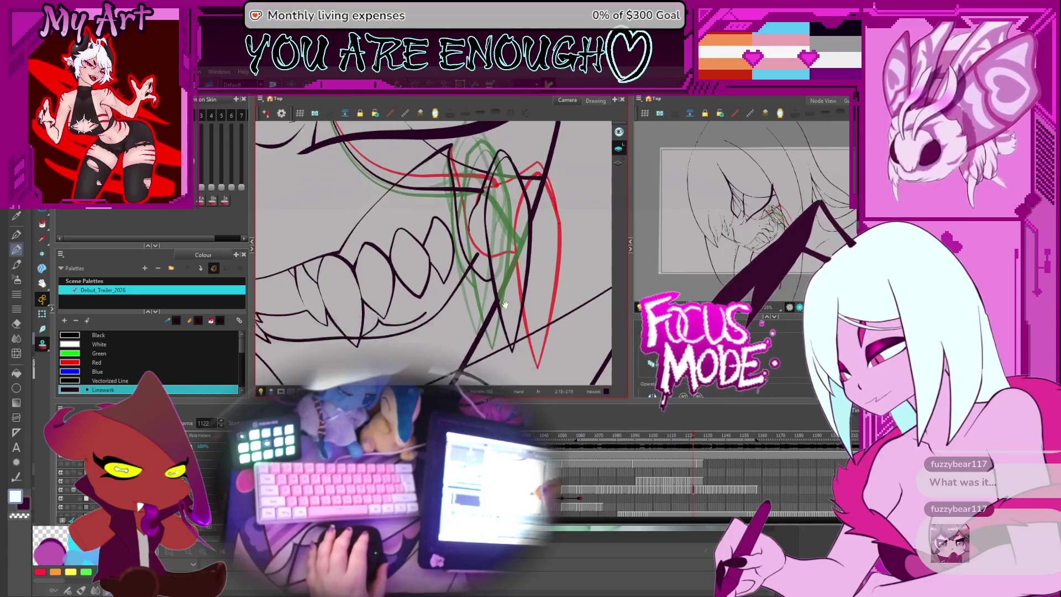
left_click_drag(471, 260, 487, 302)
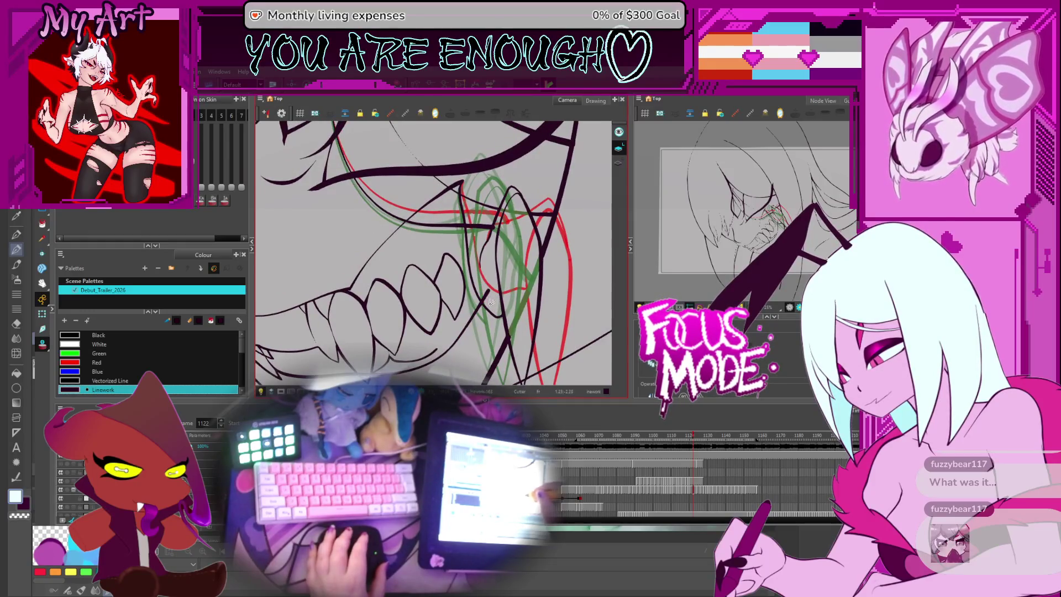
key("g")
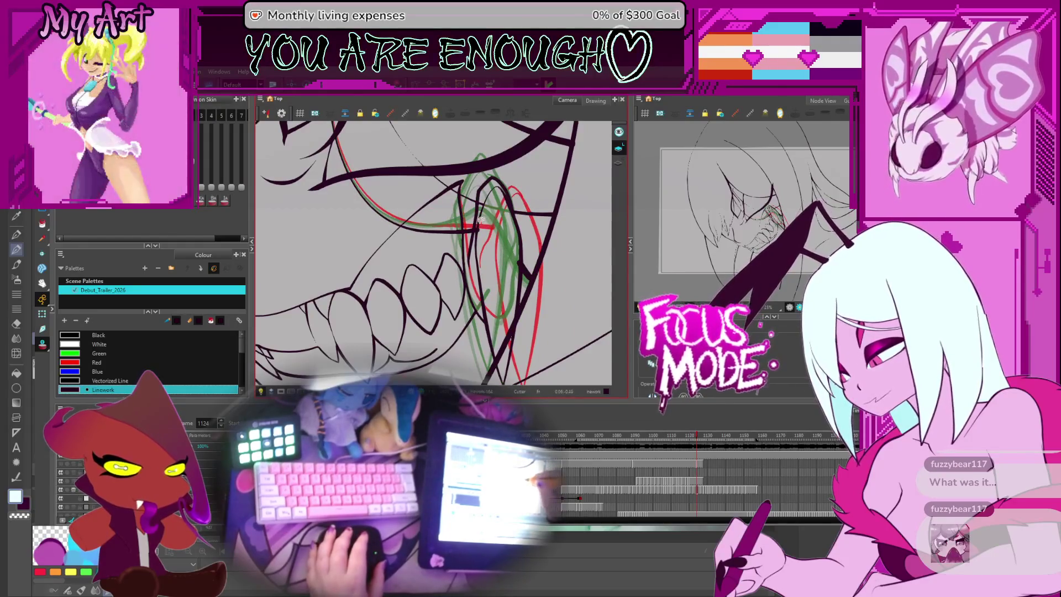
left_click_drag(483, 194, 503, 325)
left_click_drag(500, 240, 511, 243)
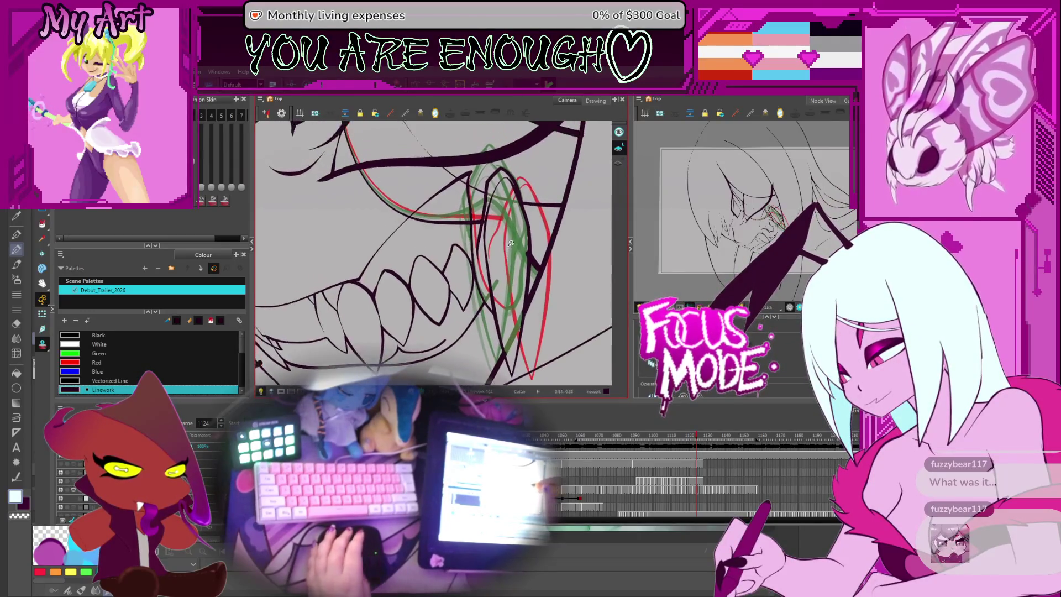
- On frame 1126, rotate the canvas level and cut the overlapping end at the line junction
key("period")
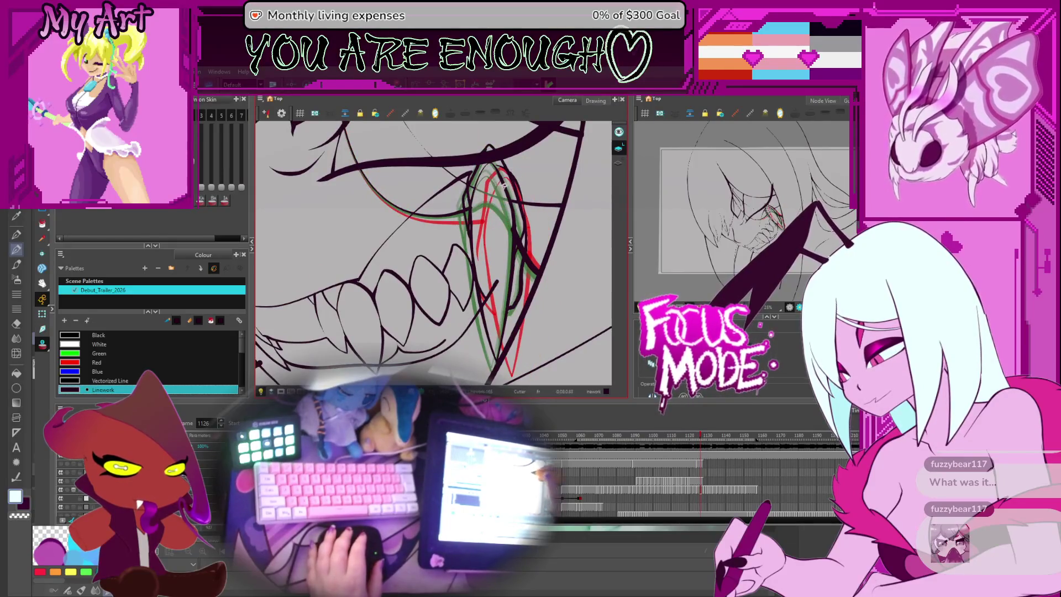
left_click_drag(503, 161, 514, 222)
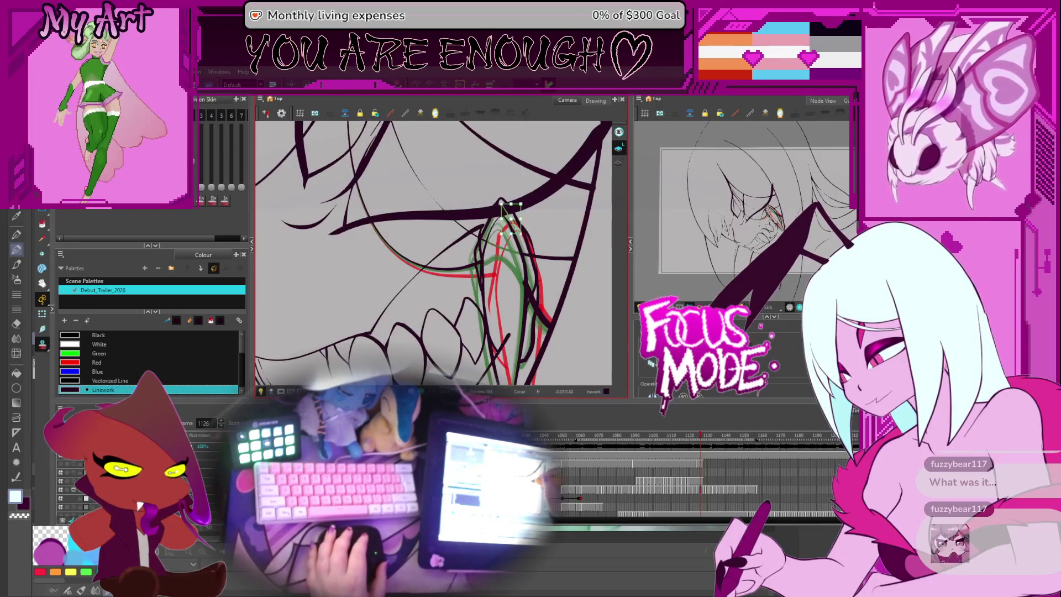
left_click_drag(540, 235, 515, 224)
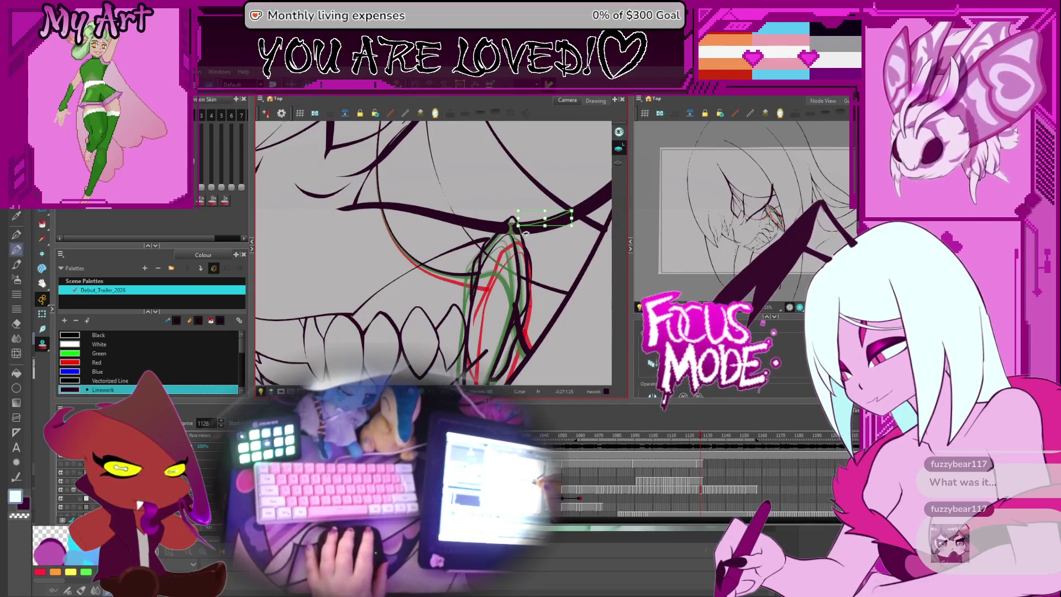
scroll(566, 221, "up", 3)
mouse_move(566, 221)
left_mouse_down()
mouse_move(432, 253)
mouse_move(459, 238)
mouse_move(457, 256)
mouse_move(436, 252)
left_mouse_up()
- Reshape the curves of the thick strokes at the line junction with the Contour Editor
key("alt+shift+q")
left_click(431, 259)
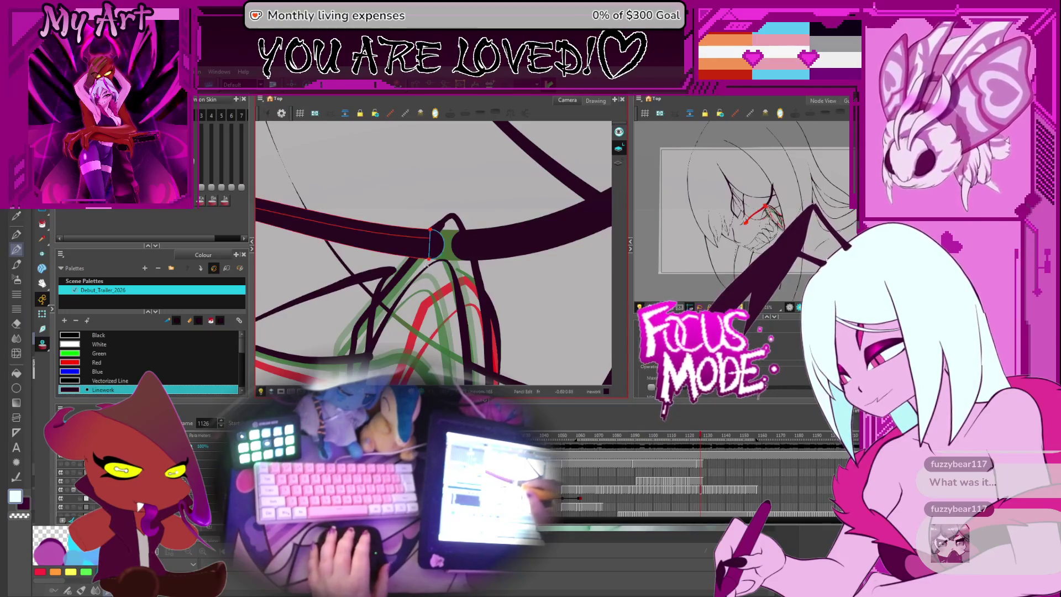
left_click_drag(424, 260, 434, 264)
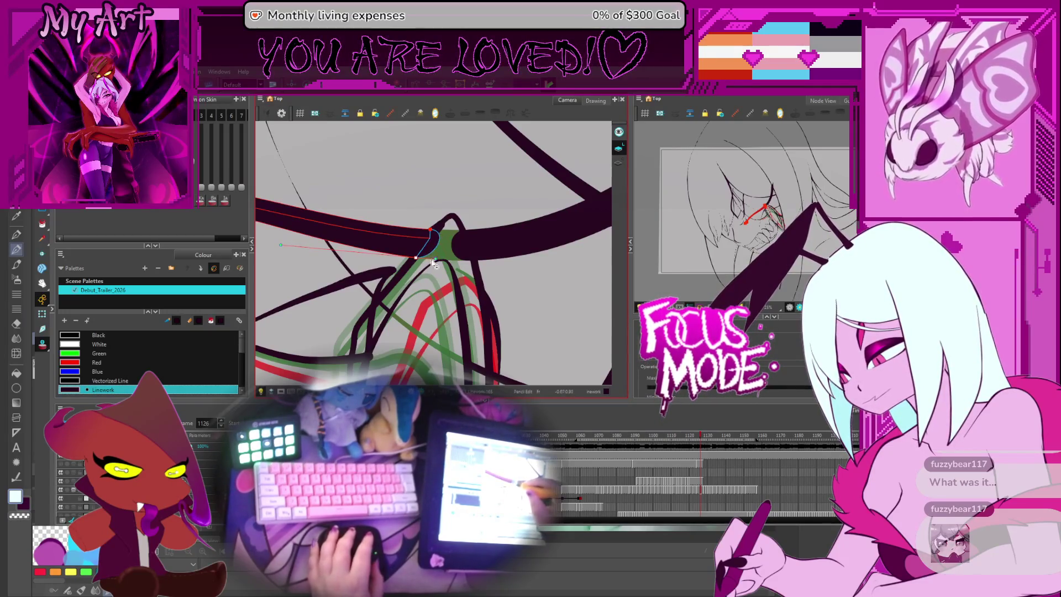
left_click(468, 257)
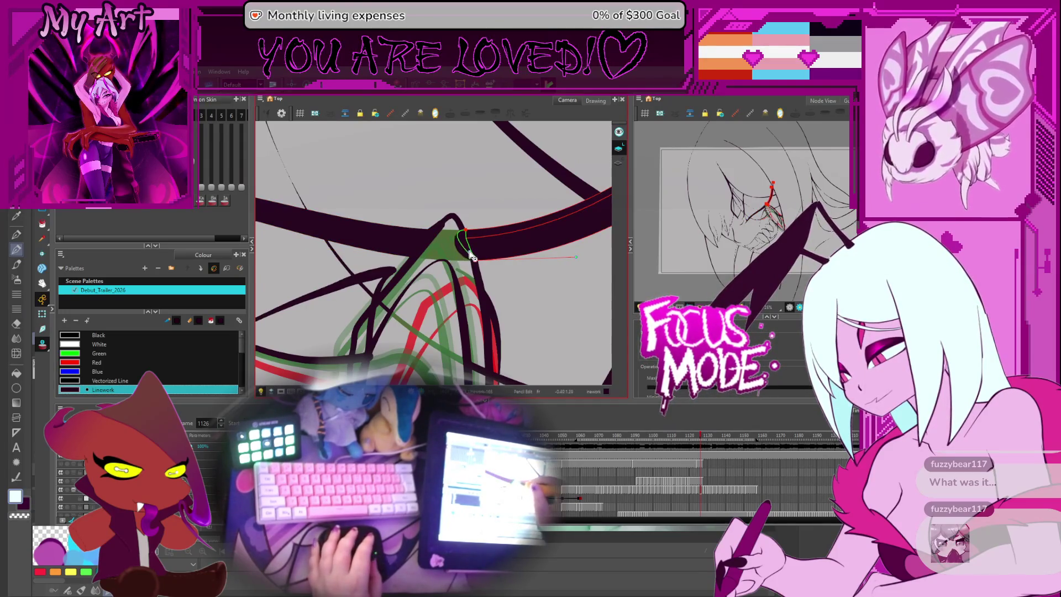
left_click(416, 238)
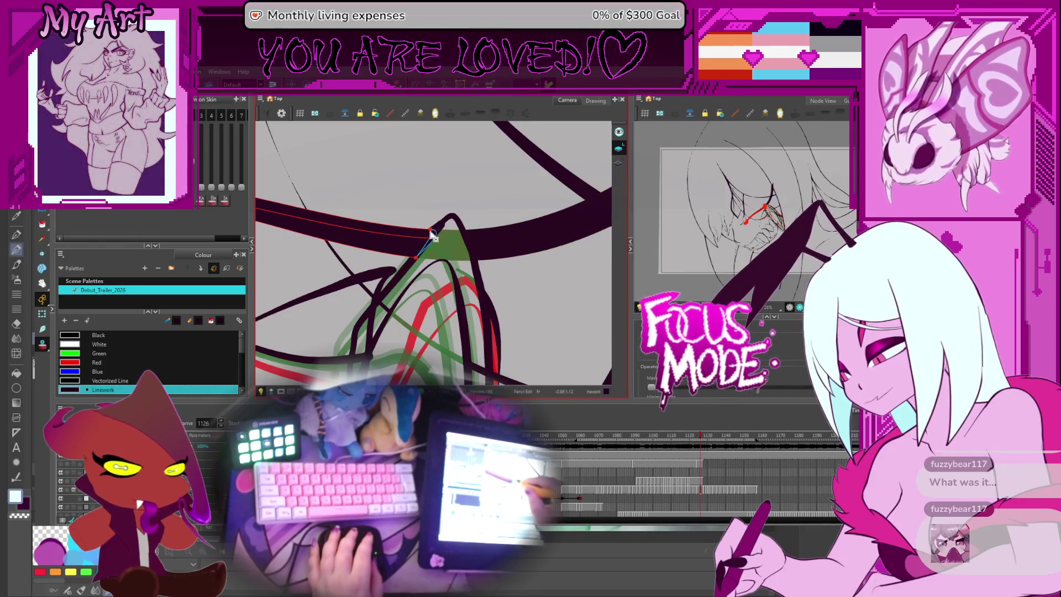
left_click(422, 256)
- Cut out the small bit of black line at the fang tip with the Cutter
left_click_drag(399, 233, 430, 222)
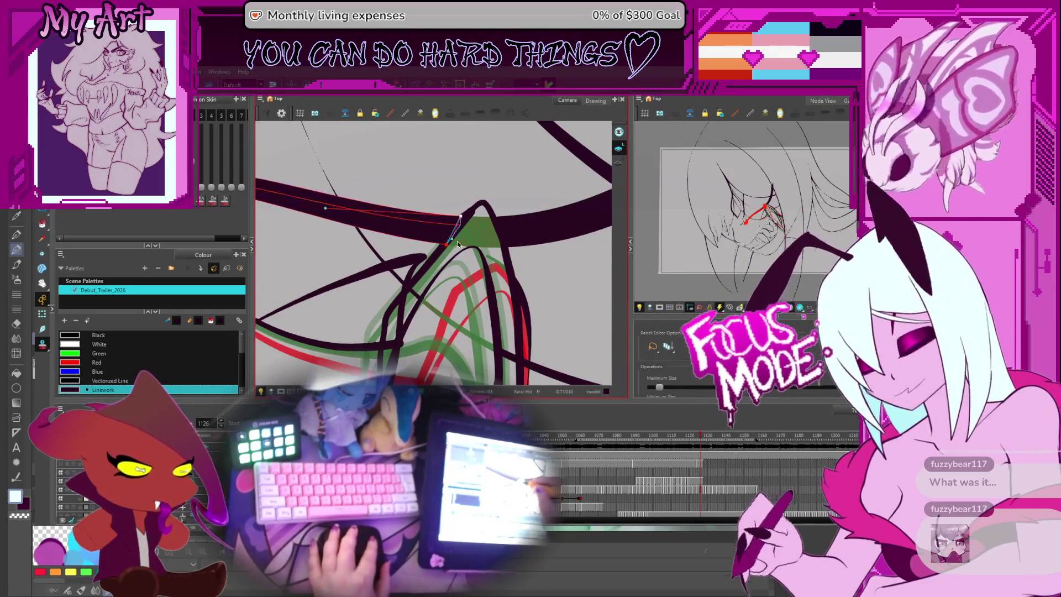
key("alt+t")
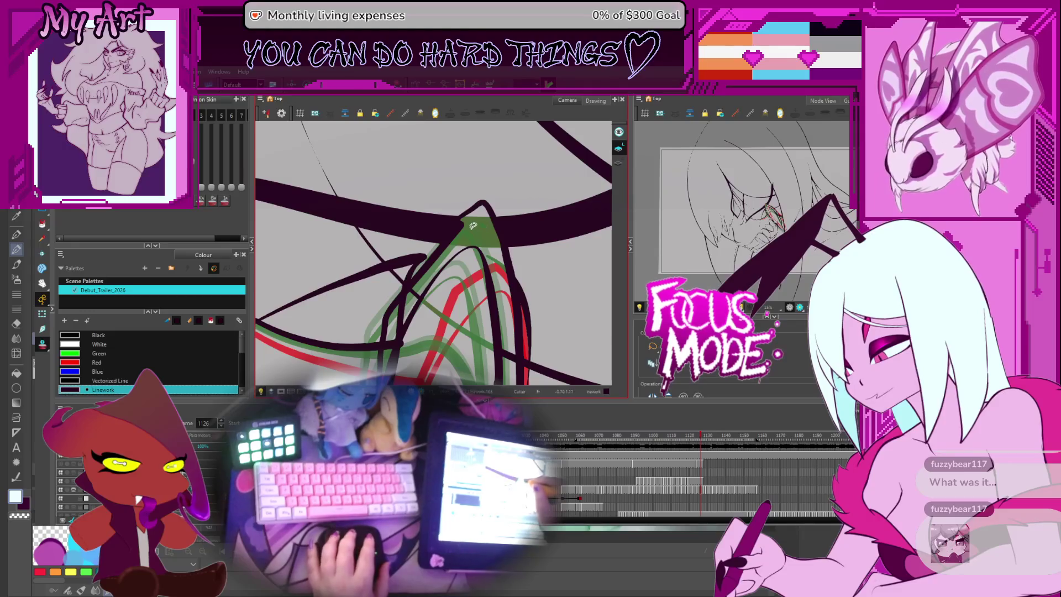
left_click_drag(414, 279, 461, 236)
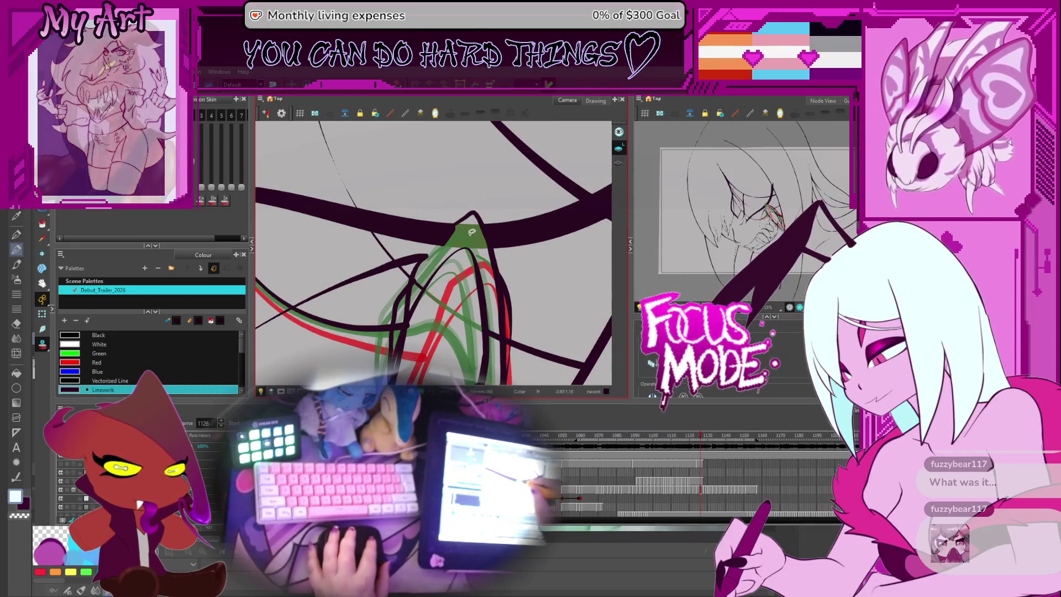
- Zoom and reframe on the fang and teeth, picking the small stroke piece beside the fang
scroll(459, 218, "down", 3)
scroll(437, 250, "up", 2)
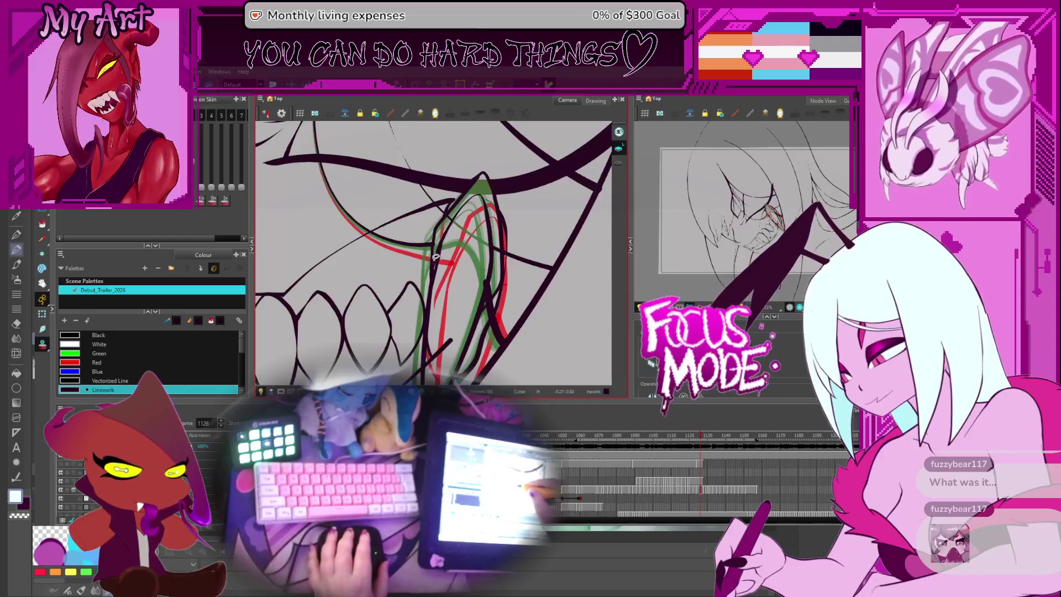
left_click_drag(456, 314, 453, 251)
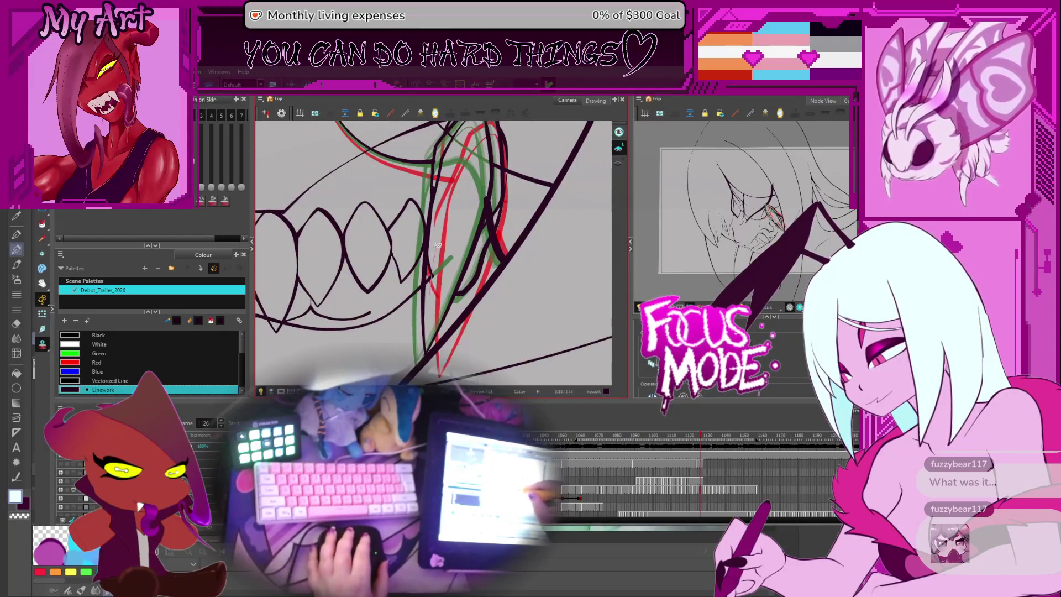
scroll(434, 287, "up", 2)
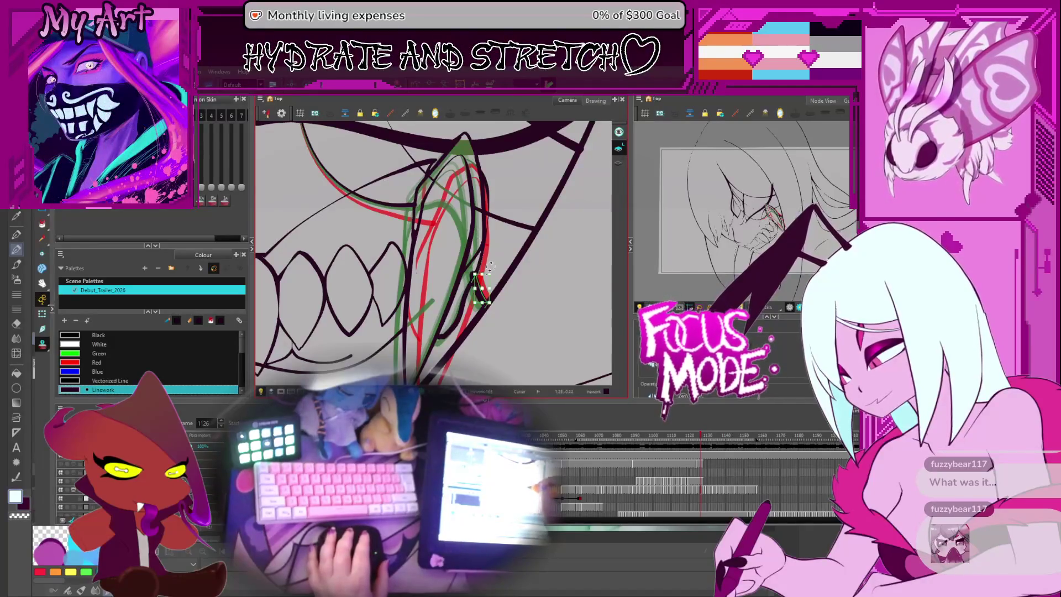
scroll(487, 260, "down", 3)
left_click(474, 246)
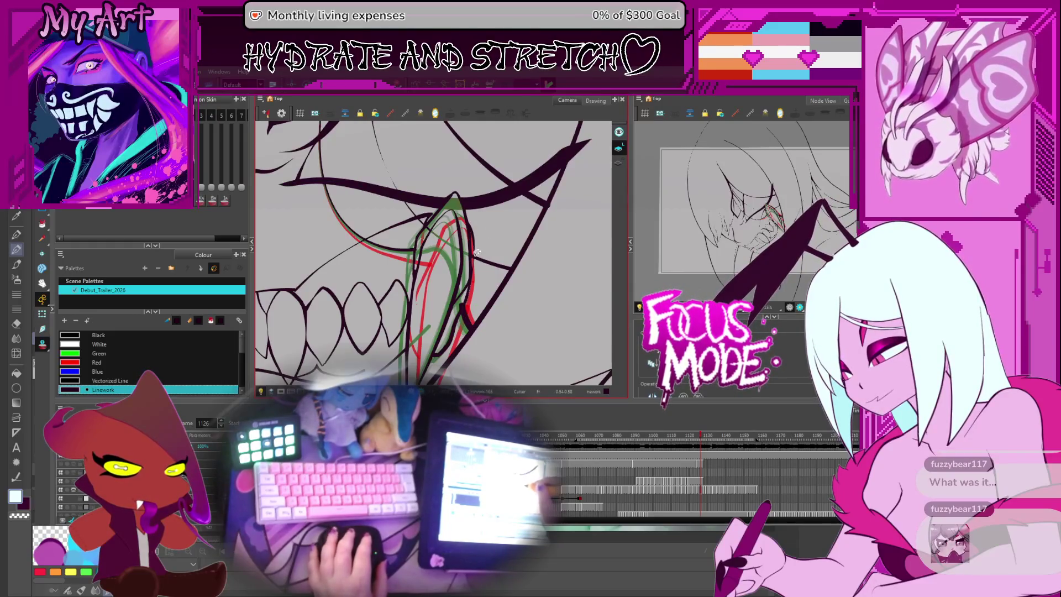
scroll(435, 248, "down", 2)
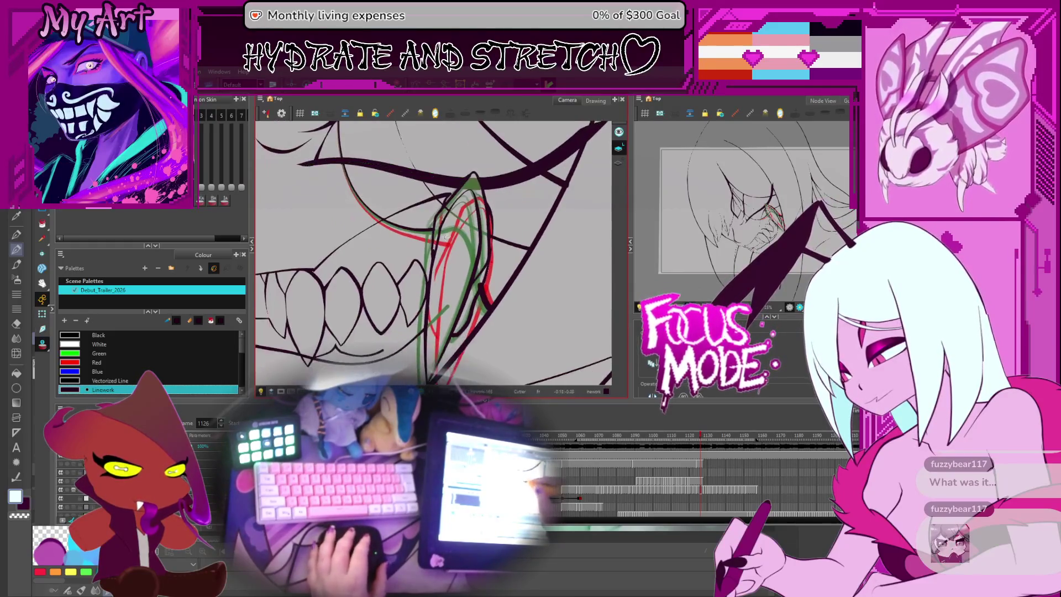
left_click(434, 250)
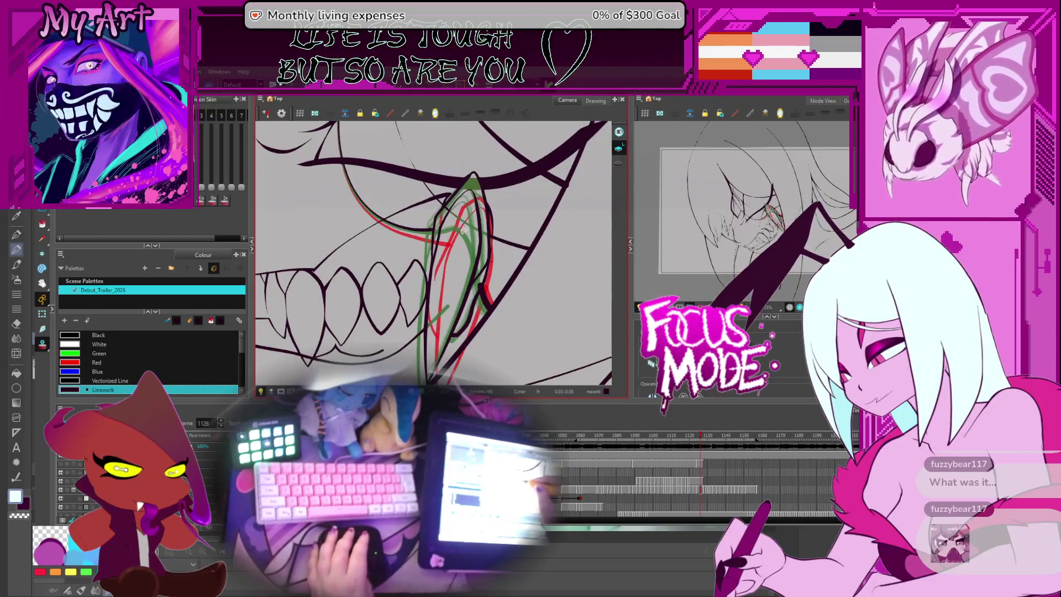
- On frame 1128, check the small stroke pieces beside the fang and along the red guide
key("g")
scroll(439, 288, "down", 2)
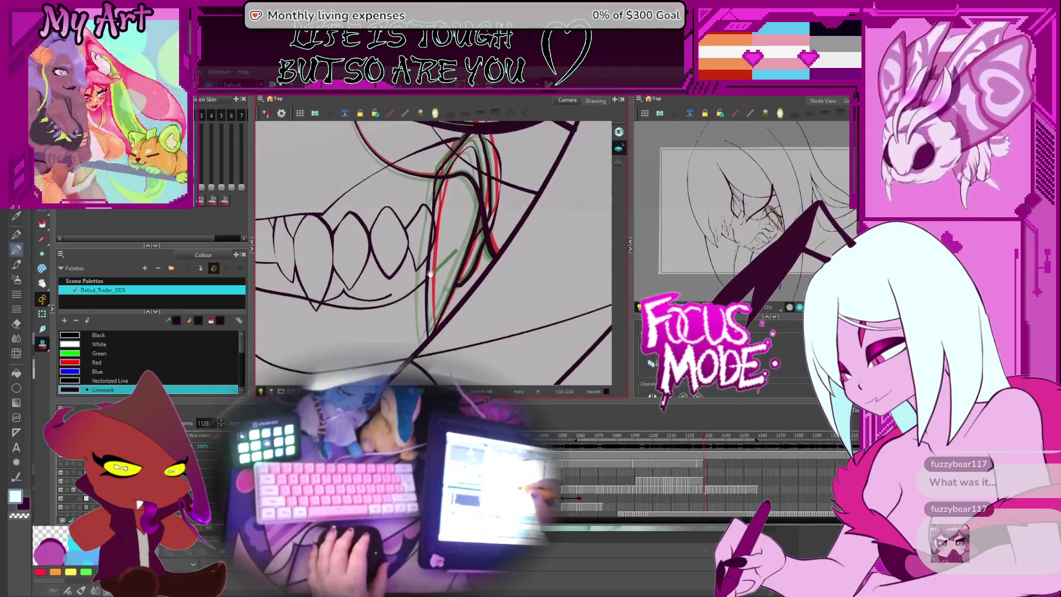
scroll(443, 265, "down", 1)
left_click(434, 256)
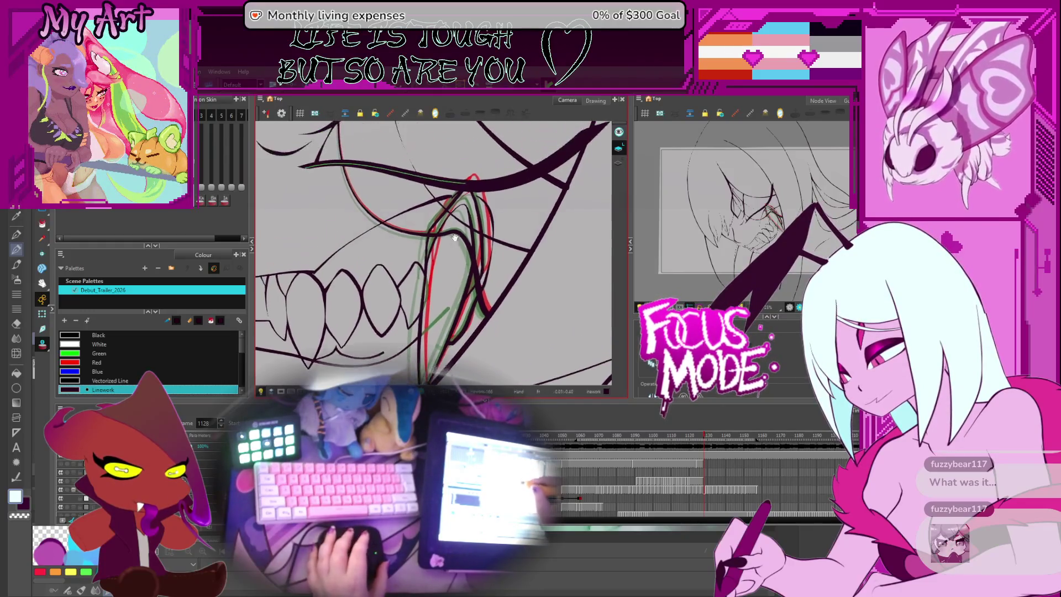
scroll(457, 221, "up", 2)
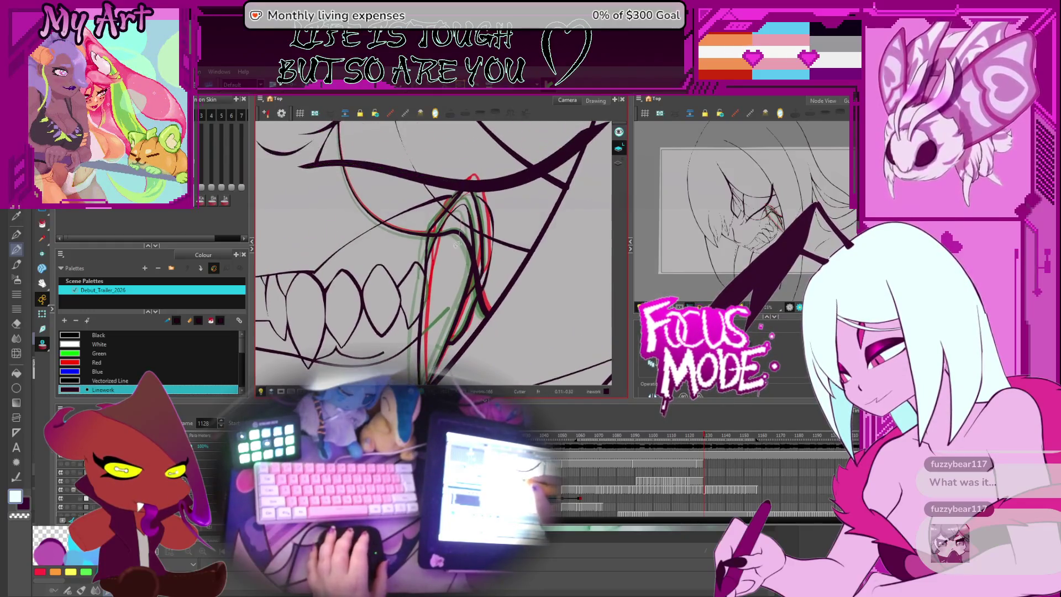
left_click(478, 278)
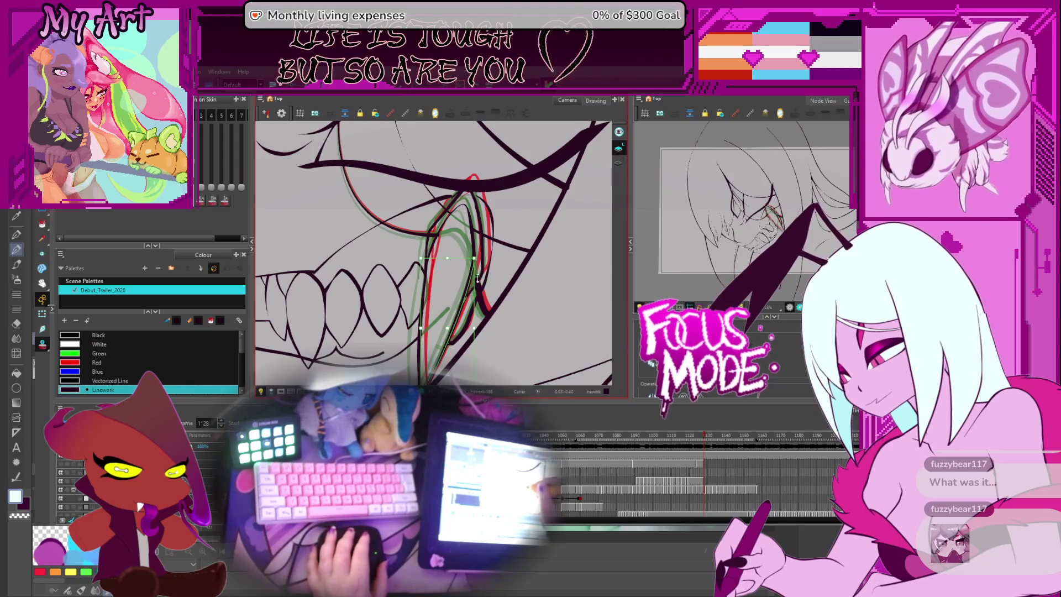
left_click(479, 241)
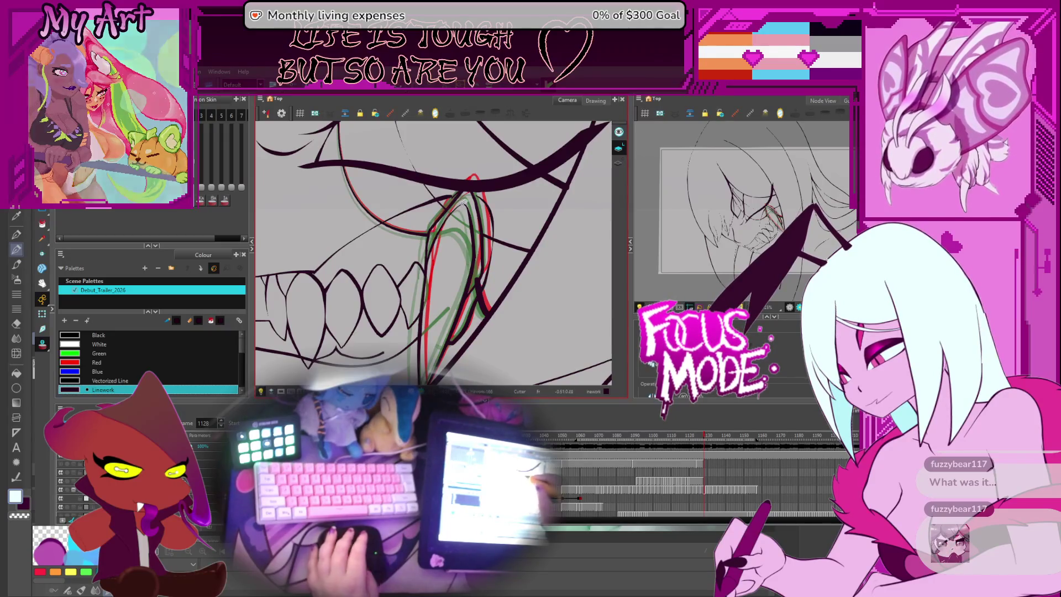
- Advance to frame 1129 and recentre the view on the fang and teeth
key("period")
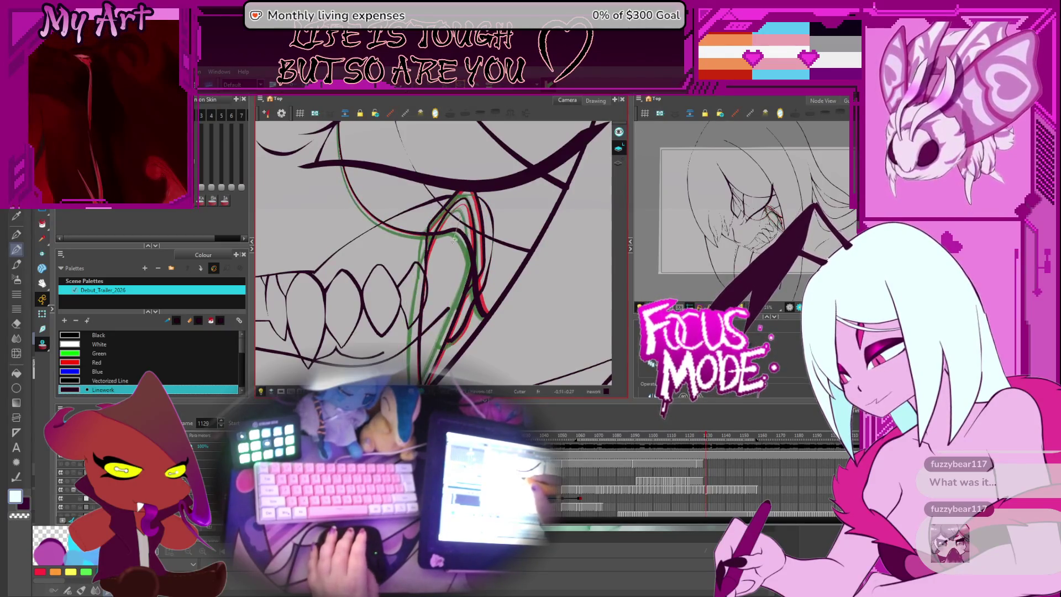
scroll(453, 239, "up", 2)
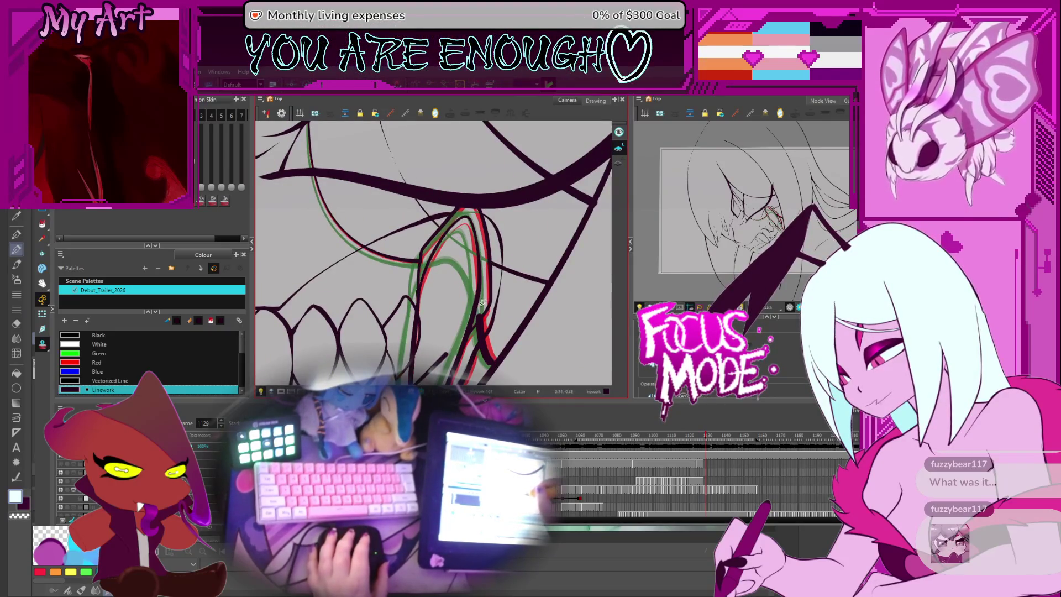
left_click_drag(483, 303, 461, 240)
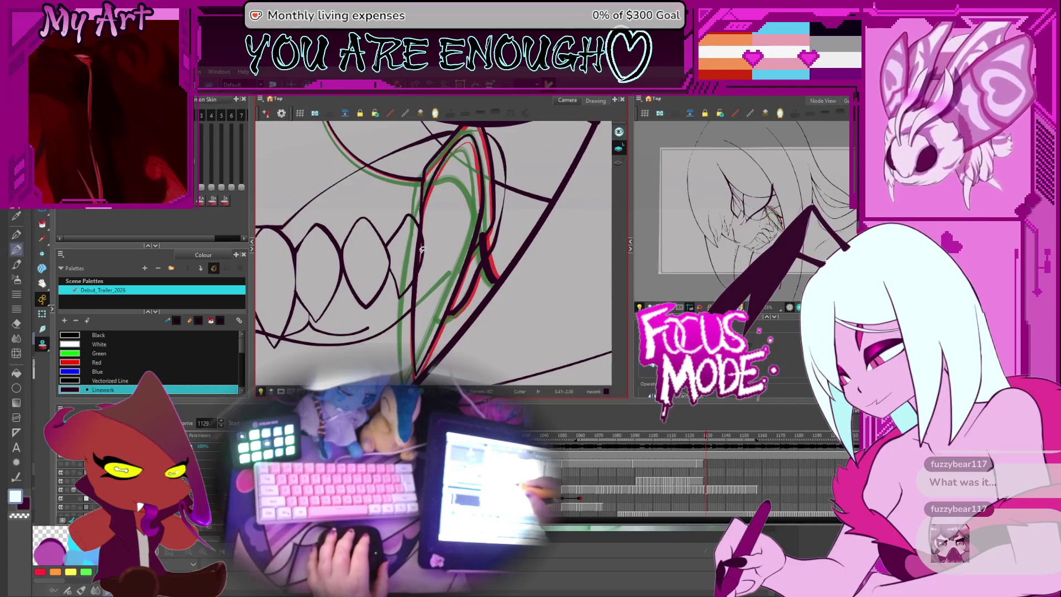
mouse_move(430, 282)
left_mouse_down()
mouse_move(434, 240)
mouse_move(436, 260)
mouse_move(480, 253)
left_mouse_up()
- On frame 1130, cut the stray piece at the fang tip and thin leftovers beside the red guide
key("period")
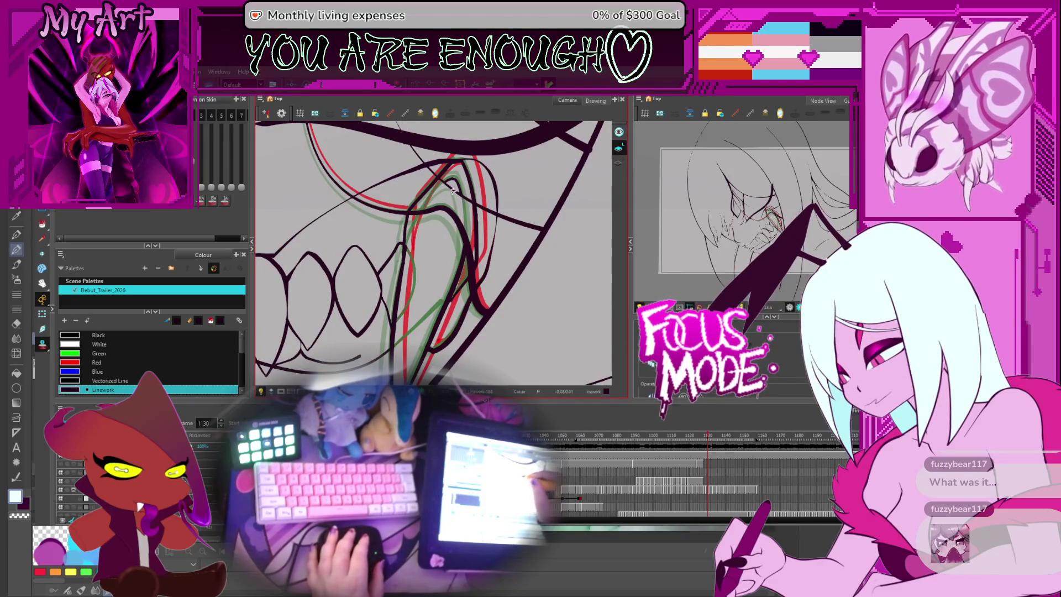
left_click_drag(454, 192, 447, 243)
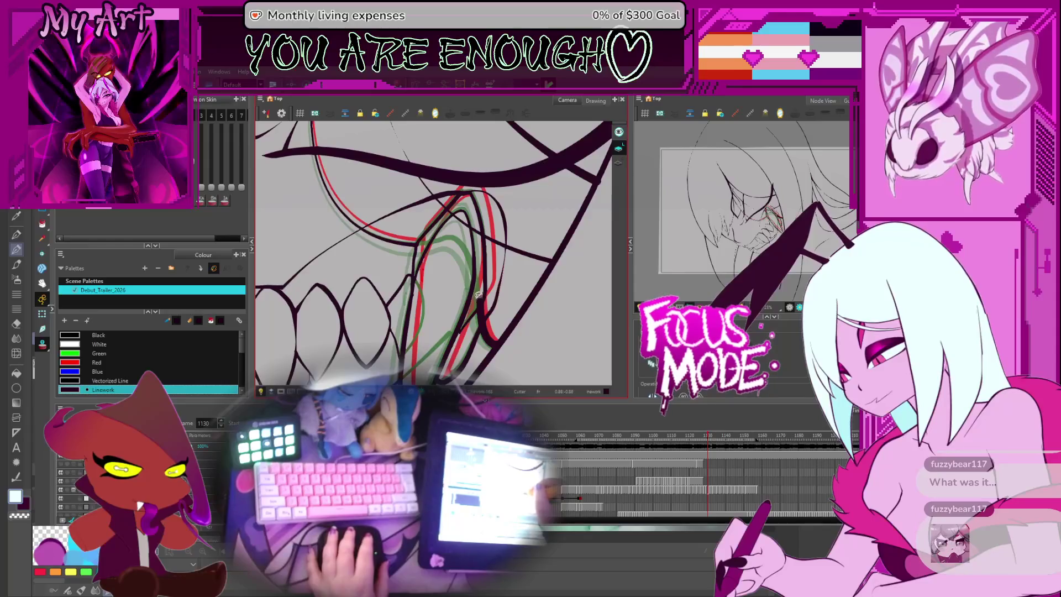
left_click_drag(479, 294, 462, 288)
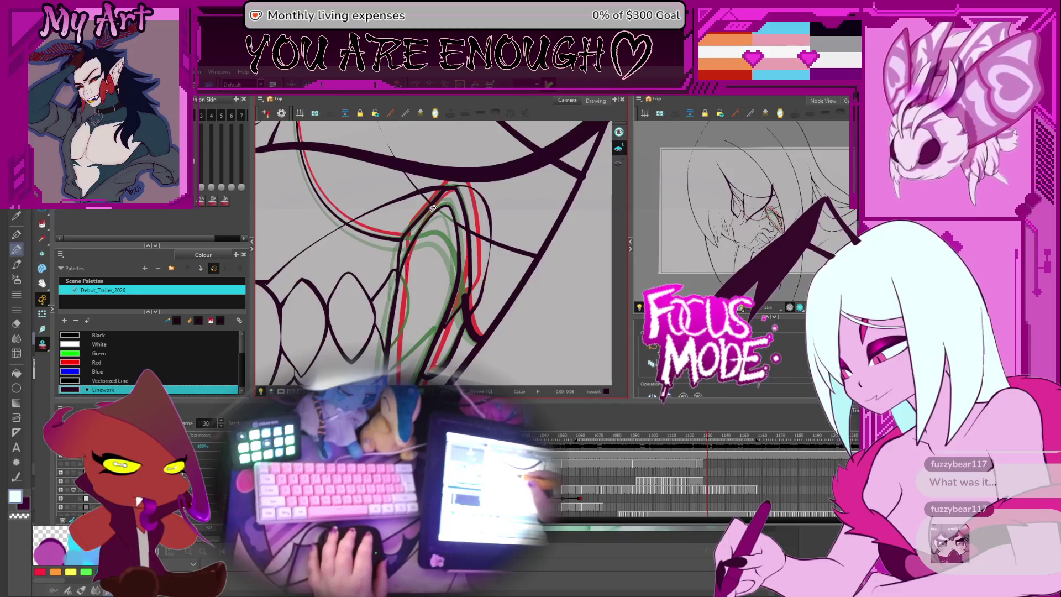
mouse_move(476, 239)
left_mouse_down()
mouse_move(497, 258)
mouse_move(529, 217)
left_mouse_up()
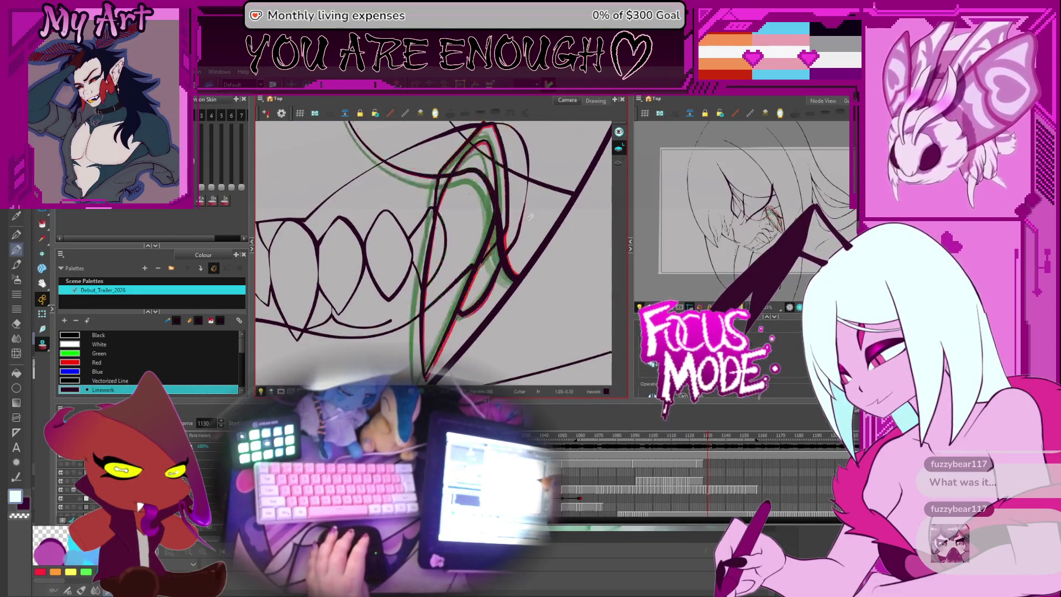
left_click(479, 165)
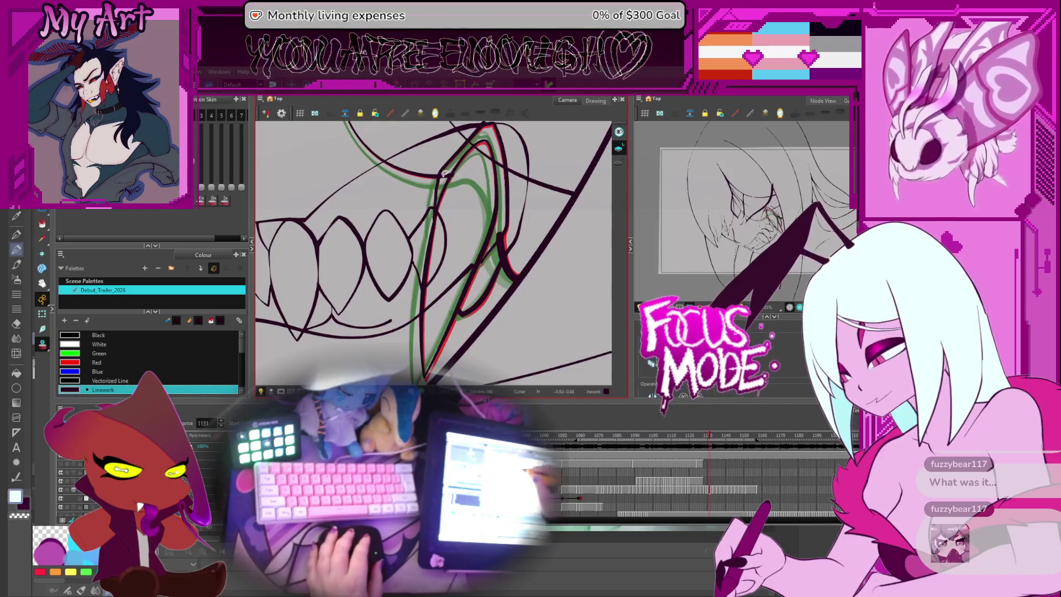
left_click_drag(440, 312, 440, 251)
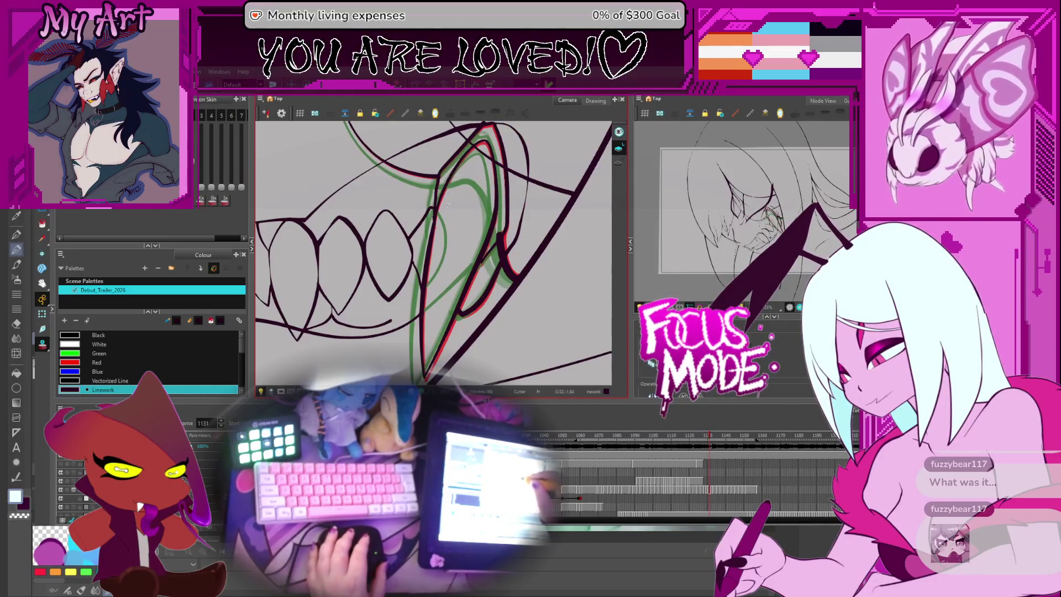
scroll(455, 213, "up", 2)
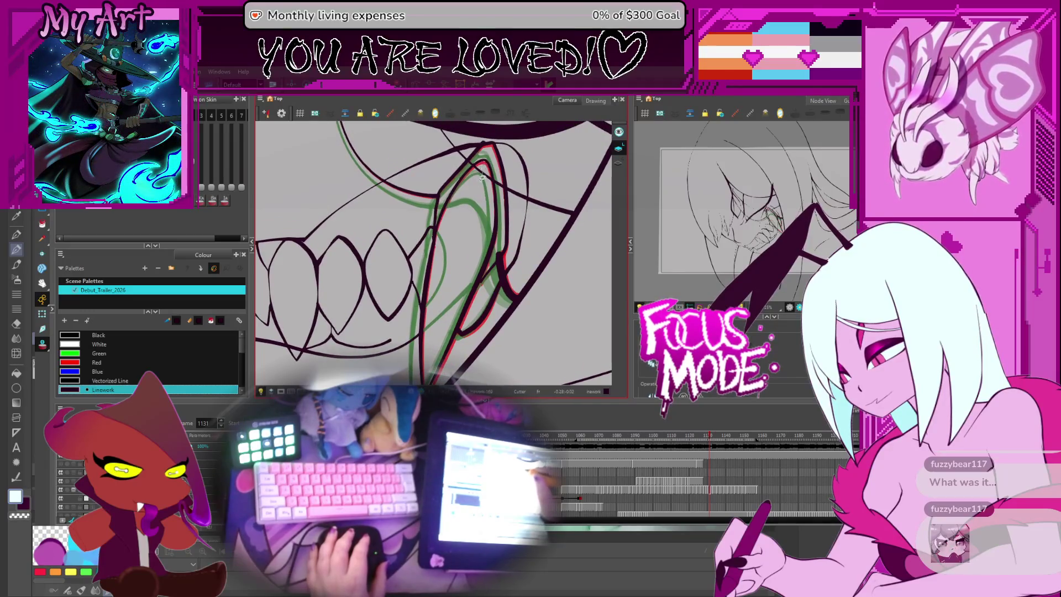
- On frame 1132, delete the short stray line segment beside the fang
key("period")
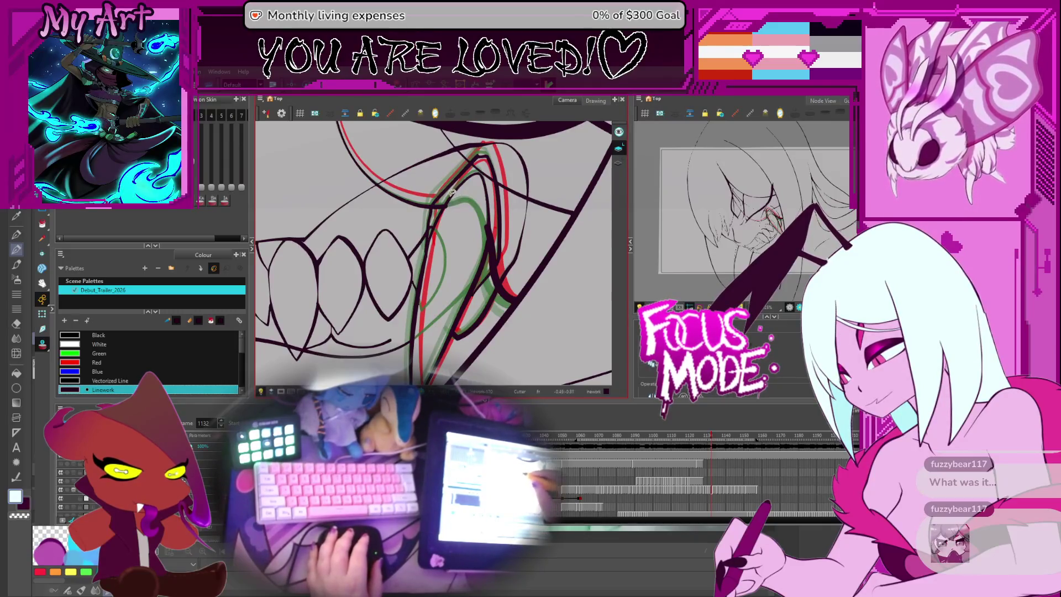
left_click(496, 238)
key("Delete")
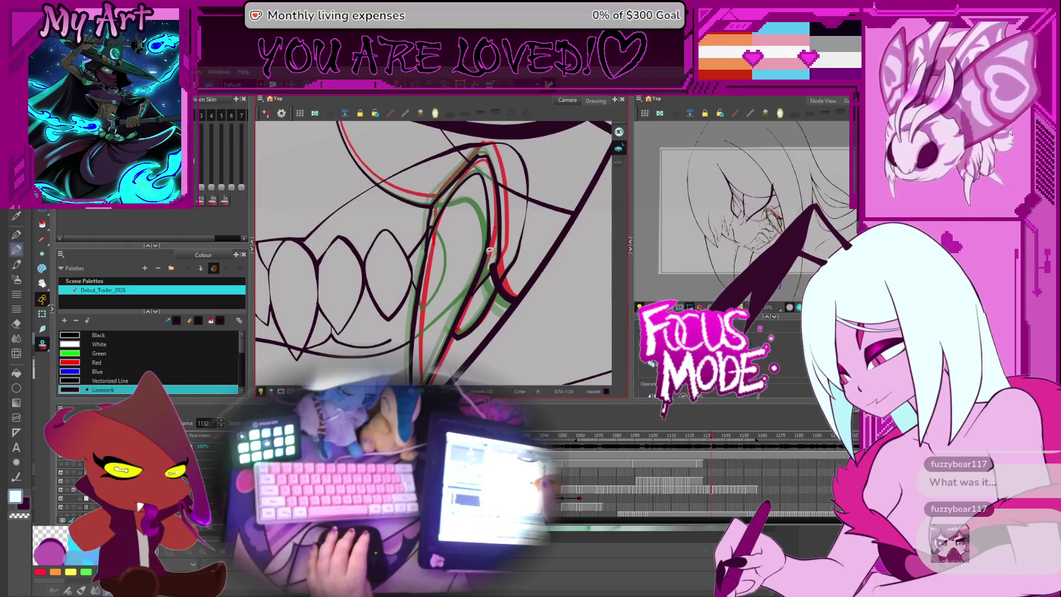
key("period")
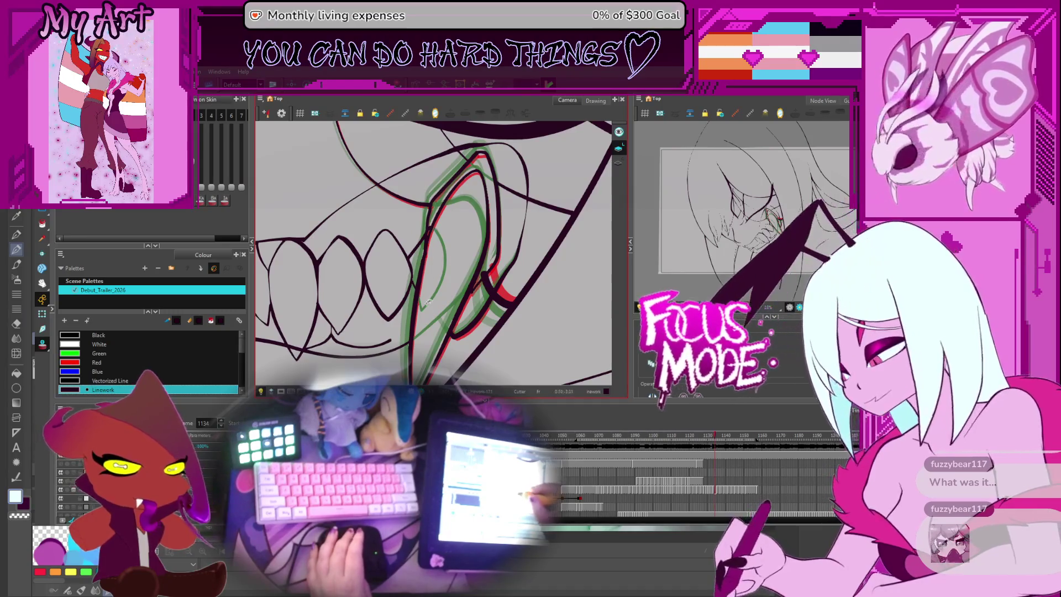
- Step to frame 1135 and undo the unwanted dark stroke on the fang
key("period")
key("period")
key("ctrl+z")
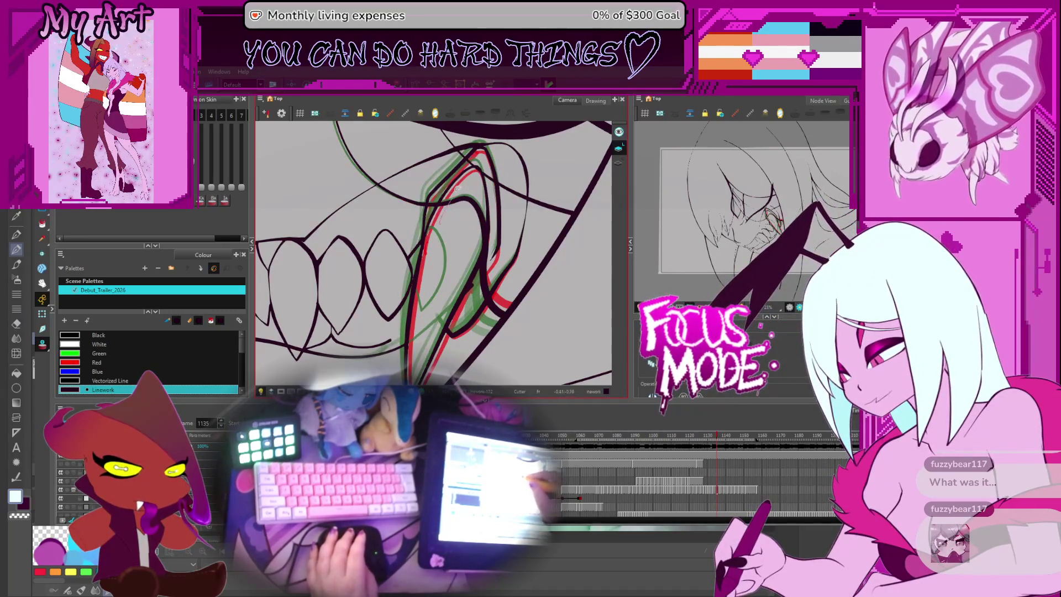
left_click(486, 267)
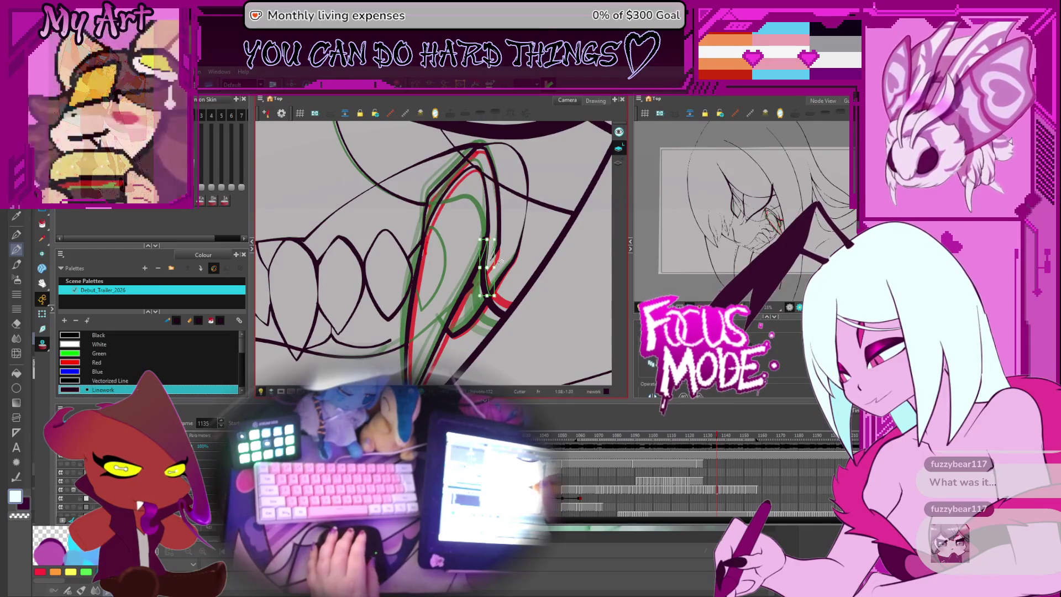
left_click_drag(500, 268, 463, 248)
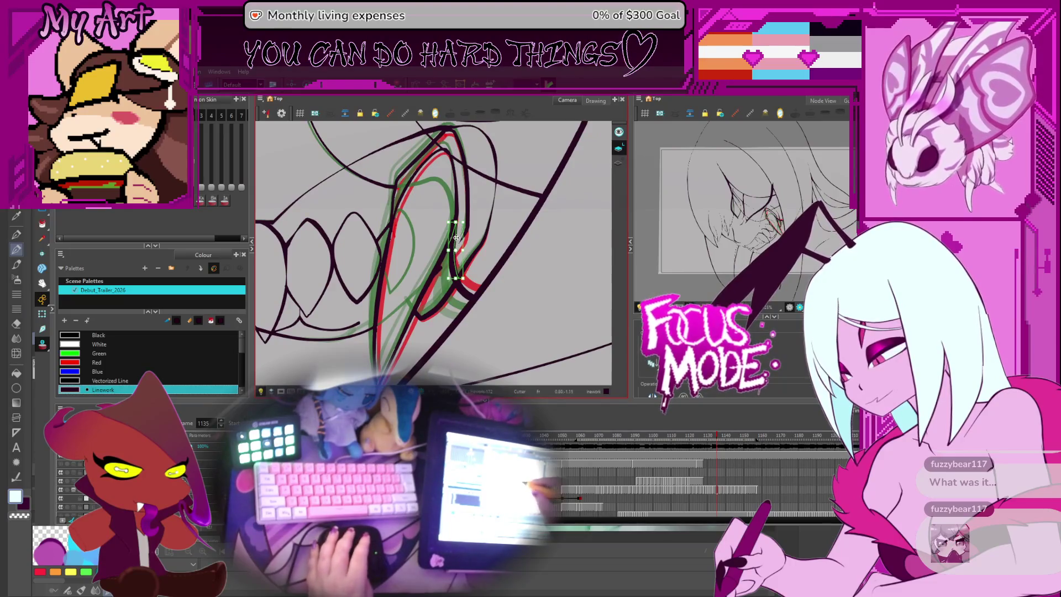
left_click(470, 243)
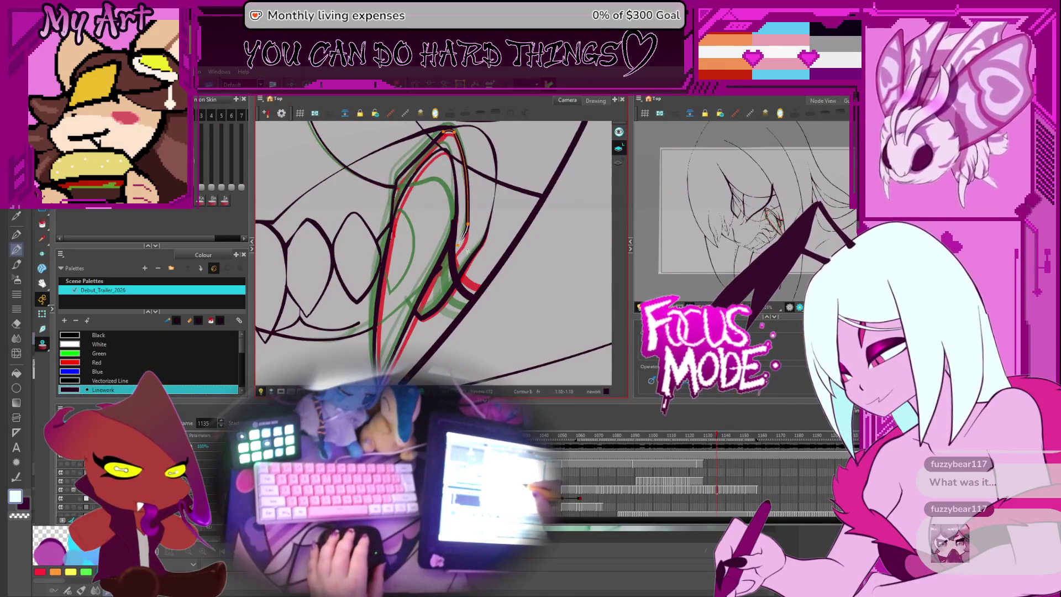
- Reshape the fang stroke's points, then cut a small overlapping piece from the fang line
key("alt+q")
left_click(474, 242)
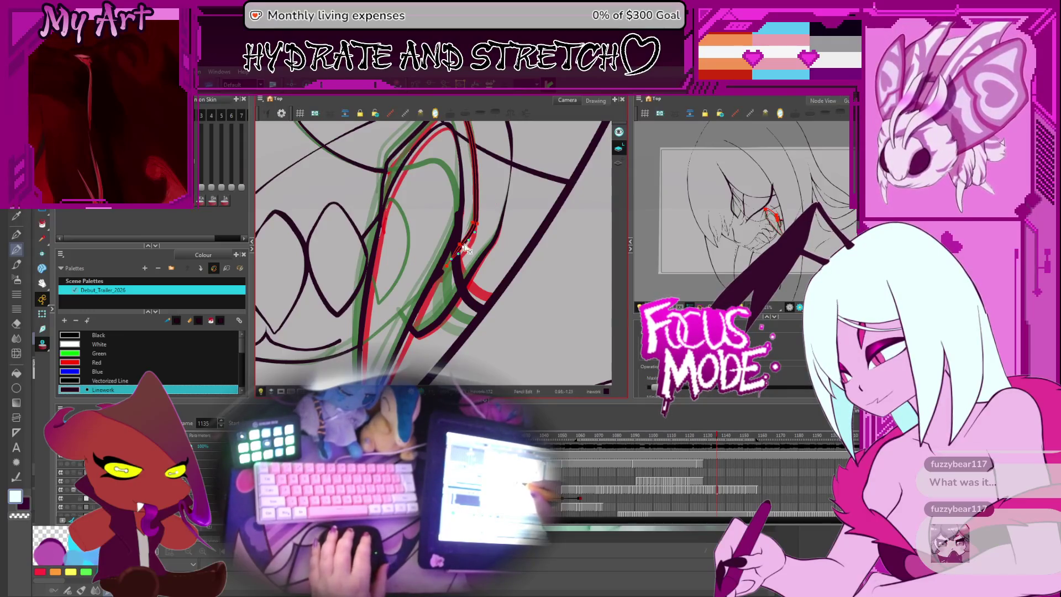
key("alt+t")
left_click_drag(454, 215, 468, 249)
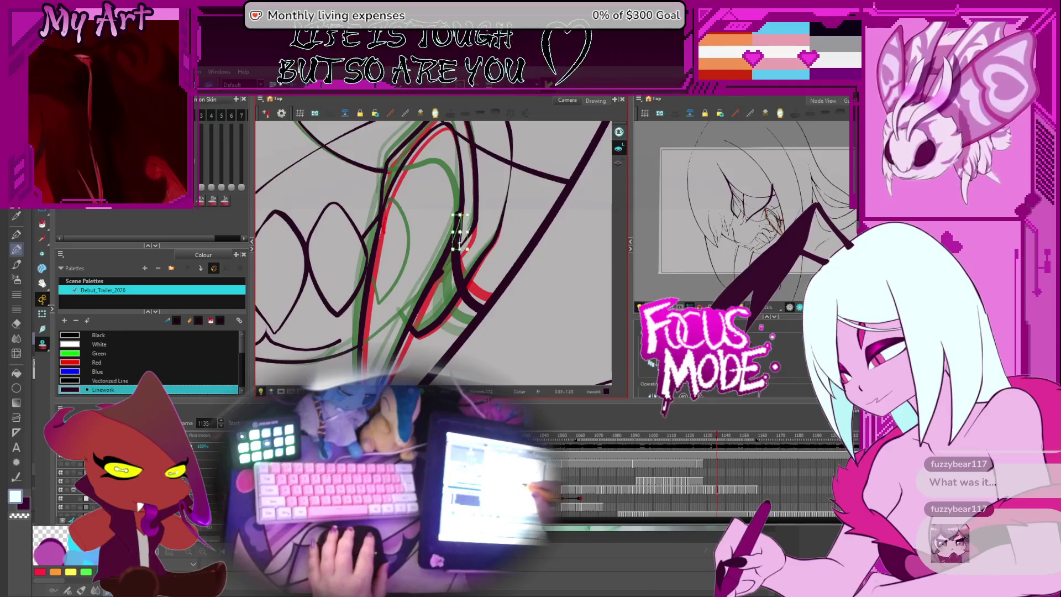
scroll(481, 238, "down", 2)
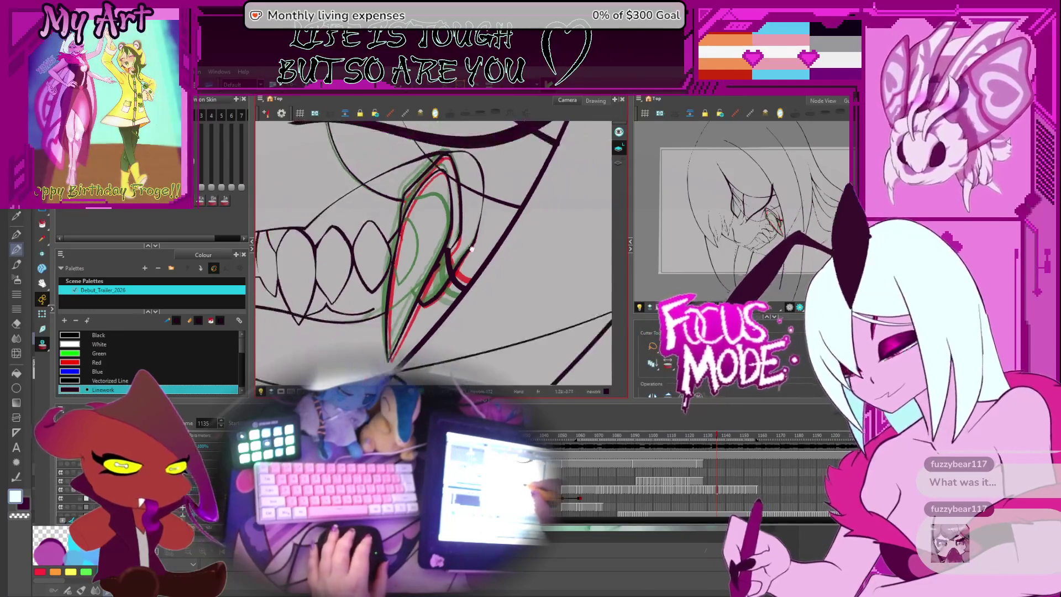
left_click_drag(474, 242, 445, 280)
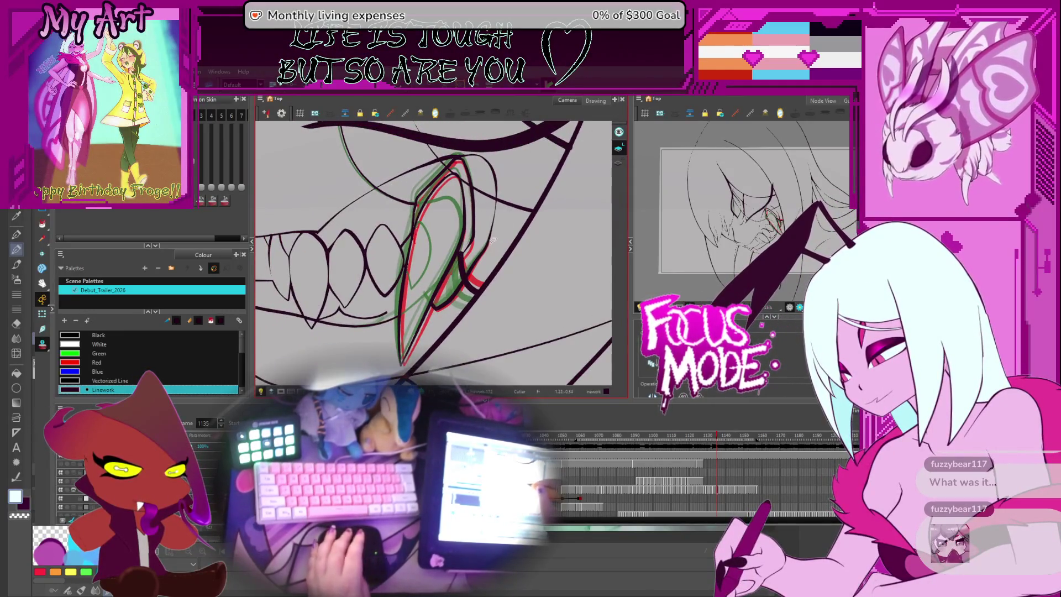
key("comma")
key("period")
key("comma")
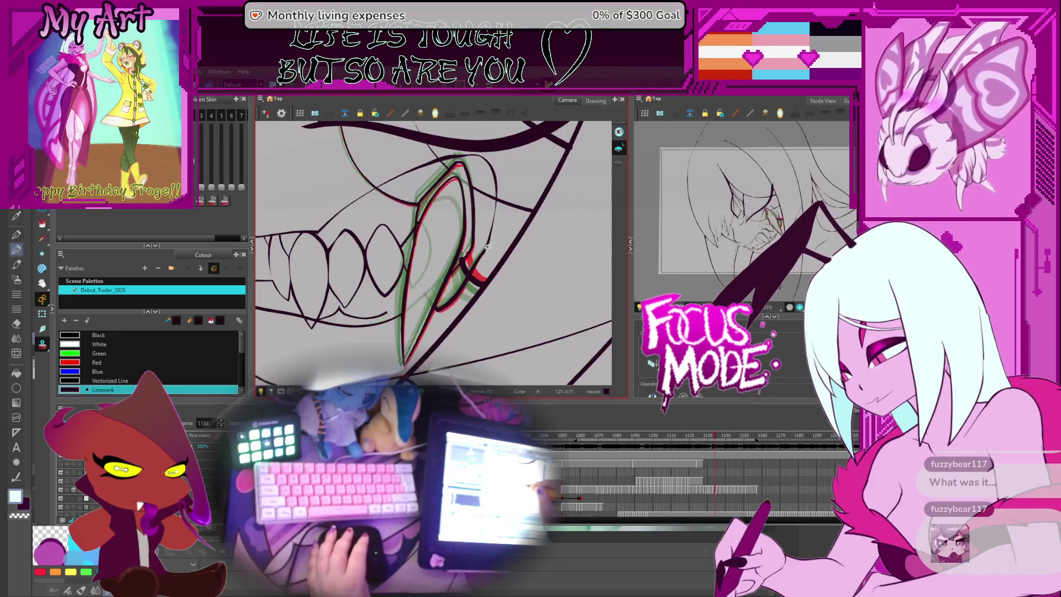
key("comma")
key("comma")
key("comma")
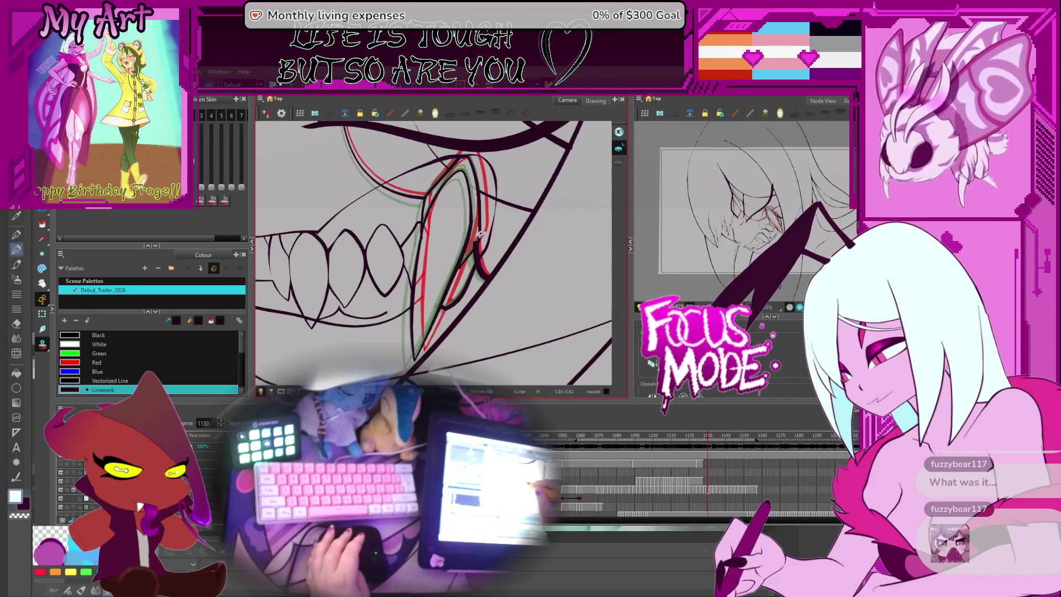
key("period")
key("comma")
key("period")
key("period")
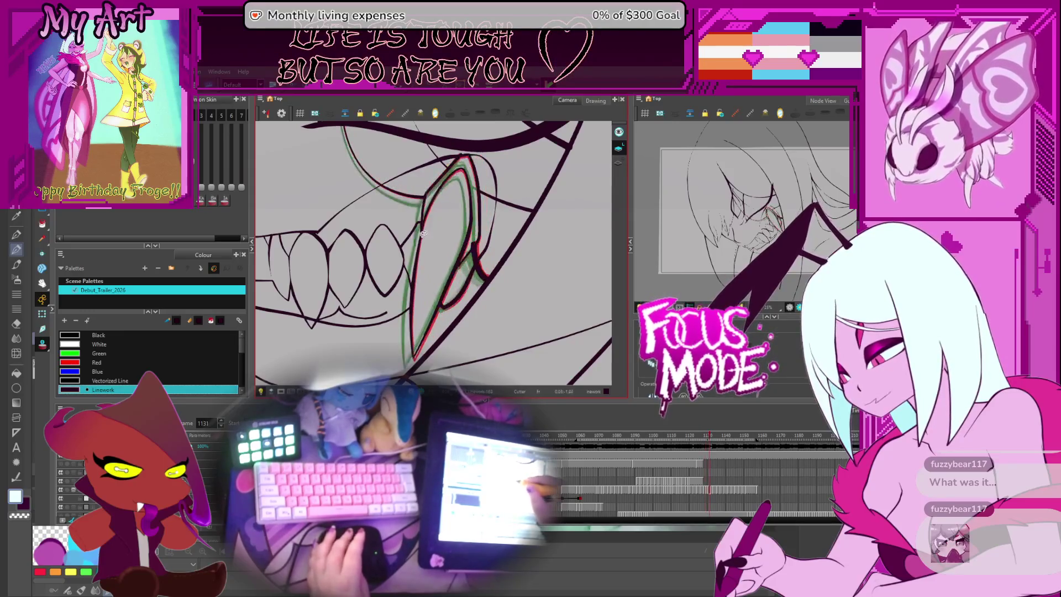
key("period")
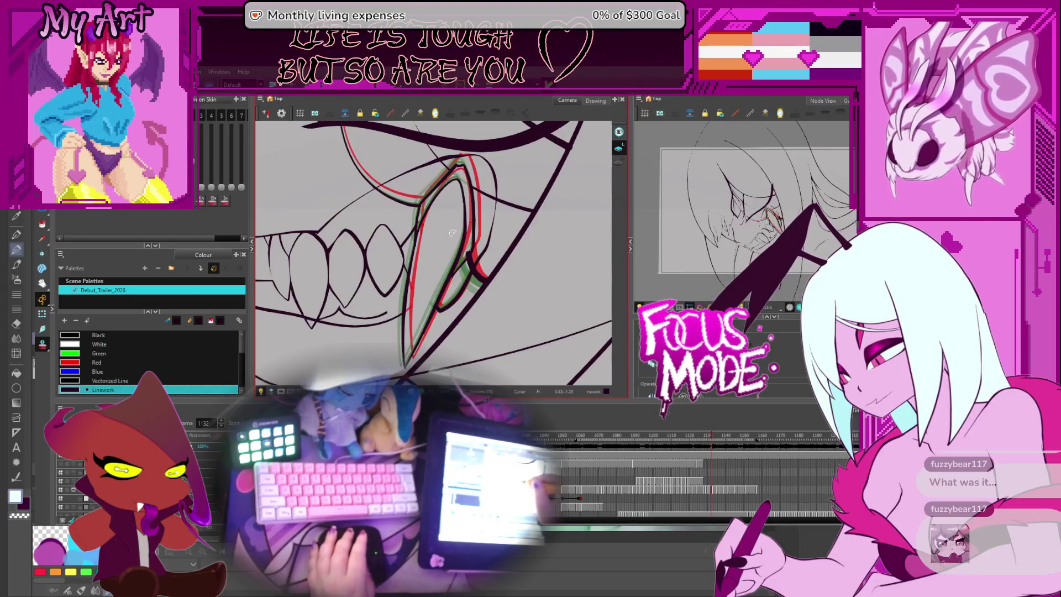
key("period")
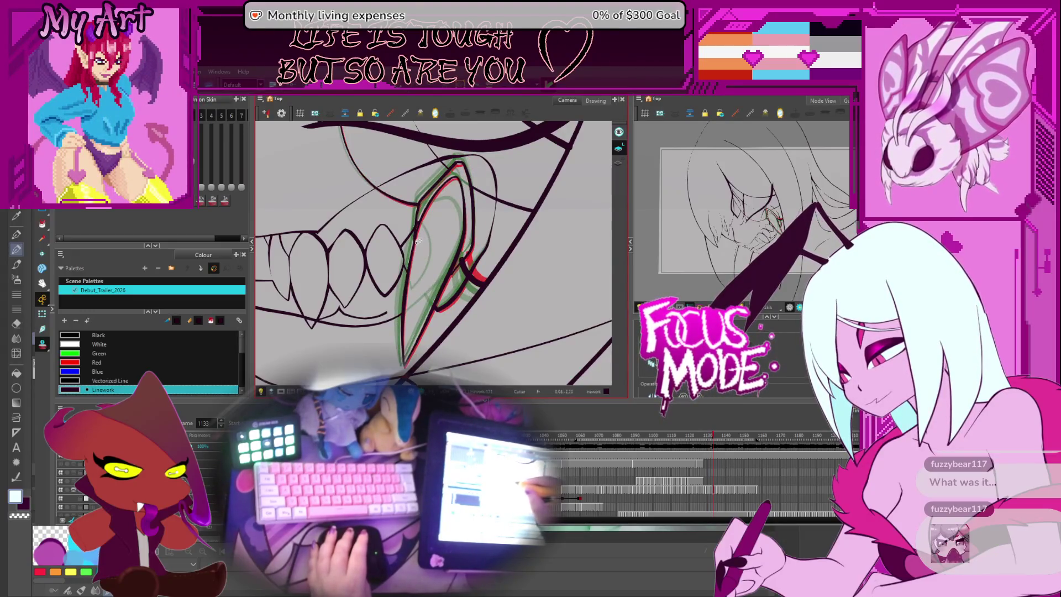
key("period")
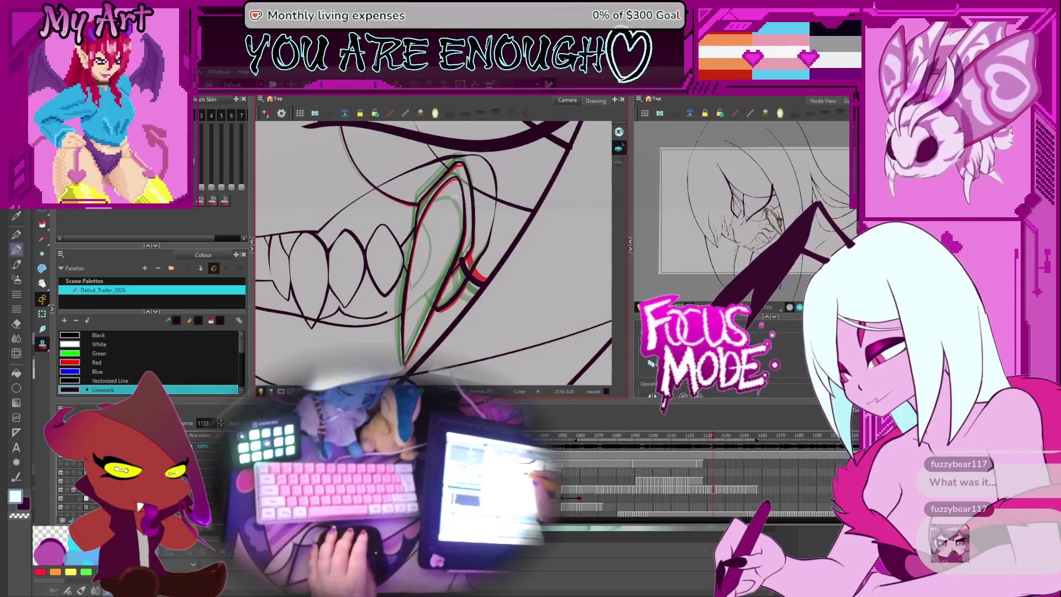
key("period")
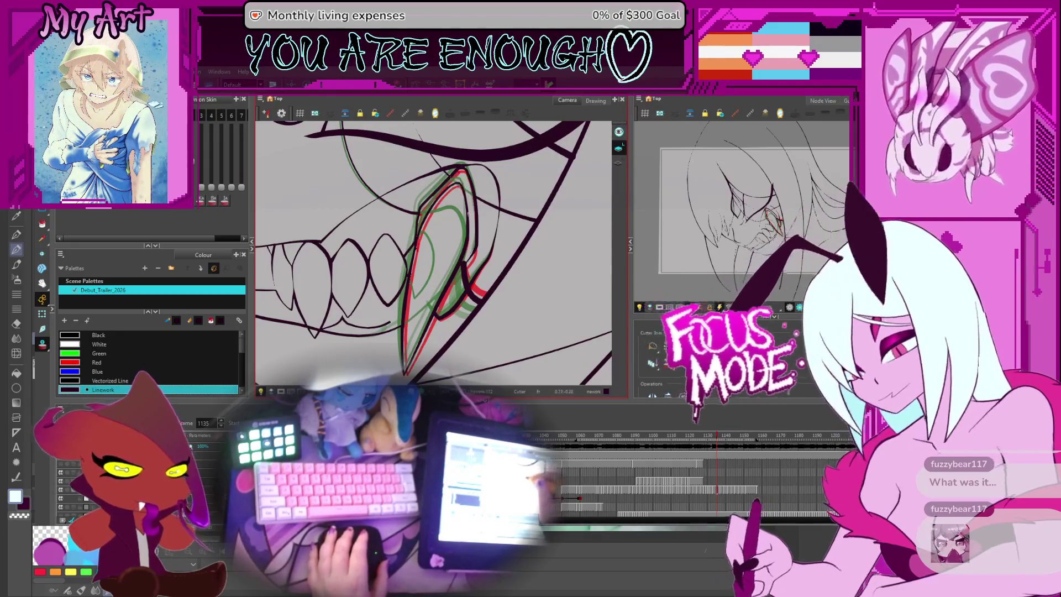
- Move ahead to frame 1137 and trim the overlapping inner fang line with the Cutter
left_click_drag(442, 216, 459, 218)
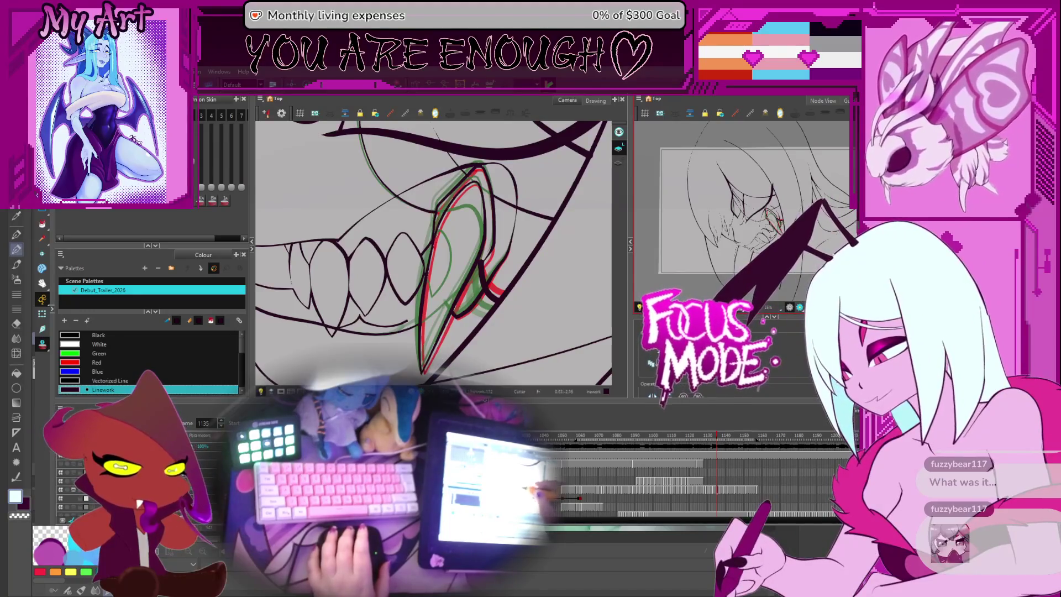
key("g")
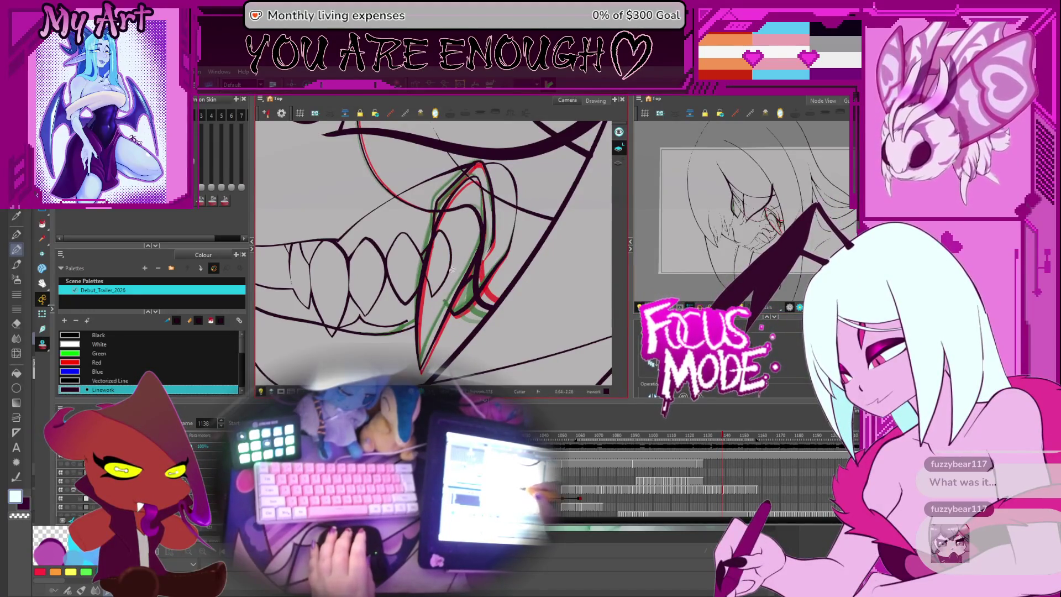
left_click_drag(430, 301, 446, 227)
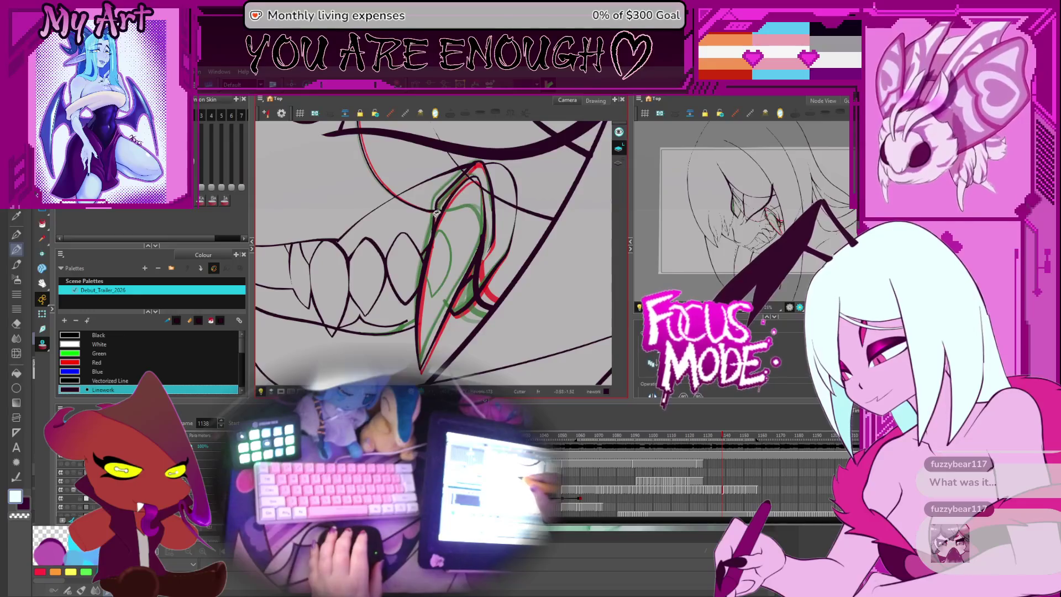
left_click_drag(492, 246, 466, 233)
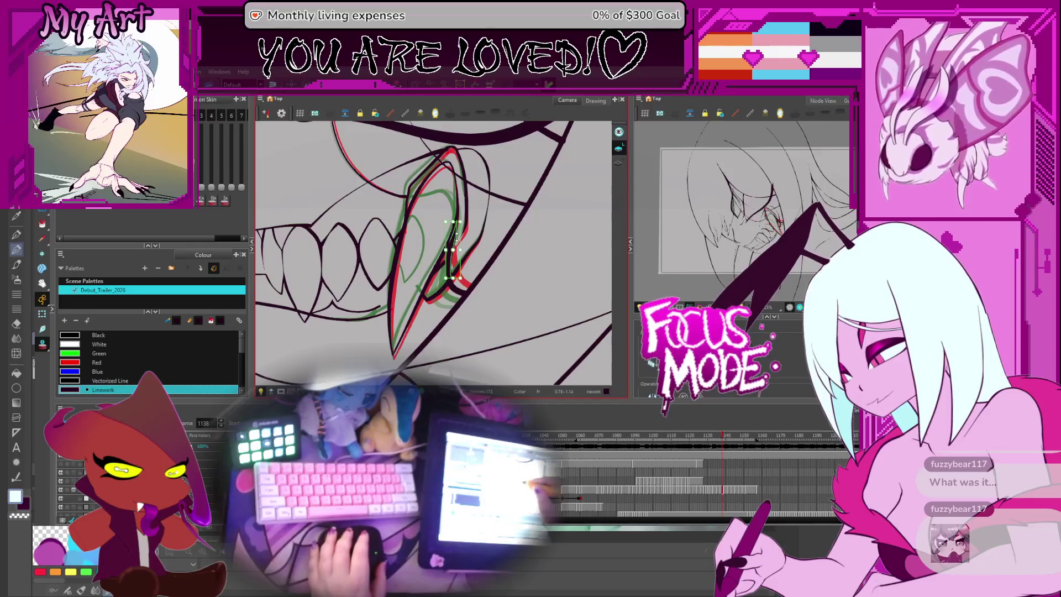
scroll(457, 247, "up", 2)
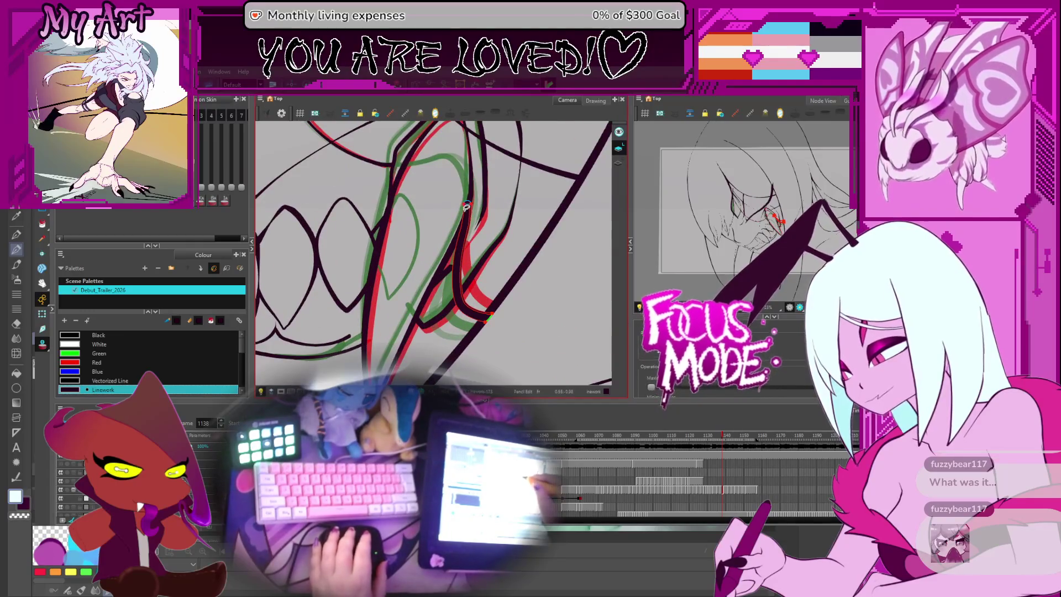